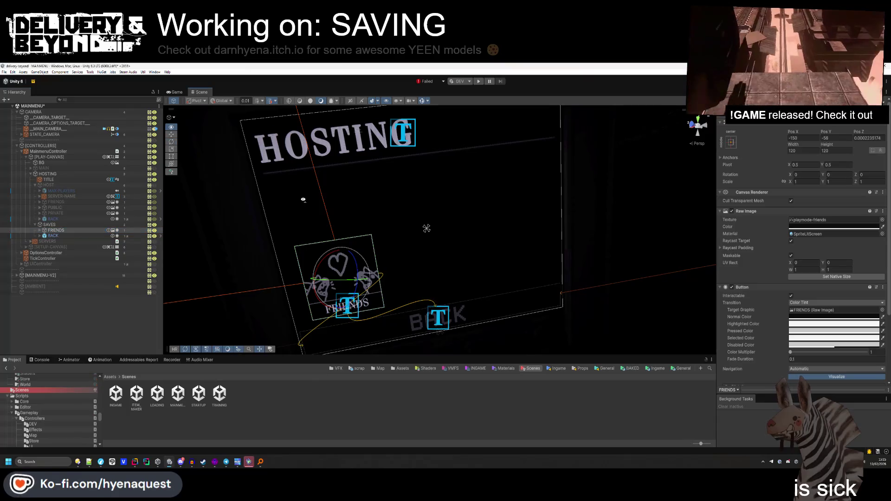
Set the tool handles to Local rotation and Center pivot.
left_click(132, 294)
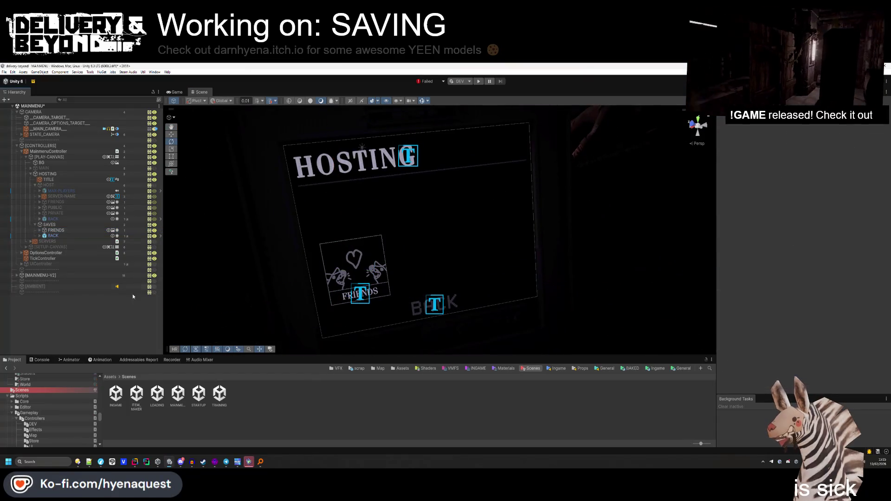
left_click(220, 101)
left_click(204, 101)
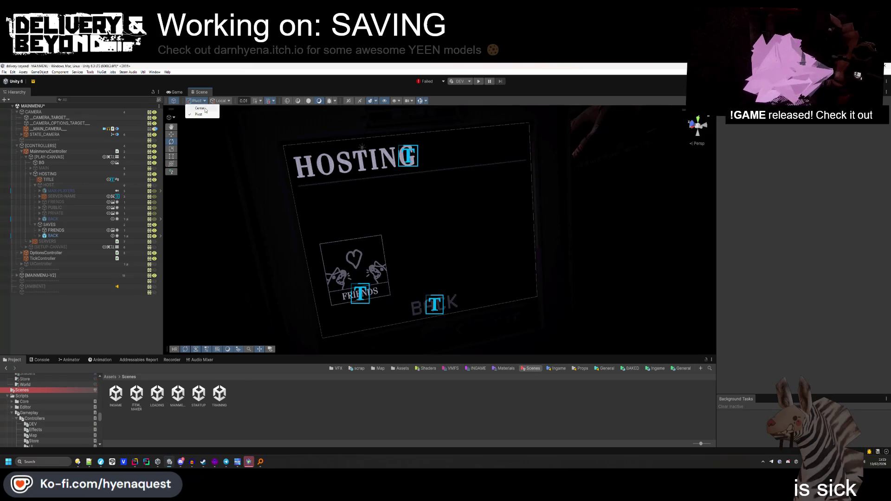
left_click(200, 109)
left_click(198, 101)
left_click(198, 108)
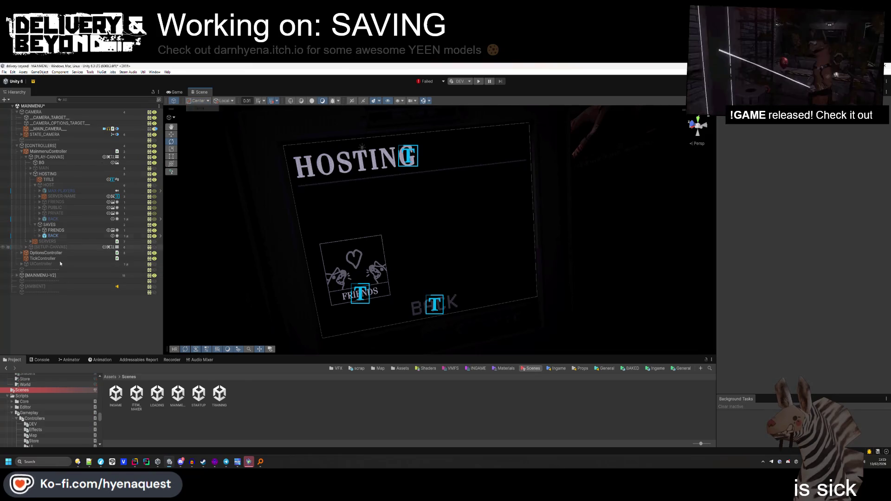
Move the FRIENDS button up in the save panel and rename it SLOT-0.
left_click(55, 231)
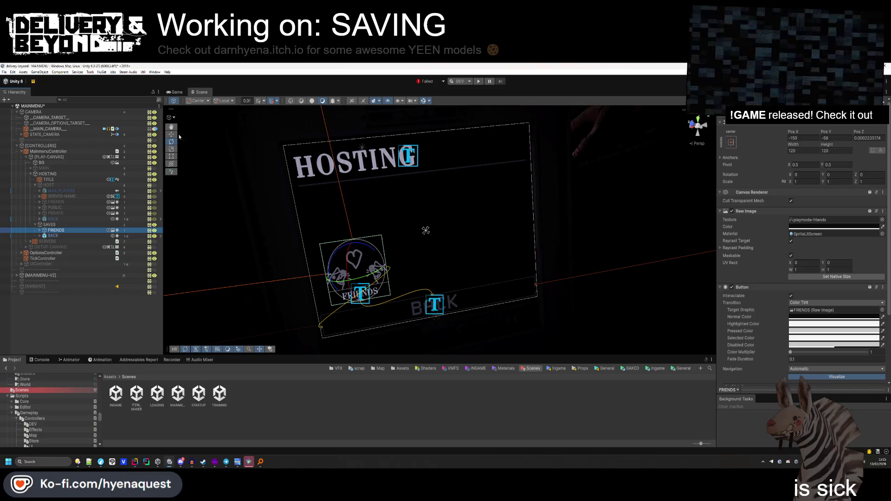
key("w")
left_click_drag(350, 245, 345, 219)
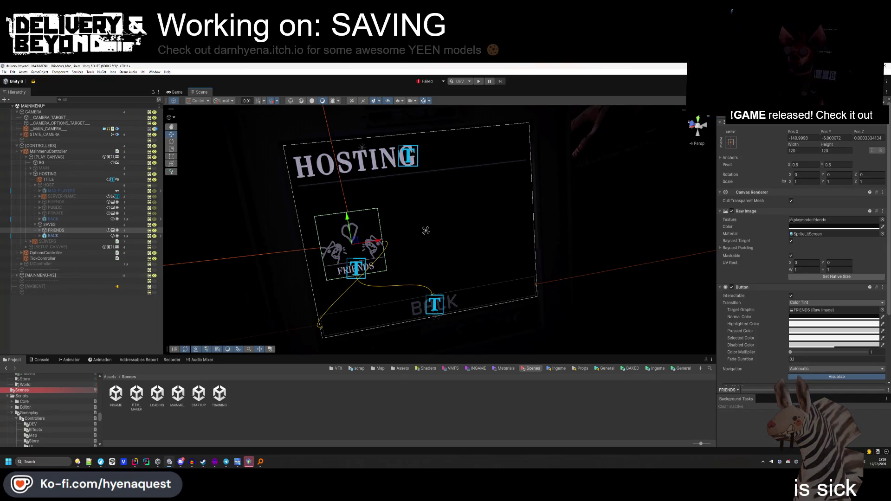
type("SLOT-0")
key("Return")
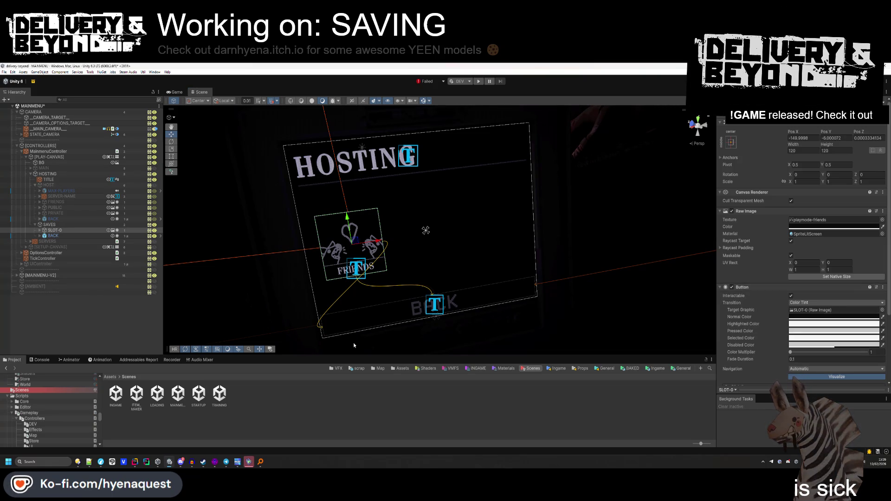
Expand SLOT-0 and select its TITLE text child.
left_click(287, 393)
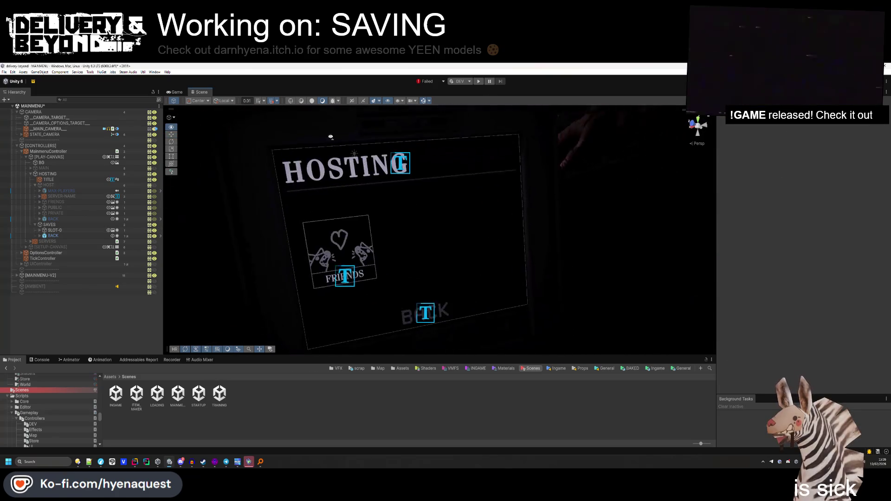
left_click(54, 230)
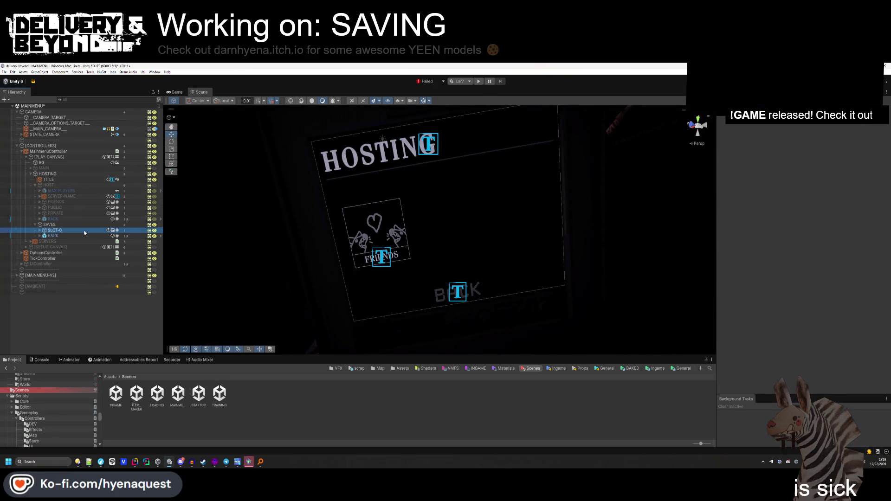
left_click(40, 231)
left_click(58, 236)
Change the slot number in TITLE's Text Input from 0 to 1.
left_click(739, 249)
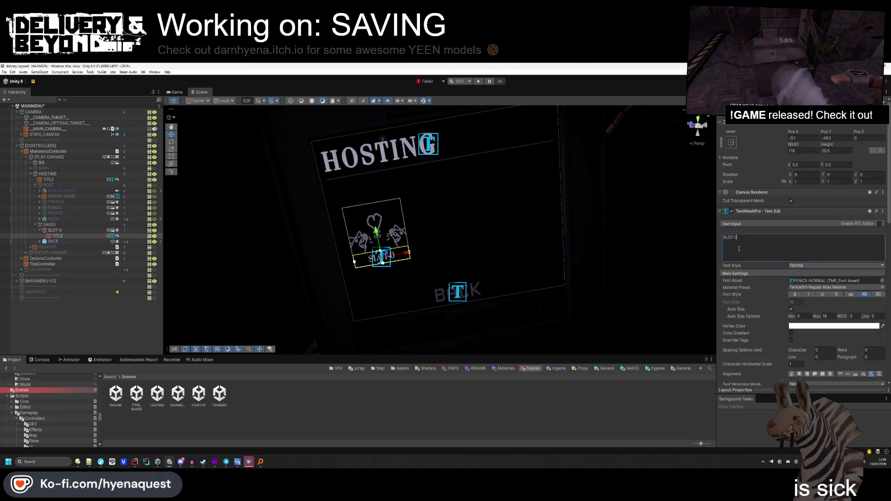
left_click(736, 239)
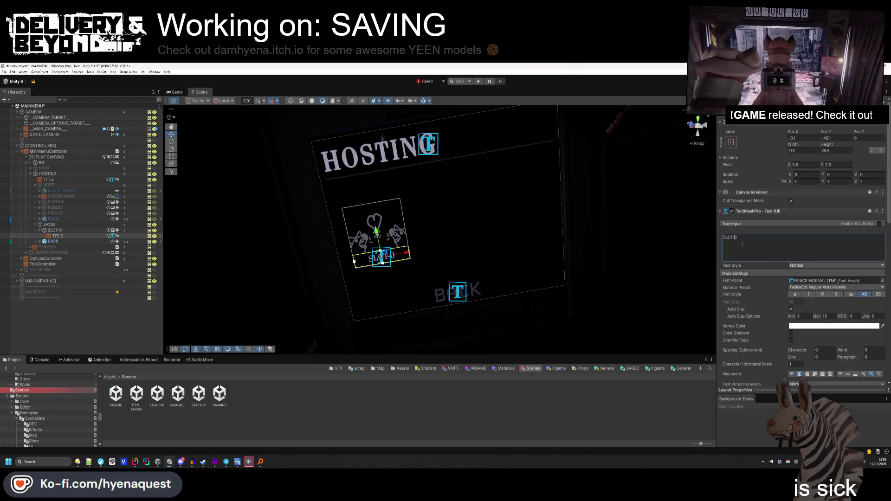
key("BackSpace")
type("1")
Remove TITLE's Localize String Event component, then reselect SLOT-0 to find its texture.
left_click(773, 212)
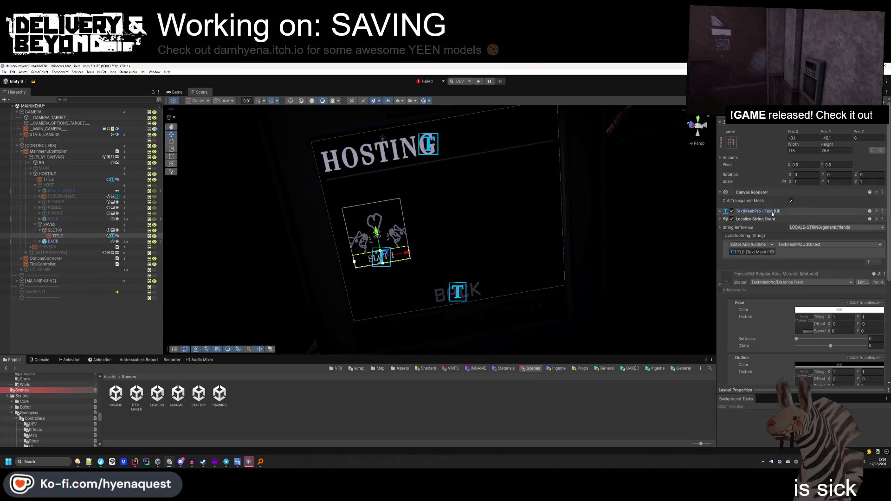
right_click(761, 220)
left_click(789, 230)
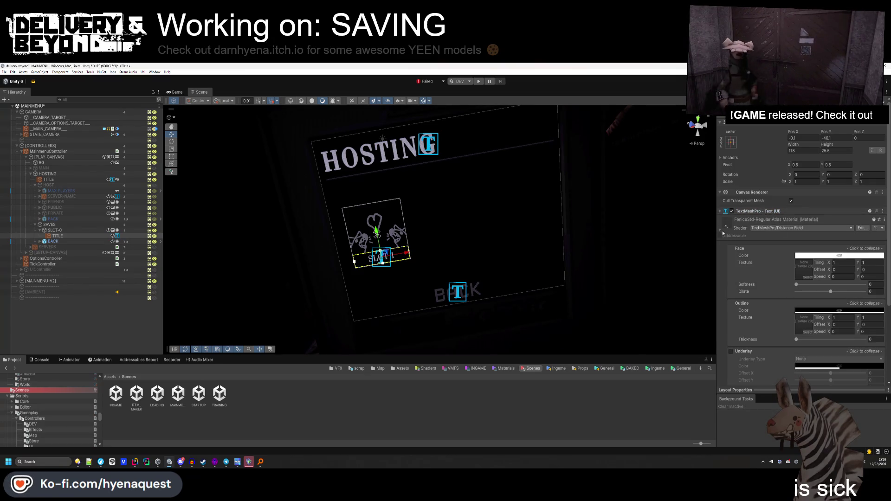
left_click(511, 239)
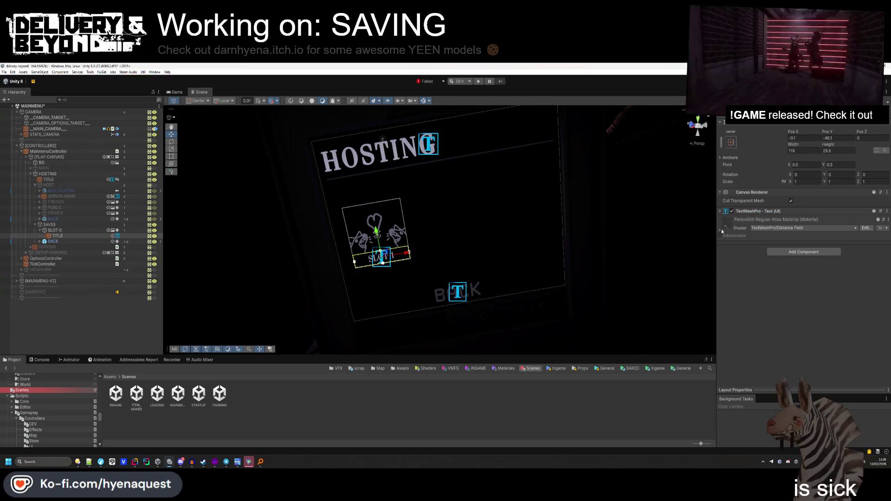
left_click(74, 230)
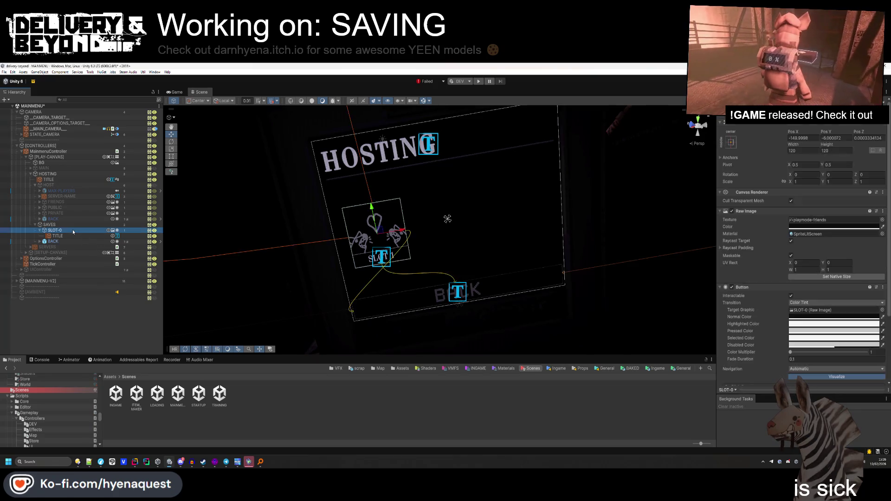
left_click(802, 220)
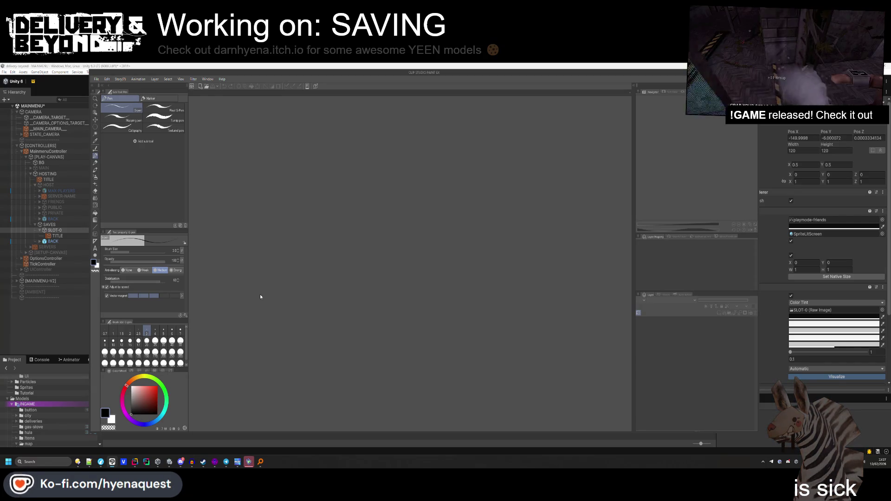
Open the file dialog and browse into delivery-beyond/raw_assets subfolders.
left_click(96, 79)
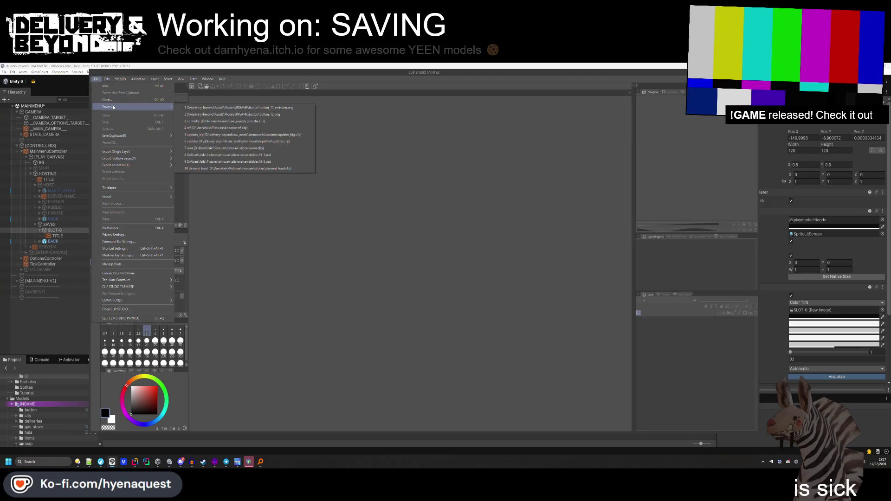
left_click(112, 100)
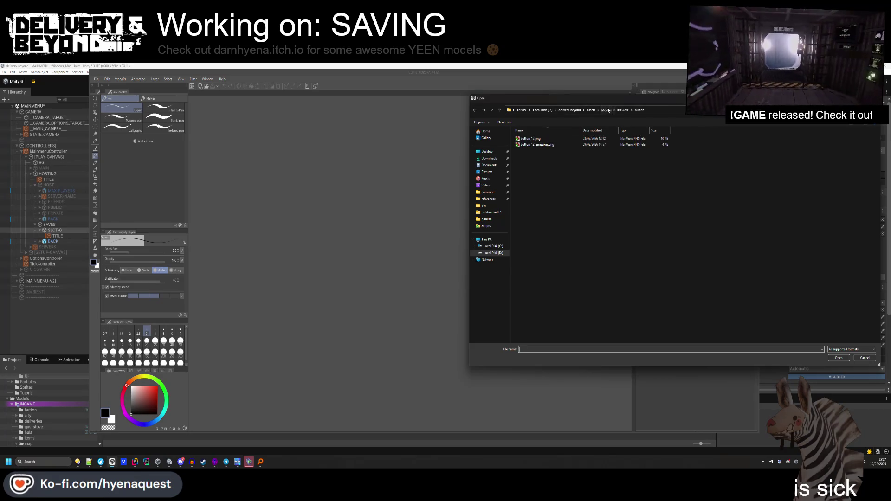
left_click(591, 110)
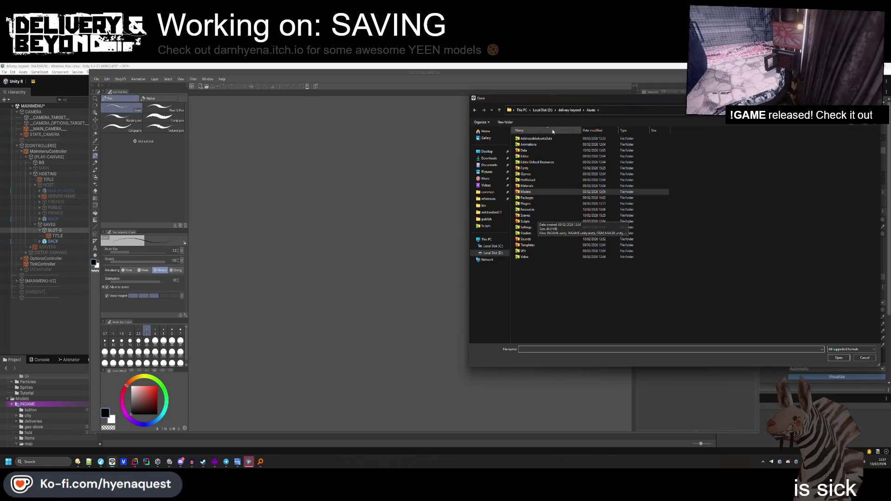
left_click(569, 110)
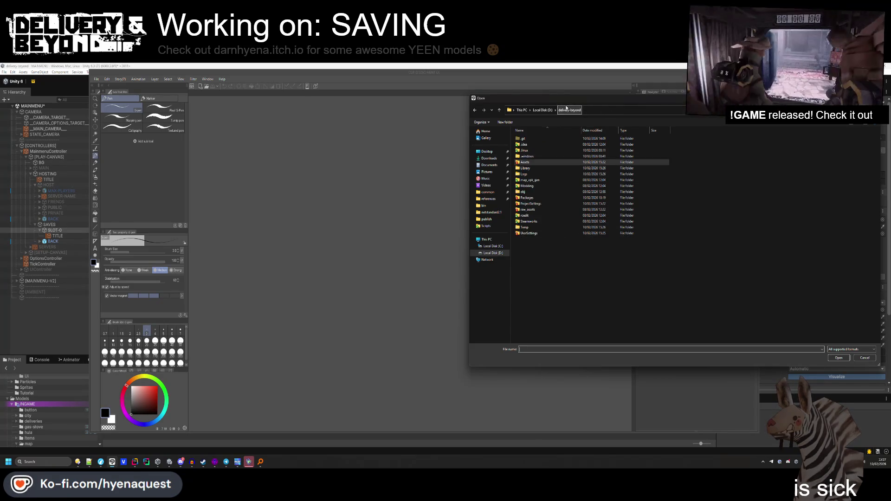
double_click(535, 208)
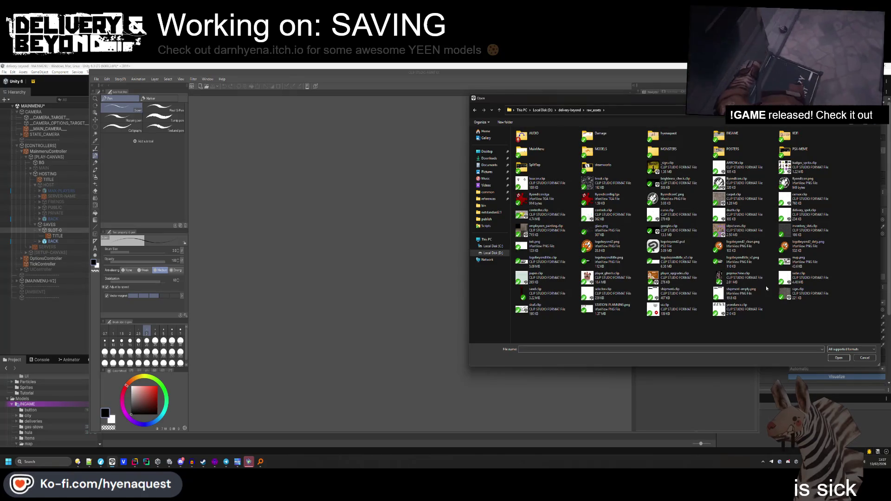
double_click(736, 136)
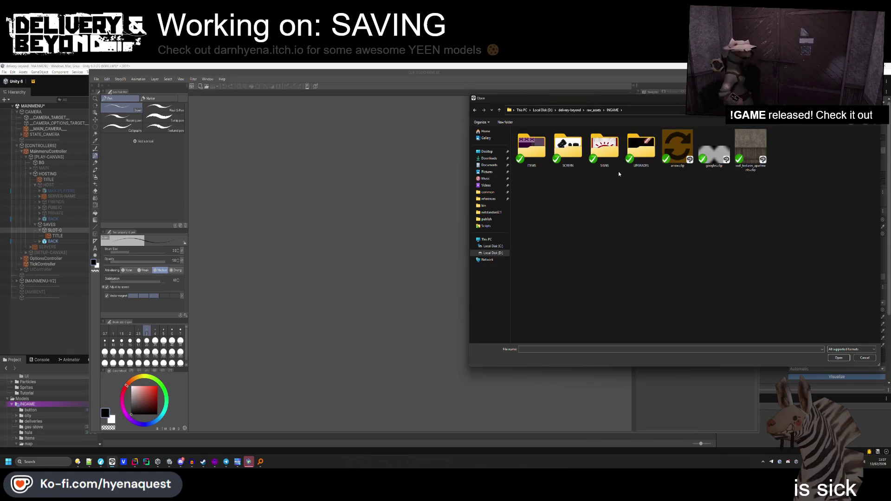
double_click(572, 159)
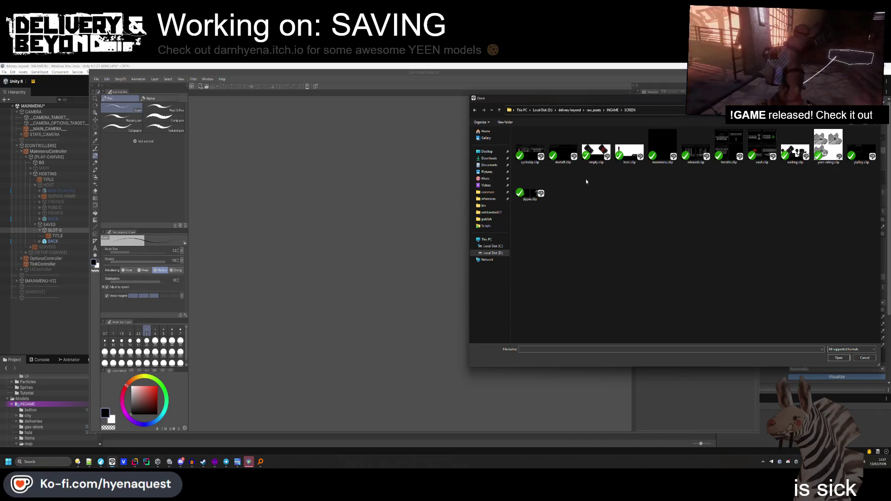
Find the MainMenu folder and open playmode.clip.
key("alt+Left")
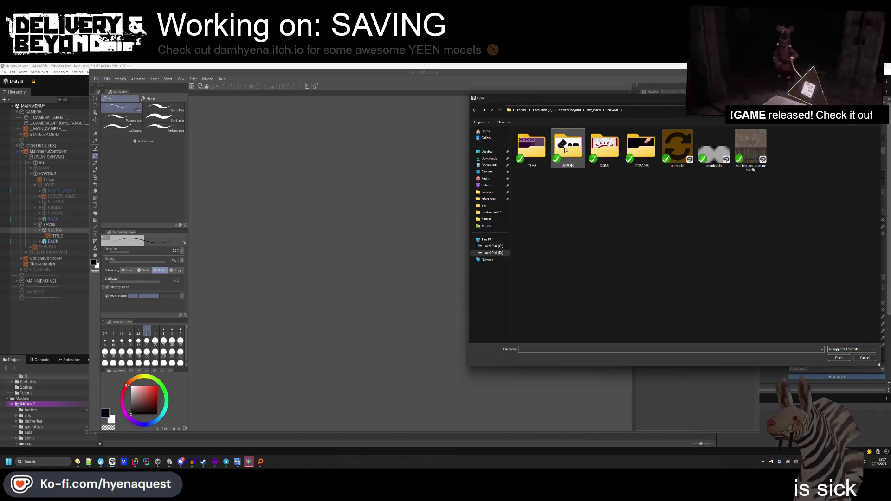
double_click(627, 152)
key("alt+Left")
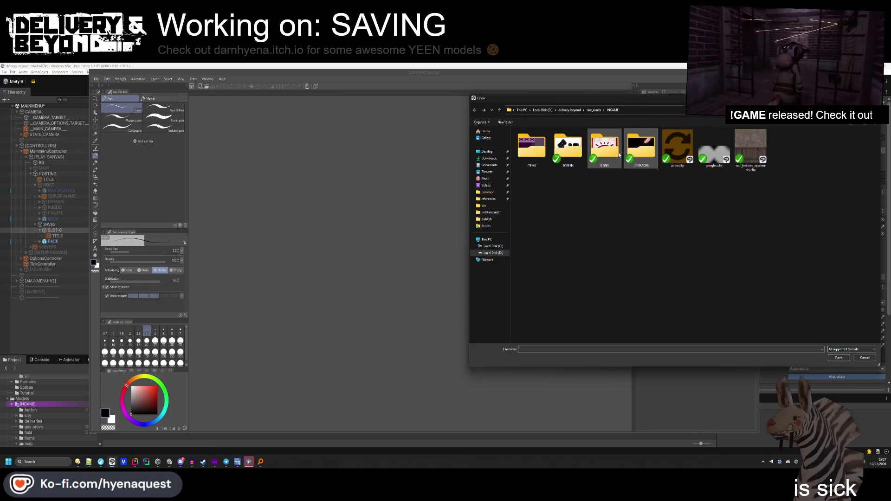
double_click(611, 165)
key("alt+Left")
key("alt+Left")
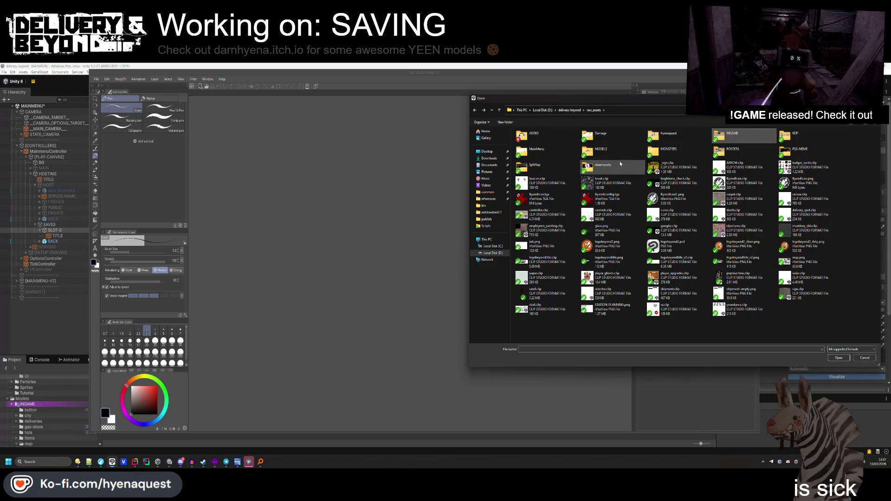
left_click(571, 157)
double_click(573, 159)
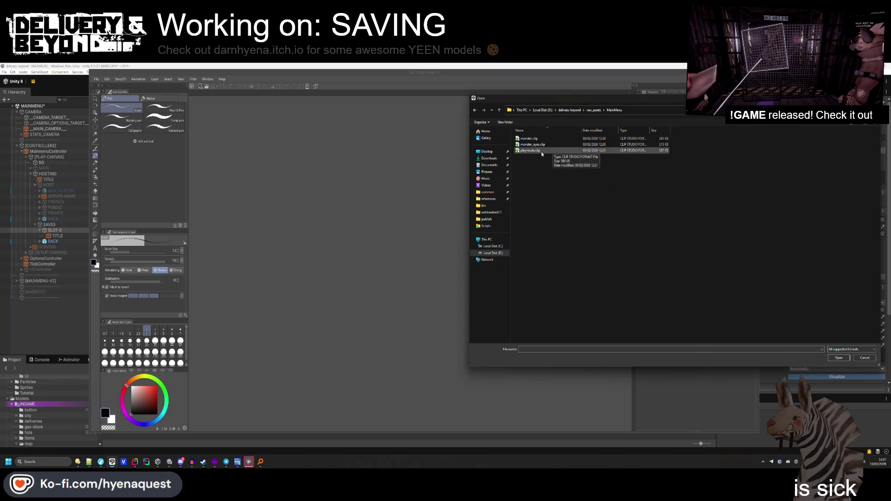
double_click(556, 146)
scroll(475, 240, "up", 2)
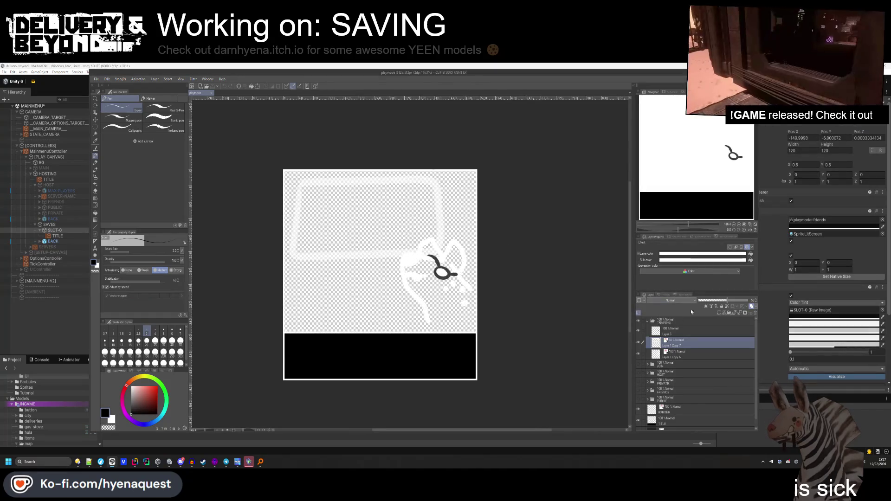
Collapse the TRAINING layer folder and show the paper layer.
left_click(648, 321)
left_click(639, 321)
left_click(639, 397)
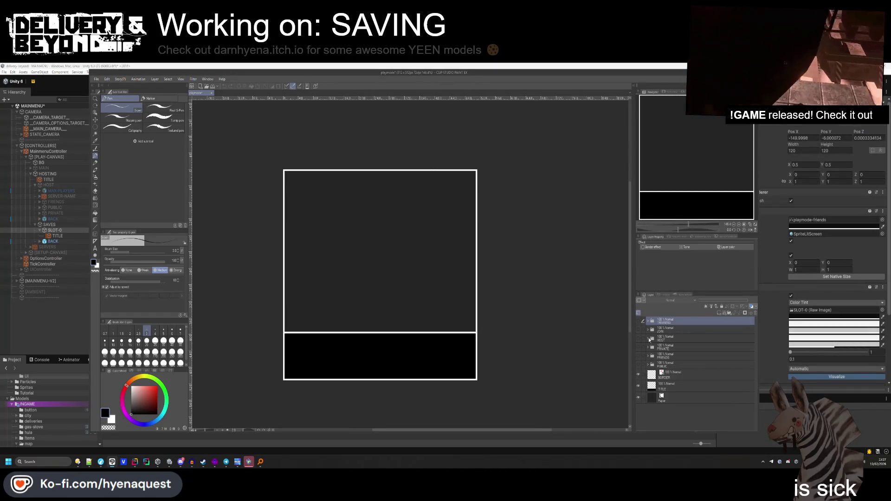
left_click(639, 321)
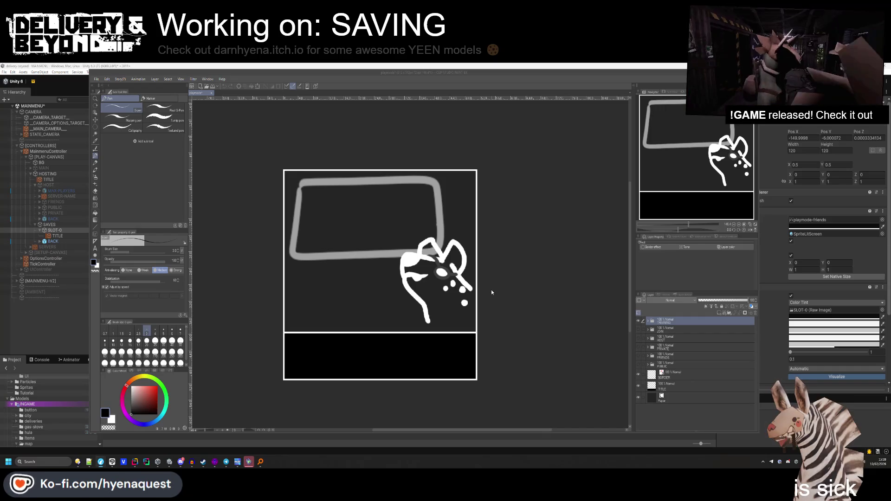
Create a new layer folder named SAVE.
left_click(664, 323)
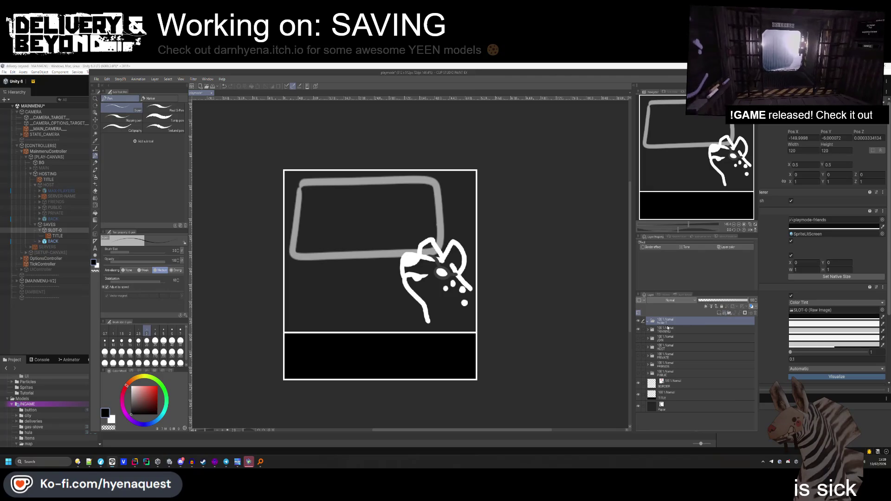
key("ctrl+g")
type("SAVE")
key("Return")
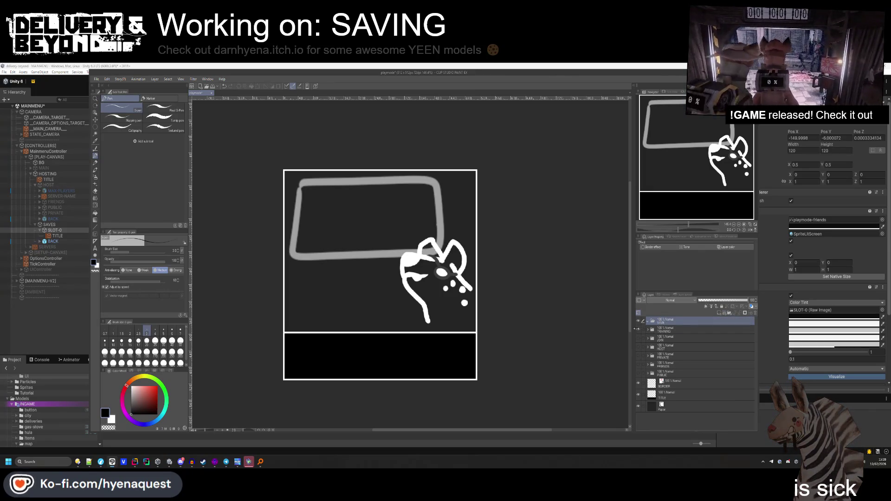
Hide the old sketch, draw white at brush size 25 on a new layer, sketching a square outline.
left_click(652, 322)
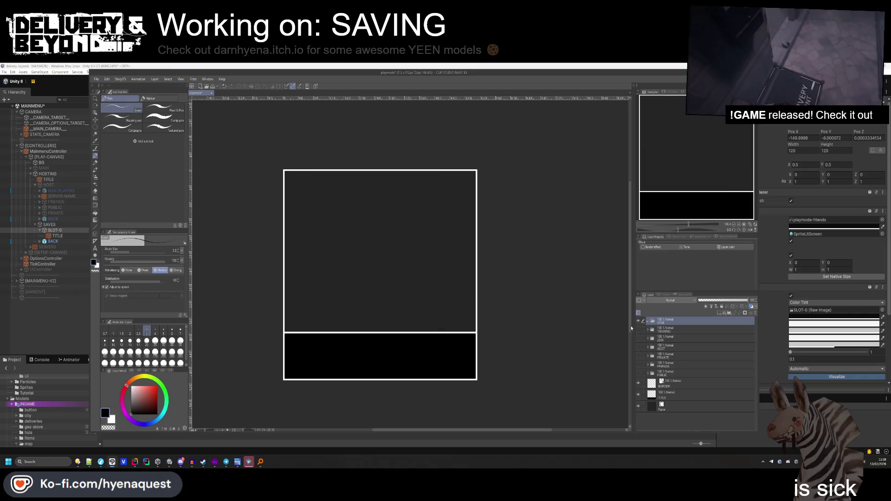
key("x")
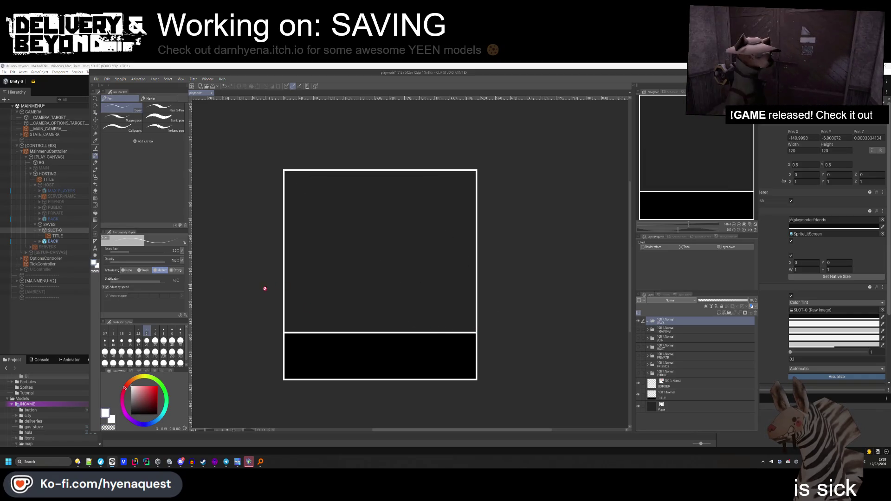
left_click(155, 341)
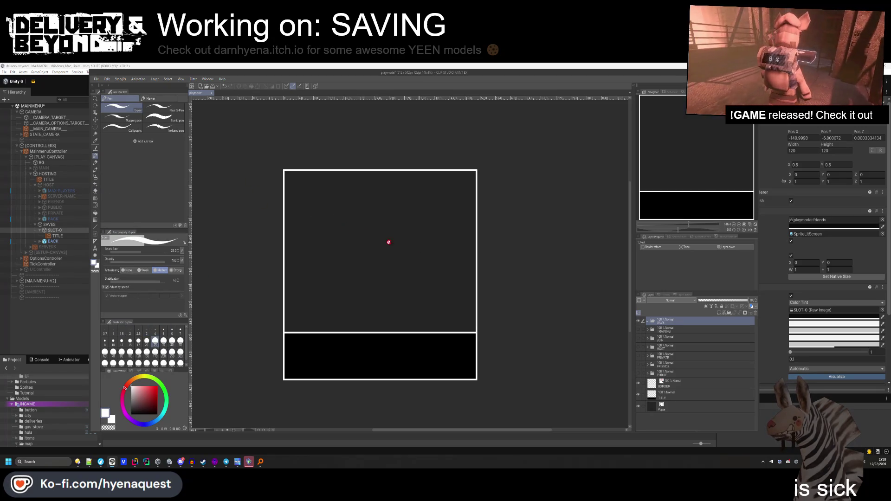
left_click(728, 313)
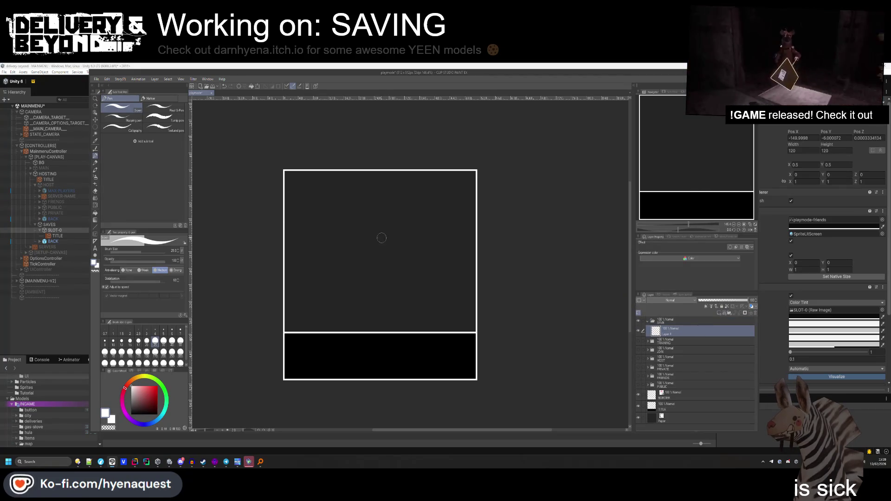
mouse_move(330, 206)
left_mouse_down()
mouse_move(339, 285)
mouse_move(432, 257)
mouse_move(392, 193)
mouse_move(329, 204)
mouse_move(338, 234)
mouse_move(328, 327)
left_mouse_up()
Draw the floppy disk outline and shutter with wavy lines, undoing stray circle strokes.
key("ctrl+z")
key("ctrl+z")
mouse_move(330, 199)
left_mouse_down()
mouse_move(328, 285)
mouse_move(414, 306)
mouse_move(426, 205)
mouse_move(336, 193)
left_mouse_up()
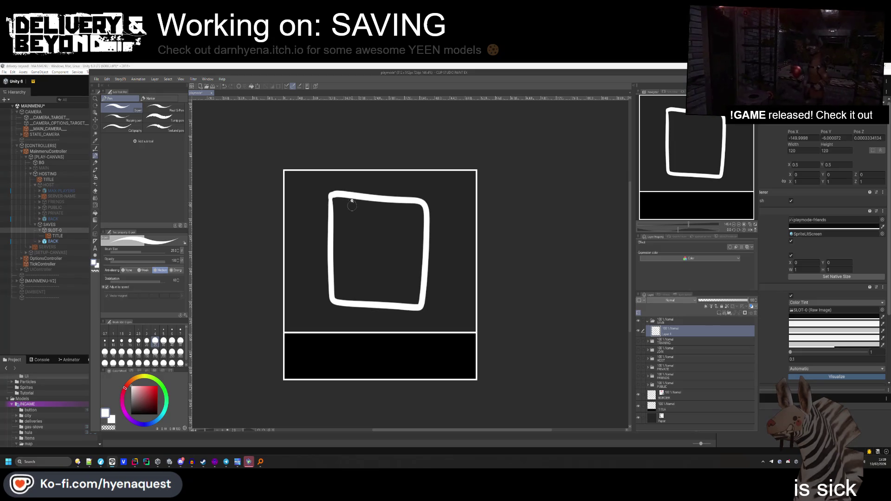
mouse_move(352, 202)
left_mouse_down()
mouse_move(356, 238)
mouse_move(398, 215)
left_mouse_up()
mouse_move(372, 264)
left_mouse_down()
mouse_move(366, 275)
mouse_move(385, 271)
mouse_move(370, 260)
mouse_move(379, 286)
left_mouse_up()
key("ctrl+z")
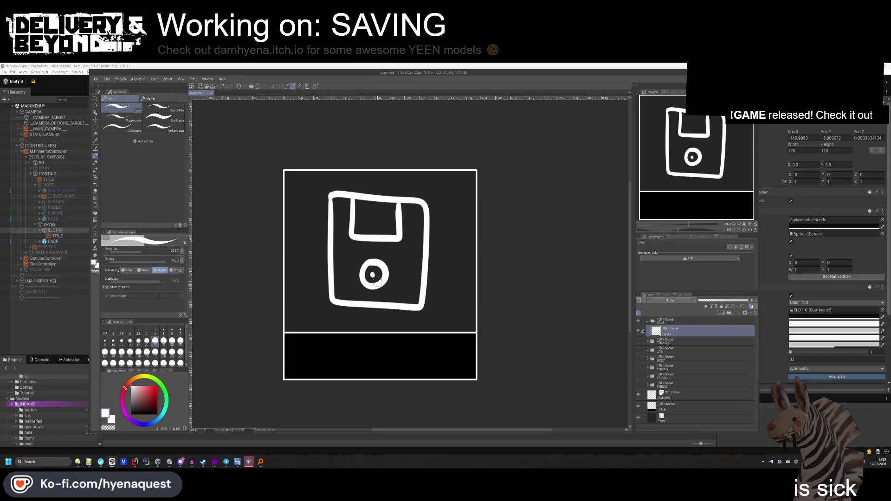
left_click_drag(377, 268, 371, 279)
key("ctrl+z")
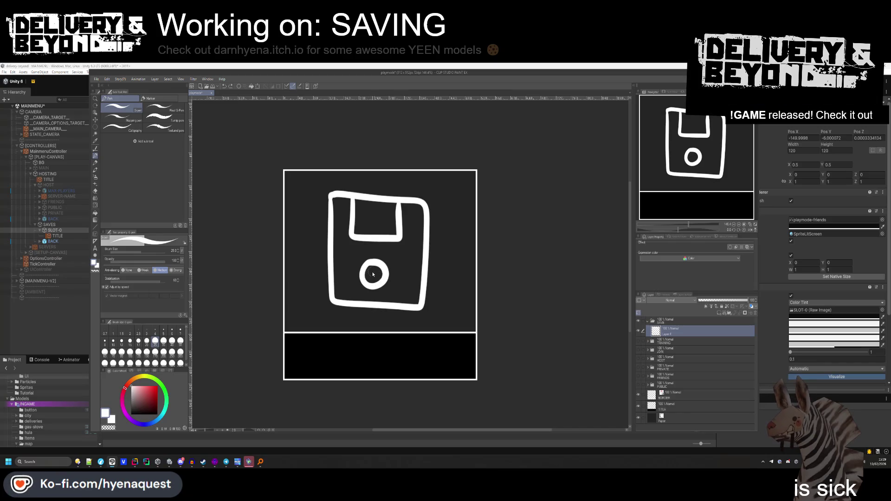
left_click_drag(359, 207, 386, 216)
left_click_drag(361, 225, 386, 226)
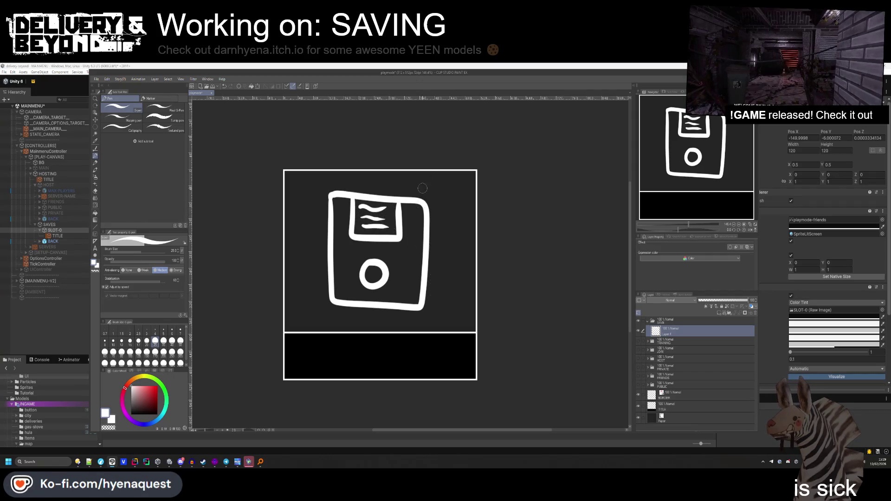
left_click_drag(416, 204, 417, 212)
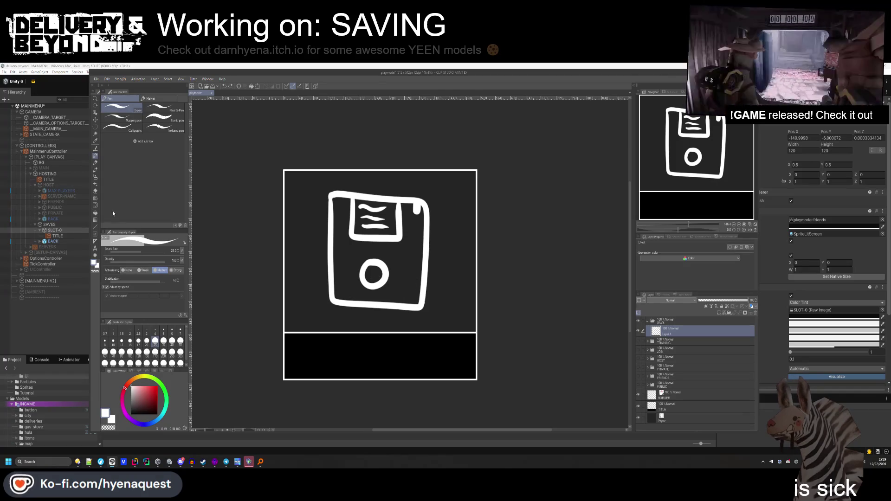
Erase the centre circle with a size-25 eraser and start a label rectangle below.
key("e")
left_click(155, 340)
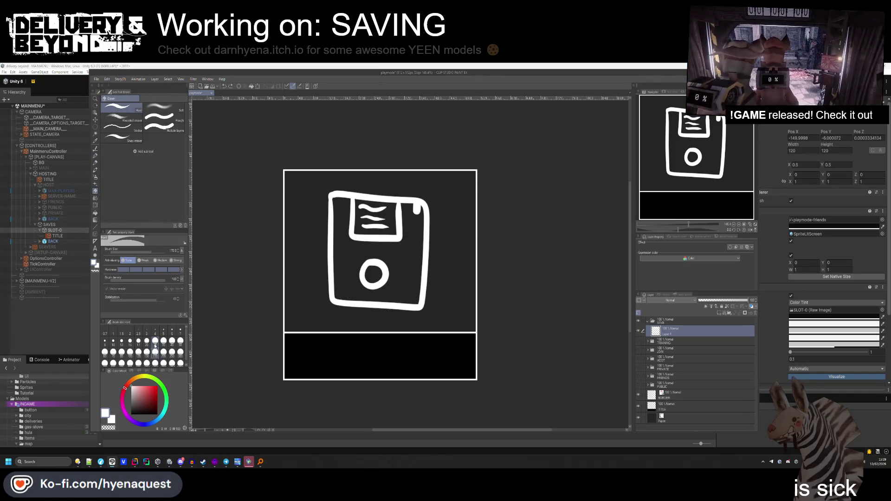
mouse_move(366, 267)
left_mouse_down()
mouse_move(364, 279)
mouse_move(378, 287)
mouse_move(380, 262)
mouse_move(381, 269)
left_mouse_up()
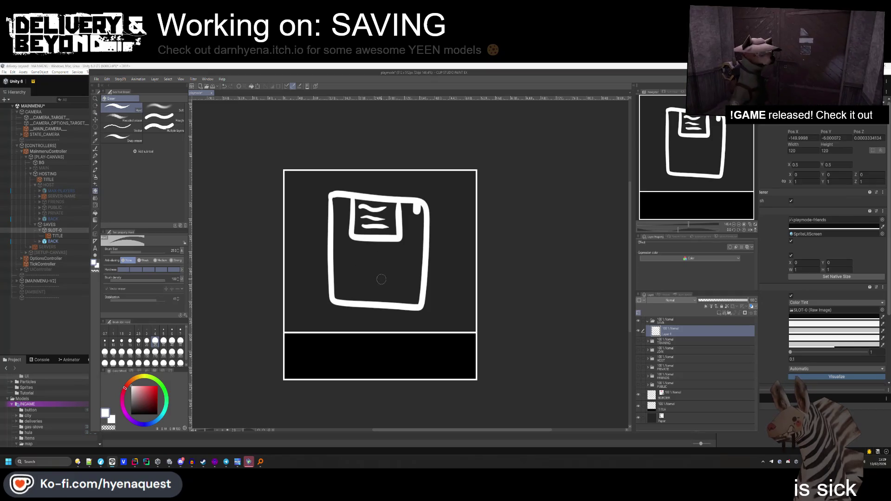
key("p")
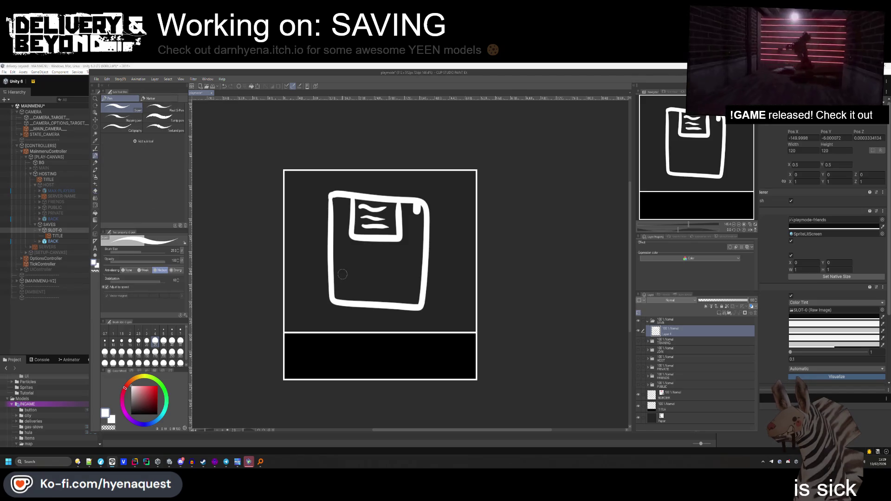
mouse_move(349, 259)
left_mouse_down()
mouse_move(360, 291)
mouse_move(408, 264)
mouse_move(379, 257)
left_mouse_up()
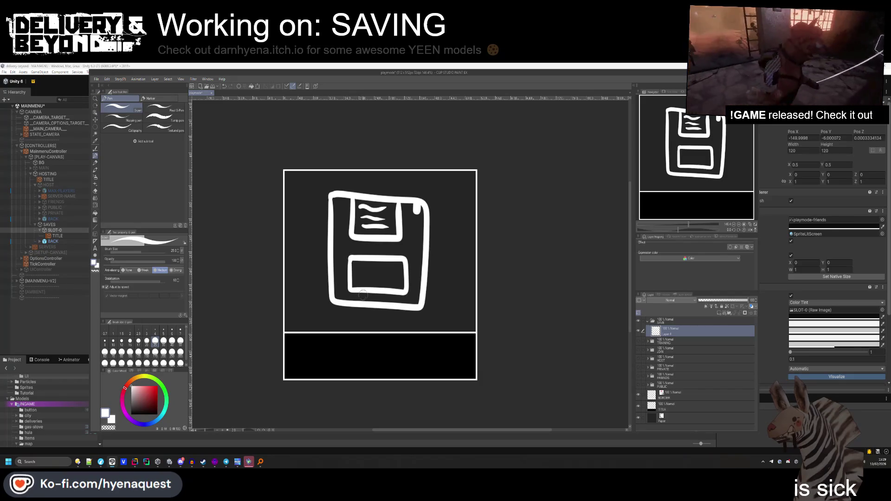
Move the floppy reference images window aside and clear the drawing from the layer.
left_click(96, 190)
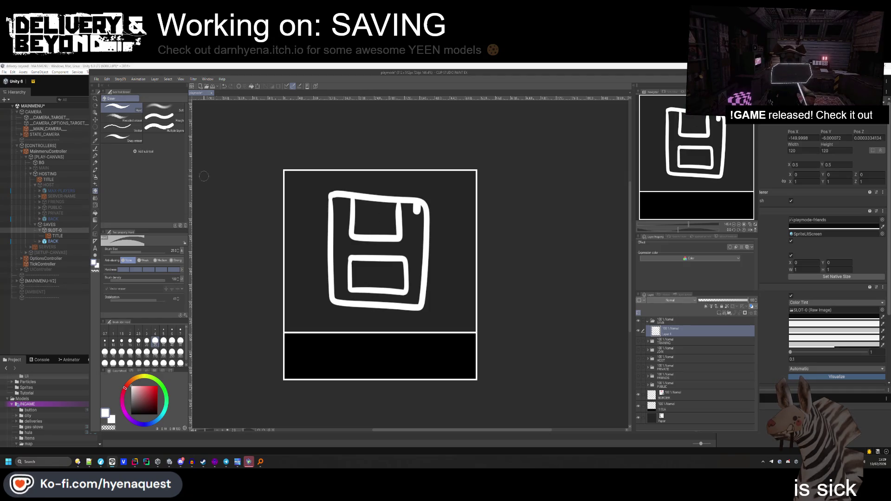
left_click(97, 156)
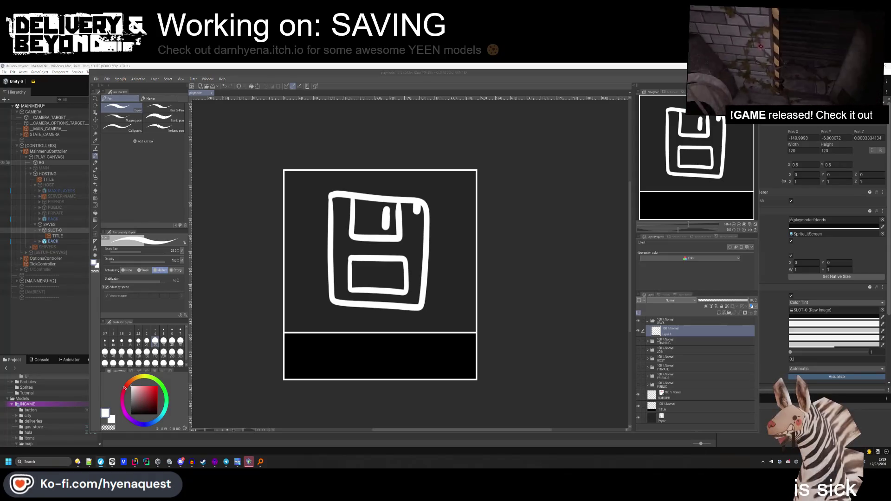
left_click_drag(890, 139, 0, 135)
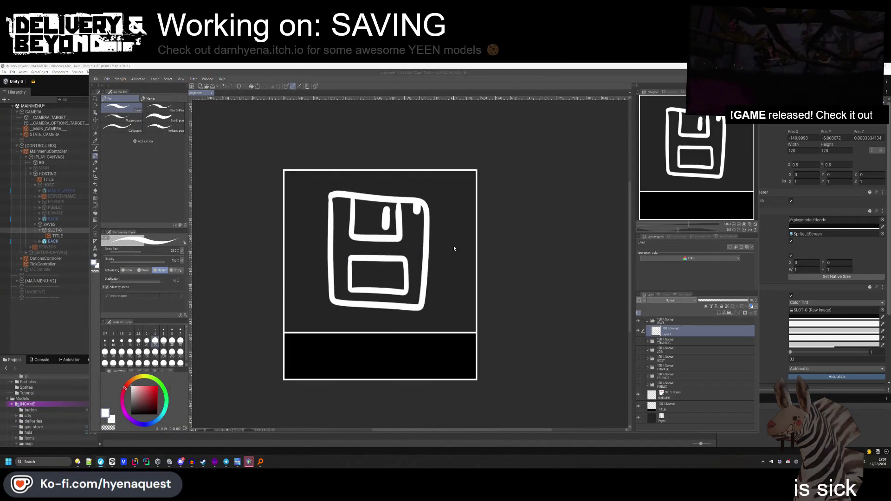
left_click(755, 314)
key("Delete")
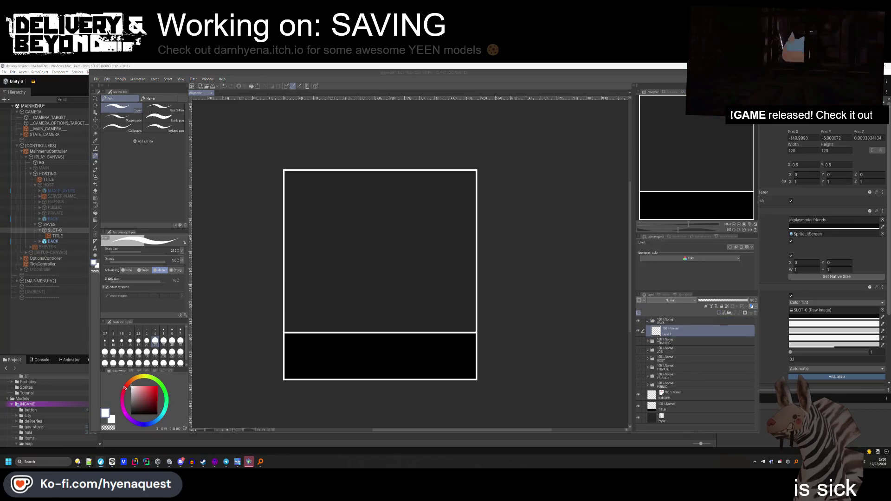
left_click(374, 229)
key("ctrl+z")
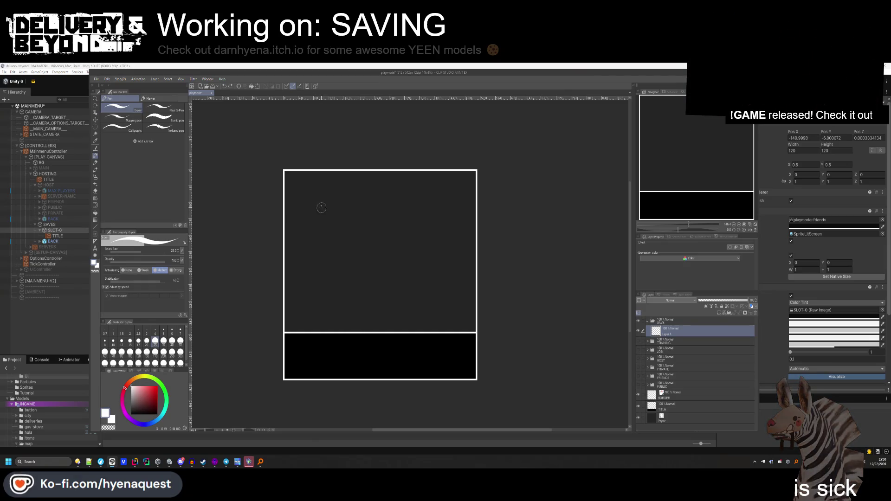
left_click_drag(322, 207, 320, 295)
key("ctrl+z")
mouse_move(324, 211)
left_mouse_down()
mouse_move(322, 294)
mouse_move(419, 304)
mouse_move(436, 249)
left_mouse_up()
mouse_move(400, 203)
left_mouse_down()
mouse_move(323, 200)
mouse_move(323, 218)
left_mouse_up()
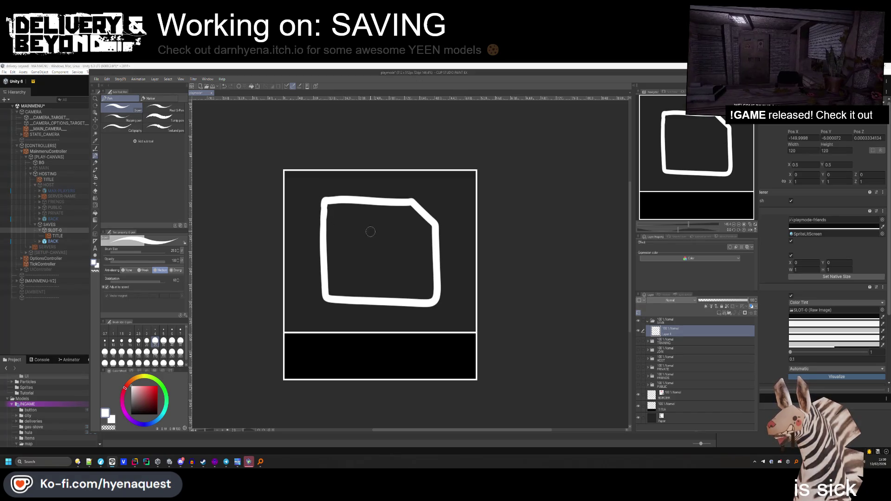
left_click_drag(345, 204, 353, 238)
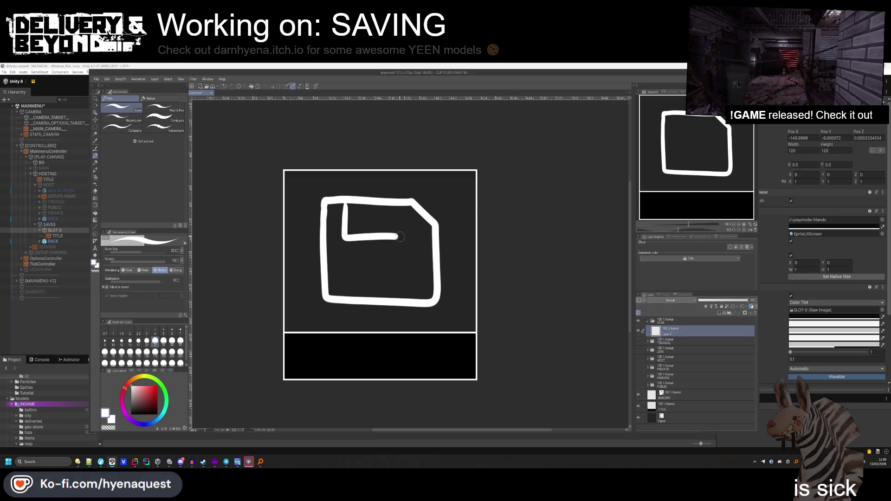
key("ctrl+z")
mouse_move(344, 203)
left_mouse_down()
mouse_move(344, 238)
mouse_move(407, 222)
left_mouse_up()
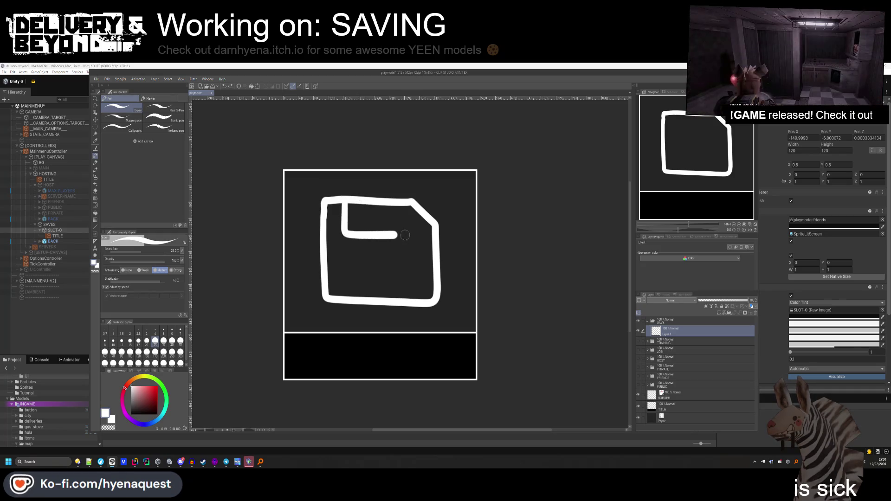
key("ctrl+z")
mouse_move(344, 203)
left_mouse_down()
mouse_move(345, 238)
mouse_move(408, 240)
left_mouse_up()
key("ctrl+z")
mouse_move(344, 203)
left_mouse_down()
mouse_move(345, 219)
mouse_move(383, 239)
mouse_move(410, 200)
mouse_move(390, 214)
mouse_move(390, 230)
mouse_move(405, 229)
mouse_move(404, 209)
left_mouse_up()
key("ctrl+z")
key("ctrl+z")
key("ctrl+z")
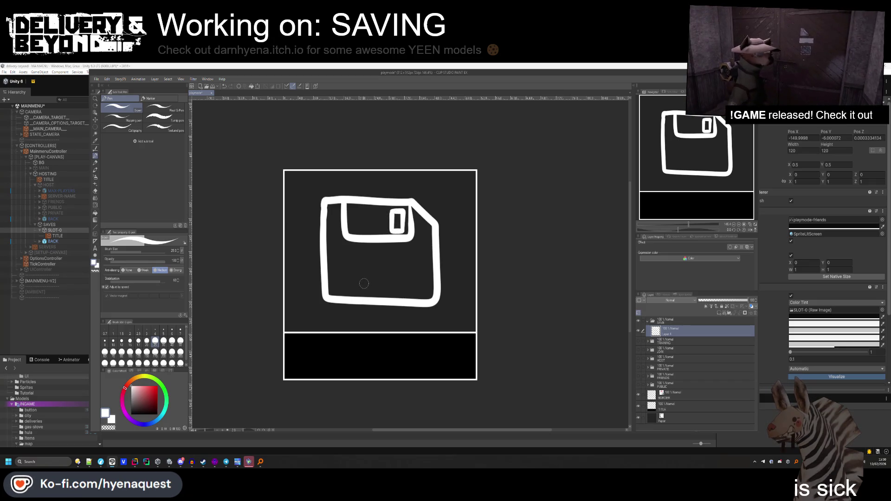
left_click_drag(342, 275, 397, 254)
key("ctrl+z")
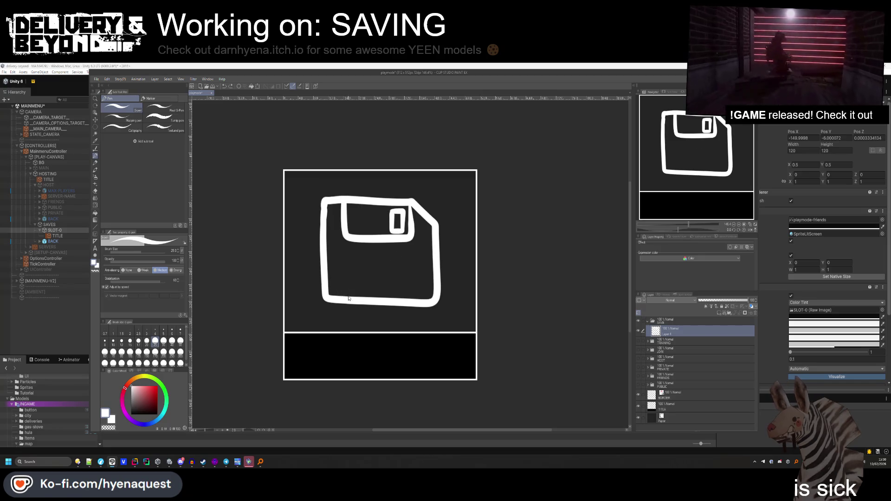
mouse_move(345, 274)
left_mouse_down()
mouse_move(376, 259)
mouse_move(408, 304)
left_mouse_up()
key("ctrl+z")
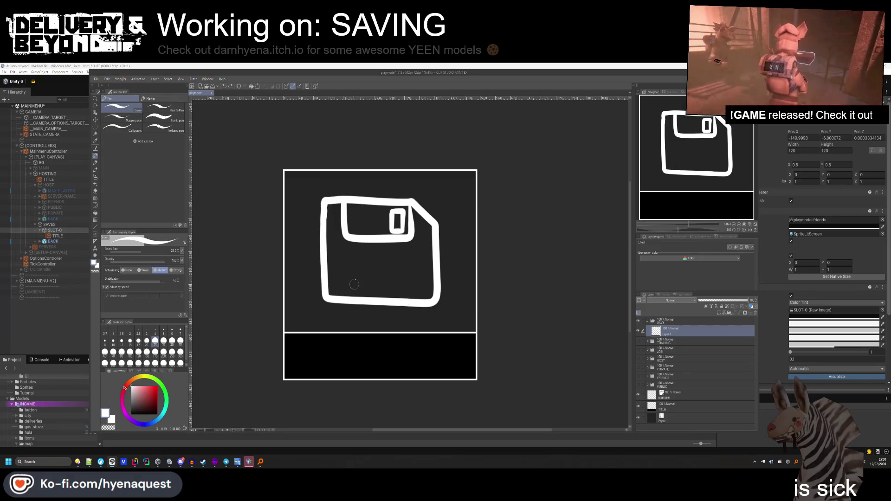
left_click_drag(332, 299, 337, 256)
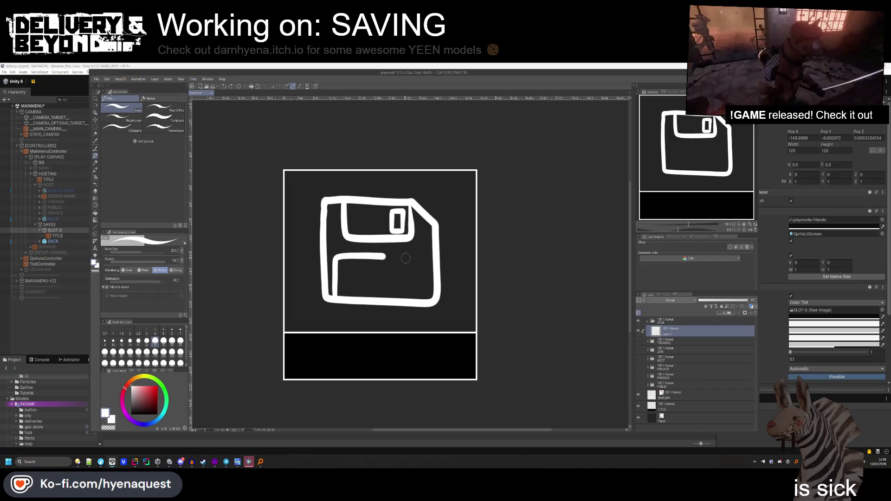
left_click_drag(424, 261, 421, 304)
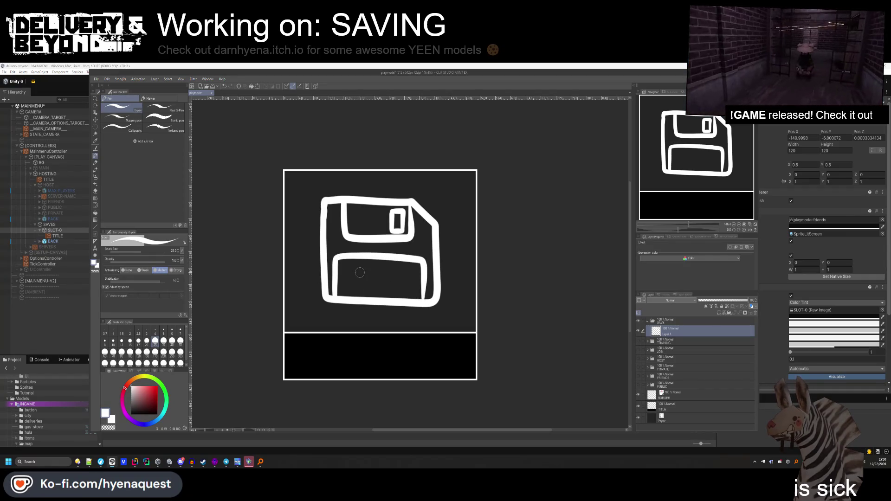
left_click_drag(348, 270, 411, 273)
key("ctrl+z")
left_click_drag(346, 269, 408, 271)
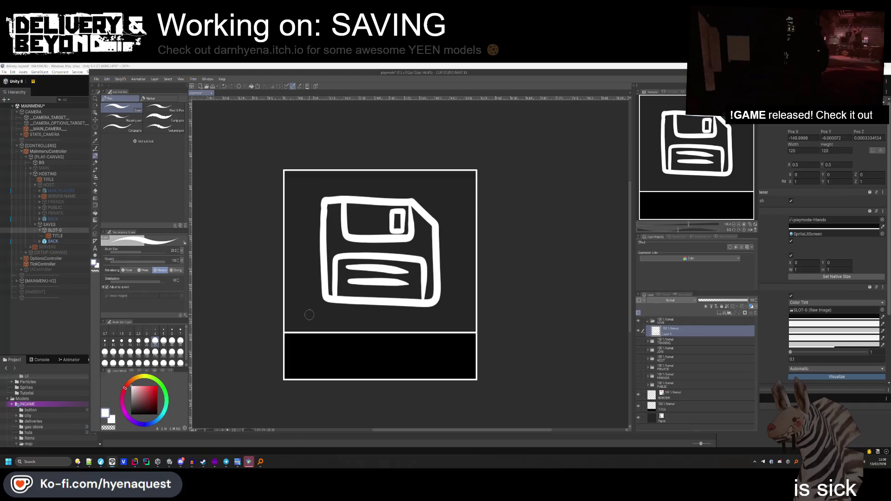
mouse_move(300, 309)
left_mouse_down()
mouse_move(313, 308)
mouse_move(314, 325)
mouse_move(323, 316)
left_mouse_up()
Hand-letter the words THE, SAVE and ICON in white pen strokes under the floppy.
mouse_move(324, 308)
left_mouse_down()
mouse_move(323, 325)
mouse_move(333, 308)
left_mouse_up()
left_click_drag(328, 317, 332, 317)
left_click_drag(328, 326, 378, 327)
mouse_move(372, 320)
left_mouse_down()
mouse_move(386, 309)
mouse_move(388, 327)
mouse_move(395, 308)
left_mouse_up()
left_click_drag(389, 318, 395, 318)
mouse_move(389, 327)
left_mouse_down()
mouse_move(421, 327)
mouse_move(425, 309)
left_mouse_up()
mouse_move(416, 327)
left_mouse_down()
mouse_move(443, 324)
mouse_move(459, 306)
left_mouse_up()
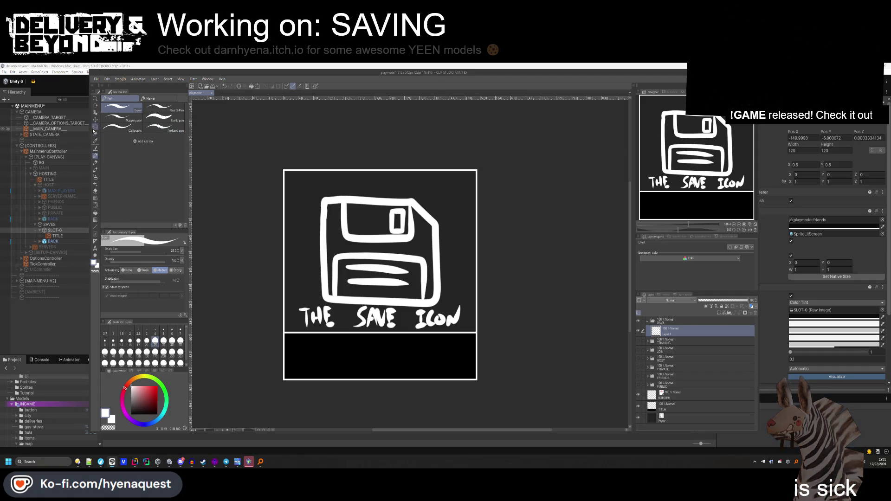
Lasso-select all of the THE SAVE ICON lettering.
left_click(95, 126)
left_click(120, 120)
scroll(318, 313, "up", 4)
mouse_move(304, 290)
left_mouse_down()
mouse_move(271, 292)
mouse_move(293, 332)
left_mouse_up()
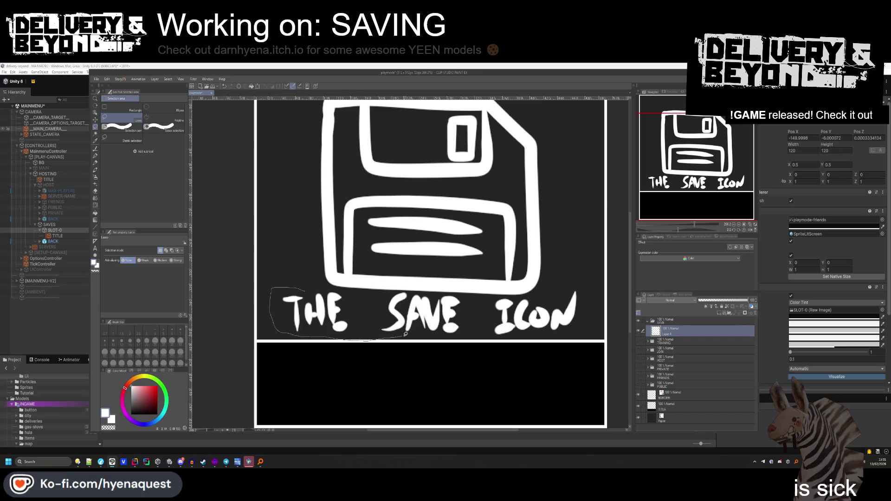
left_click_drag(405, 334, 404, 335)
left_click_drag(333, 287, 374, 359)
left_click_drag(597, 314, 410, 290)
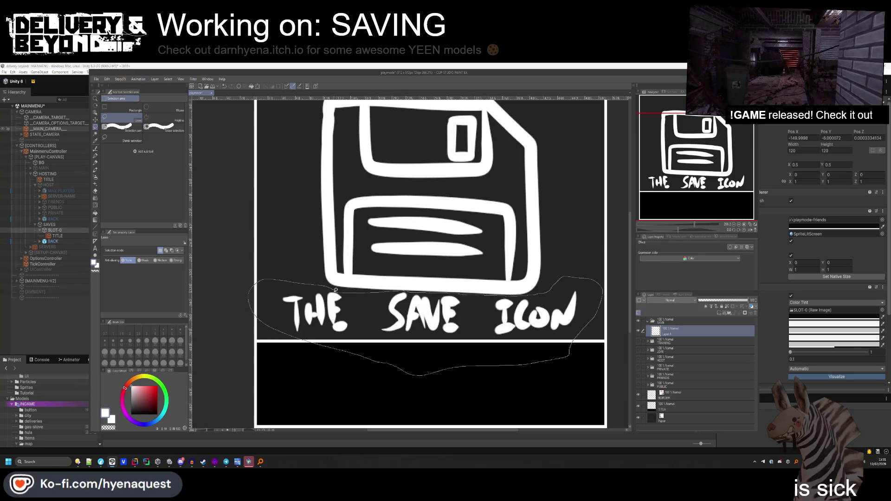
left_click_drag(336, 289, 334, 289)
scroll(325, 222, "down", 3)
Scale the lettering down to about 30% beneath the floppy disk.
key("ctrl+t")
mouse_move(497, 334)
left_mouse_down()
mouse_move(353, 295)
mouse_move(381, 307)
mouse_move(448, 298)
left_mouse_up()
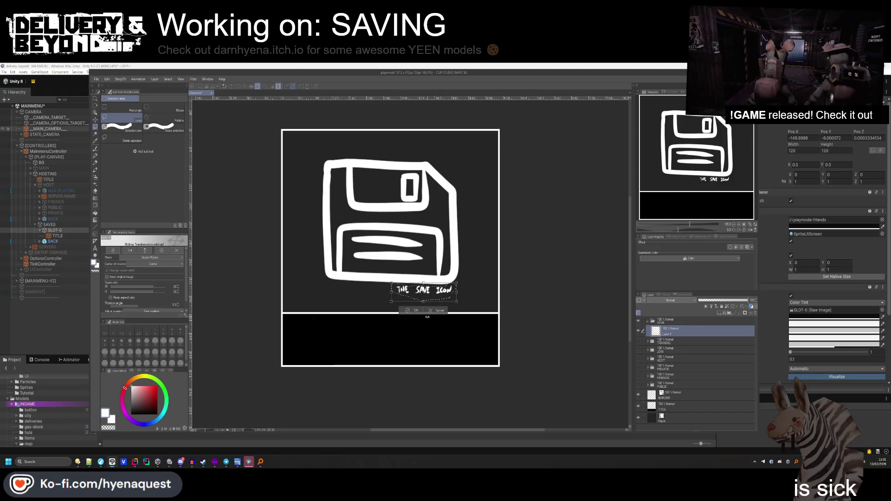
key("Return")
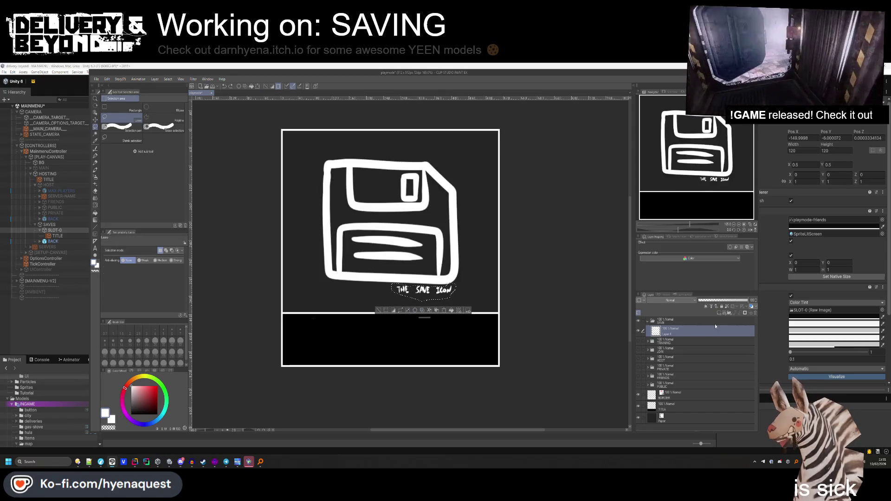
Move the lettering to its own new layer and fade it to 16% opacity.
left_click(410, 311)
left_click(722, 302)
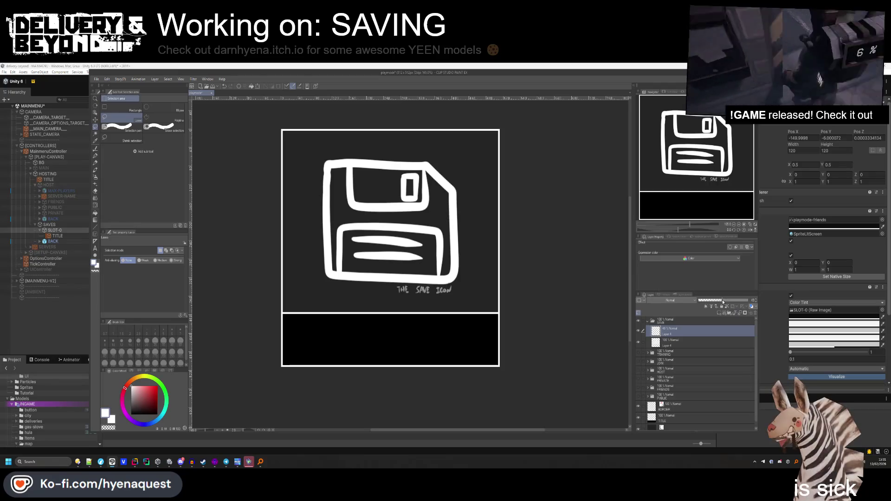
left_click_drag(723, 301, 706, 304)
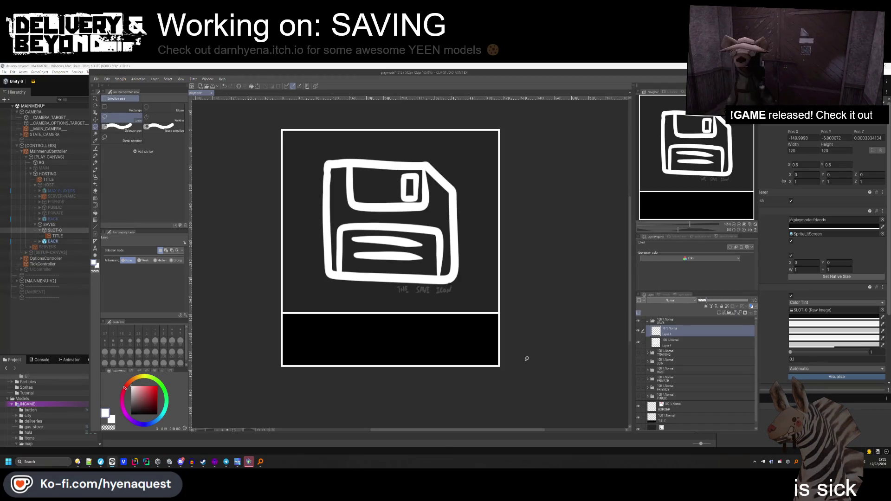
scroll(445, 286, "down", 5)
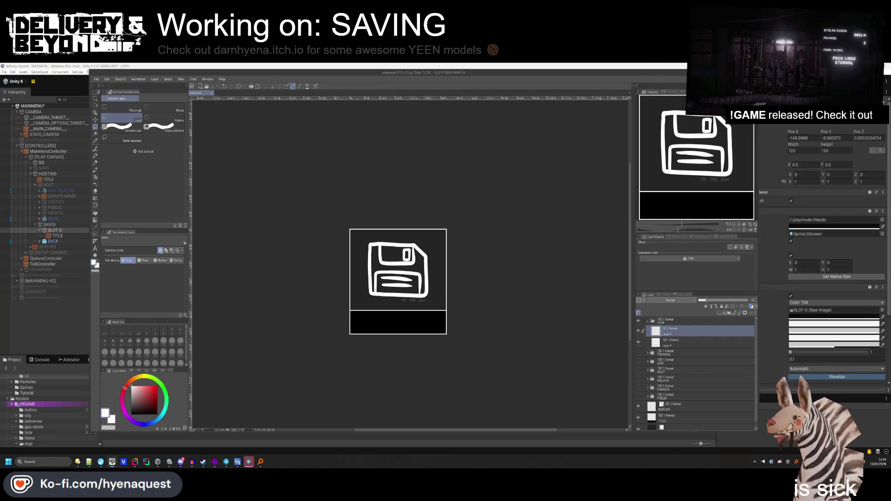
key("alt+Tab")
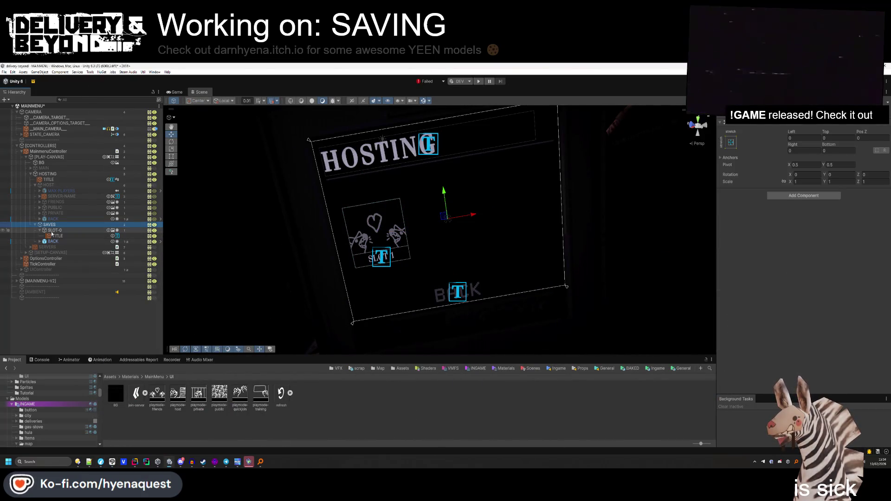
Deactivate the HOSTING menu page and reactivate the MAIN page.
left_click(49, 224)
key("ctrl+z")
key("ctrl+z")
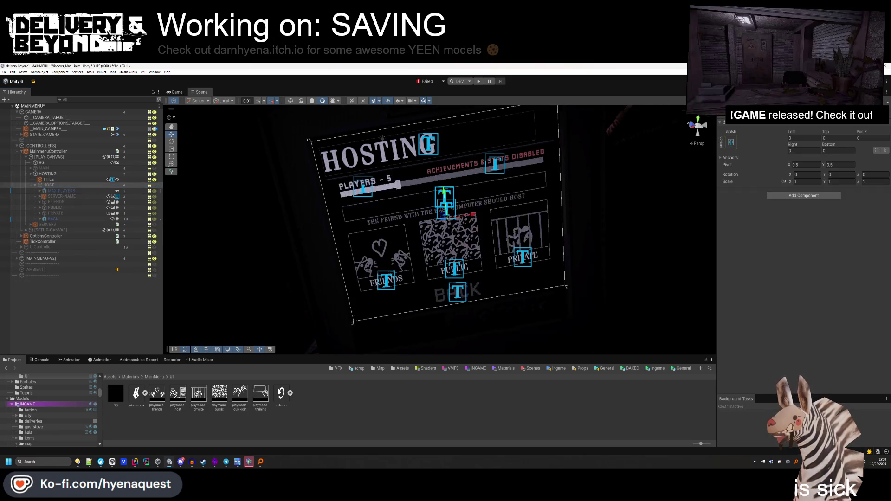
left_click(236, 254)
left_click(79, 174)
key("alt+shift+a")
left_click(99, 168)
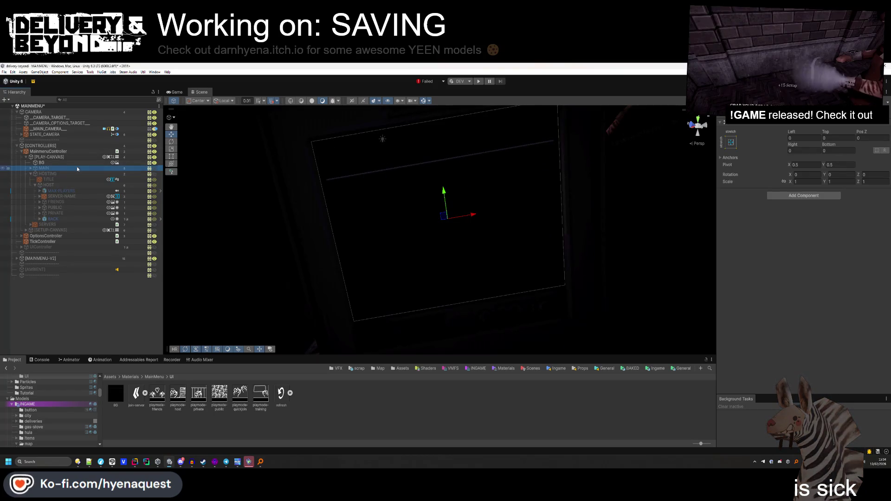
key("alt+shift+a")
Deactivate [PLAY-CANVAS] and save the main menu scene.
left_click(112, 159)
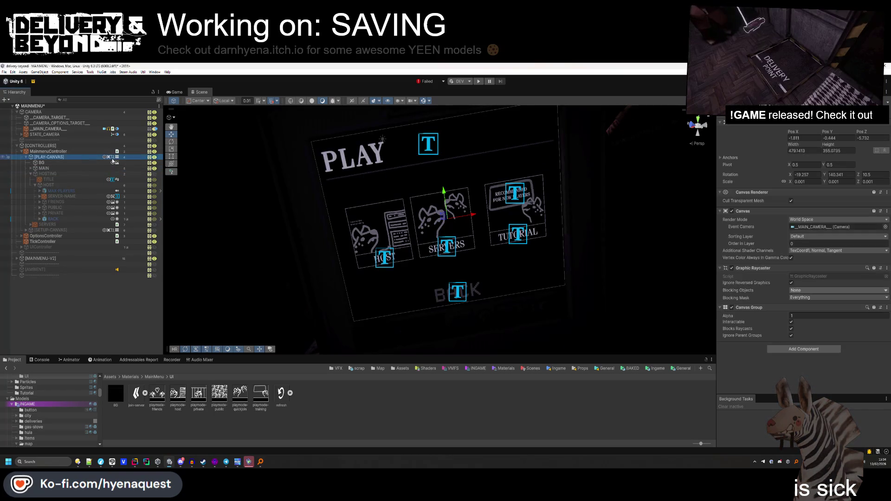
key("alt+shift+a")
left_click(104, 300)
key("ctrl+s")
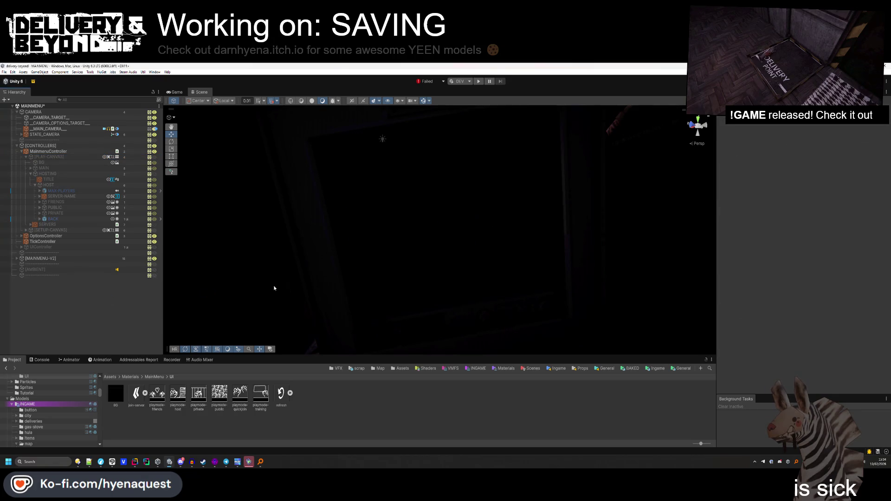
left_click(21, 151)
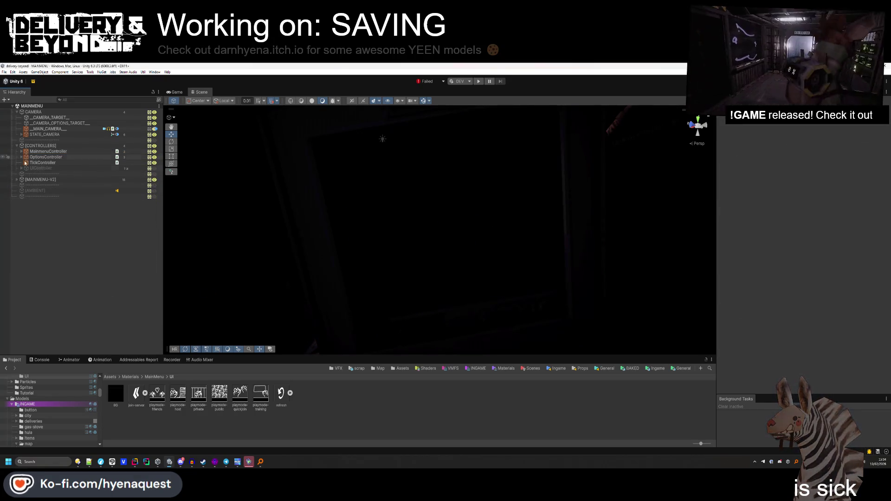
mouse_move(329, 201)
left_mouse_down()
mouse_move(352, 217)
mouse_move(332, 412)
left_mouse_up()
scroll(352, 218, "down", 3)
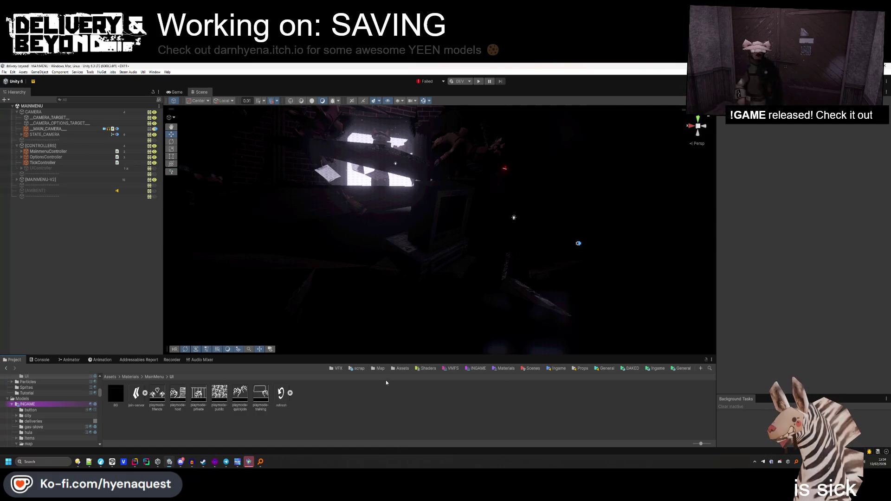
Open INGAME.unity from the Assets > Scenes folder.
left_click(531, 368)
left_click(114, 395)
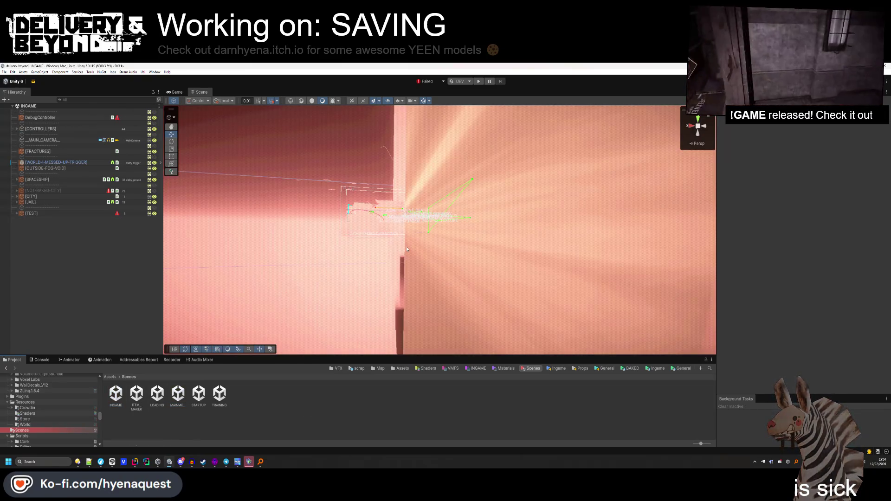
scroll(238, 288, "down", 10)
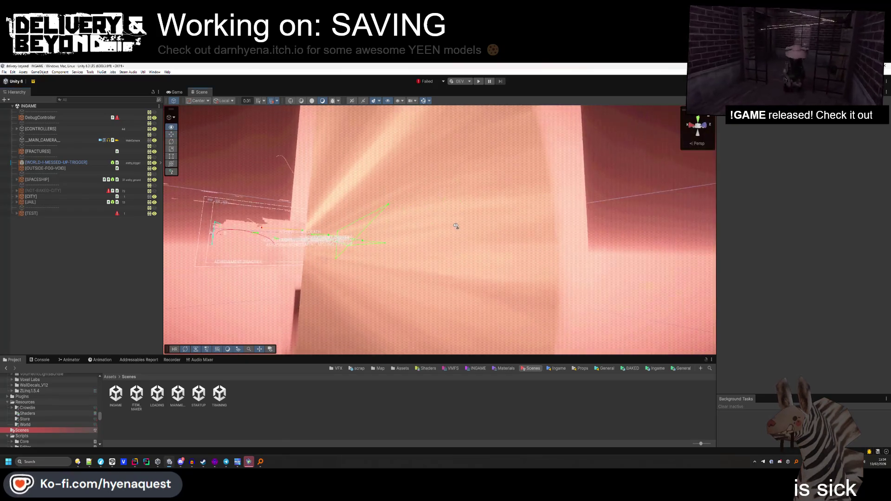
scroll(363, 230, "down", 2)
Fly the scene camera through the dark room toward the yellow dog and DEPOSIT sign.
key("w")
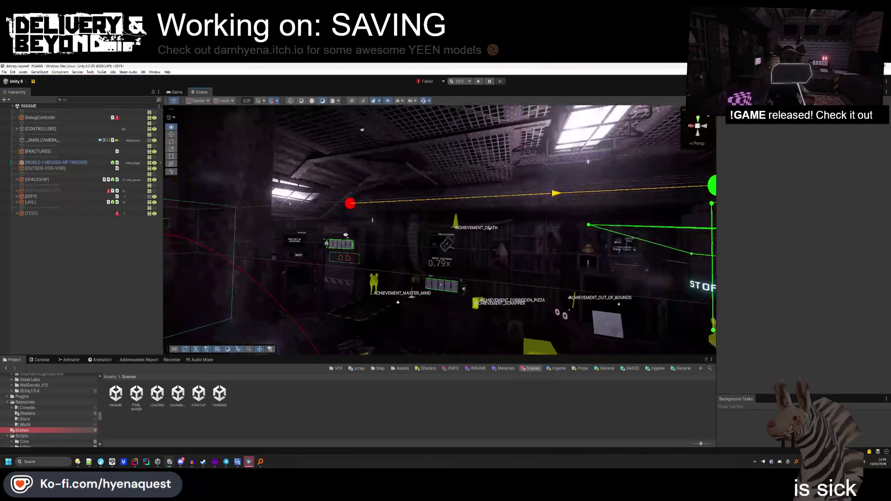
key("s")
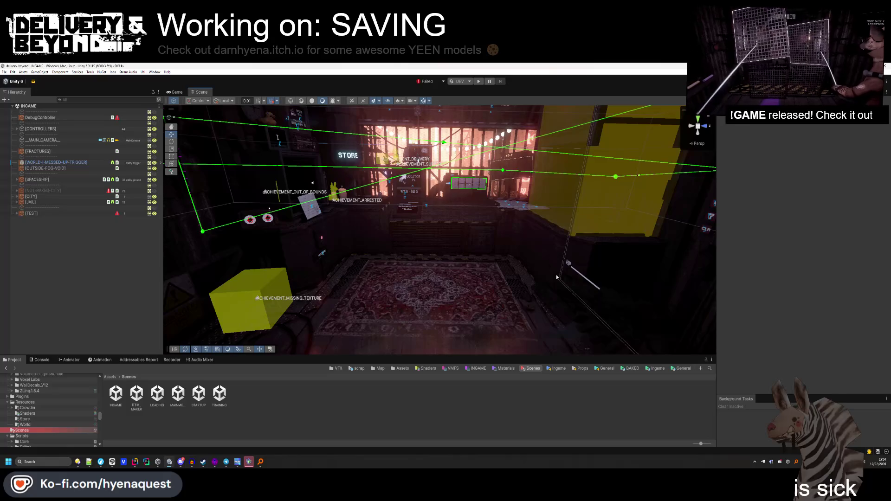
mouse_move(557, 277)
left_mouse_down()
mouse_move(527, 244)
mouse_move(617, 283)
mouse_move(605, 298)
mouse_move(541, 293)
left_mouse_up()
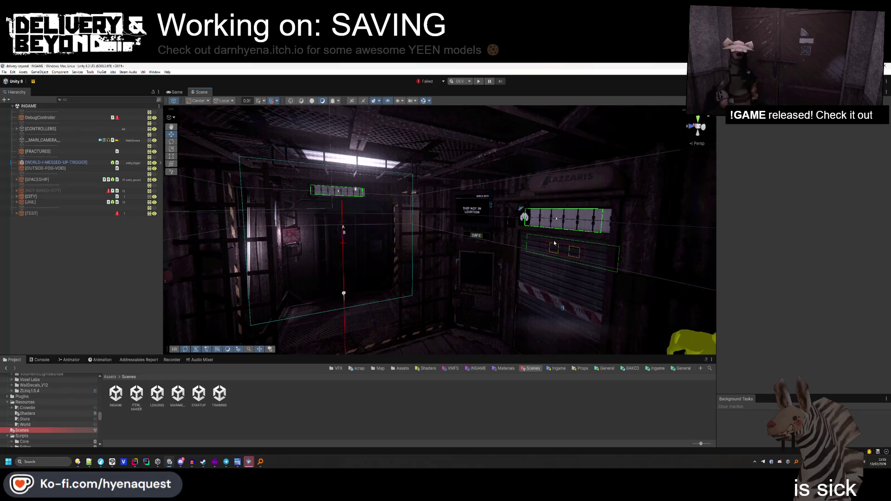
mouse_move(555, 243)
left_mouse_down()
mouse_move(439, 359)
mouse_move(308, 328)
mouse_move(264, 248)
mouse_move(379, 245)
mouse_move(354, 285)
mouse_move(385, 285)
mouse_move(392, 295)
mouse_move(363, 338)
mouse_move(390, 259)
left_mouse_up()
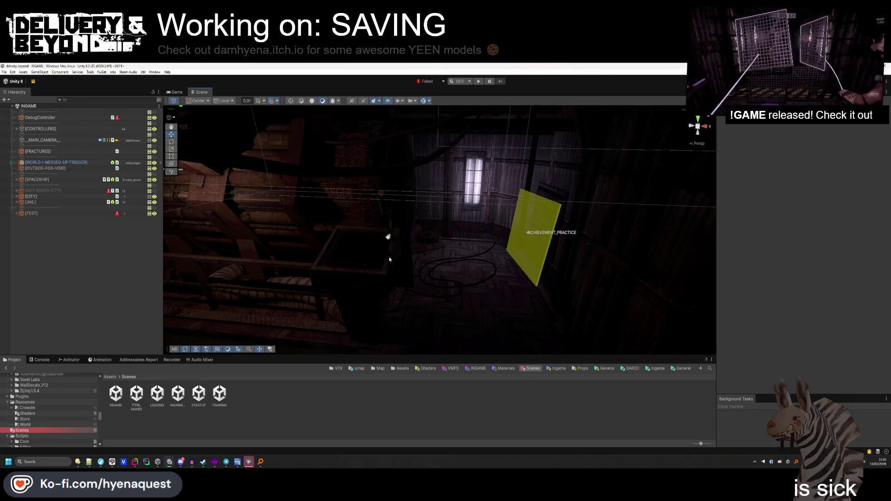
key("alt+Tab")
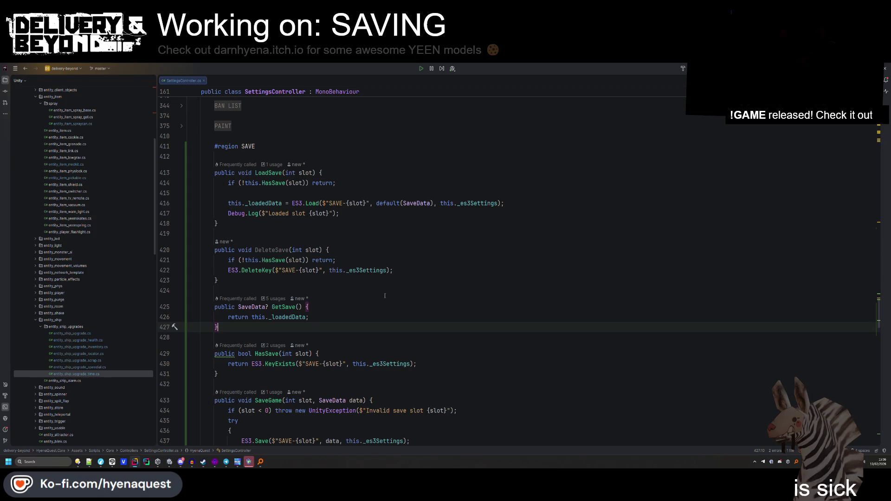
Jump from LoadSave in SettingsController.cs to its call in NETController.cs StartNetwork.
left_click(273, 172)
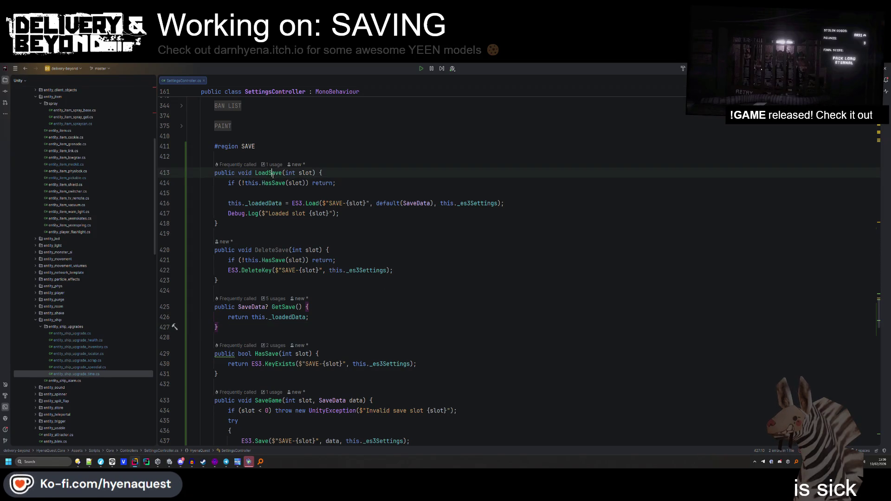
left_click(267, 177, "ctrl")
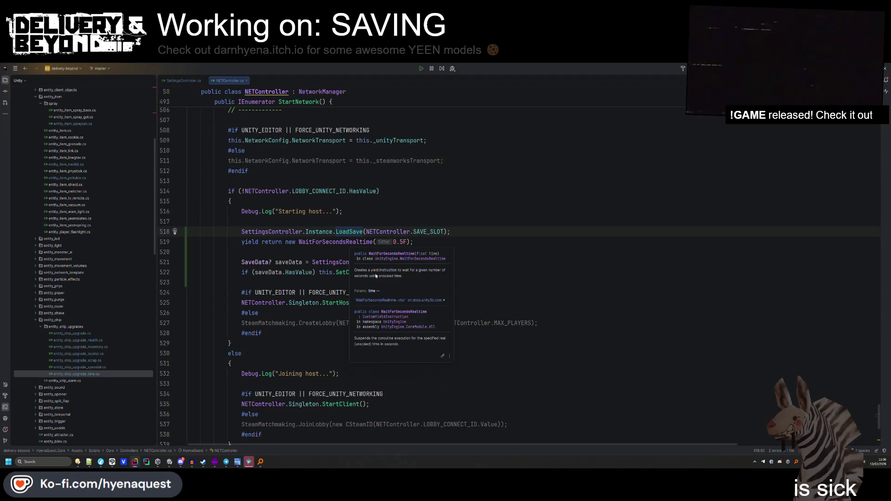
Delete the LoadSave call and WaitForSecondsRealtime lines from NETController's host start.
left_click(420, 232, "ctrl")
mouse_move(390, 227)
left_mouse_down()
mouse_move(379, 235)
mouse_move(370, 216)
left_mouse_up()
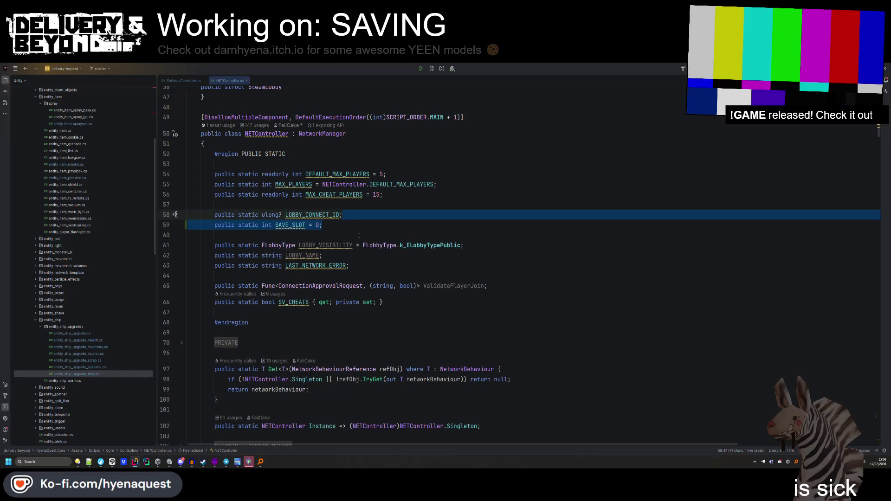
key("Escape")
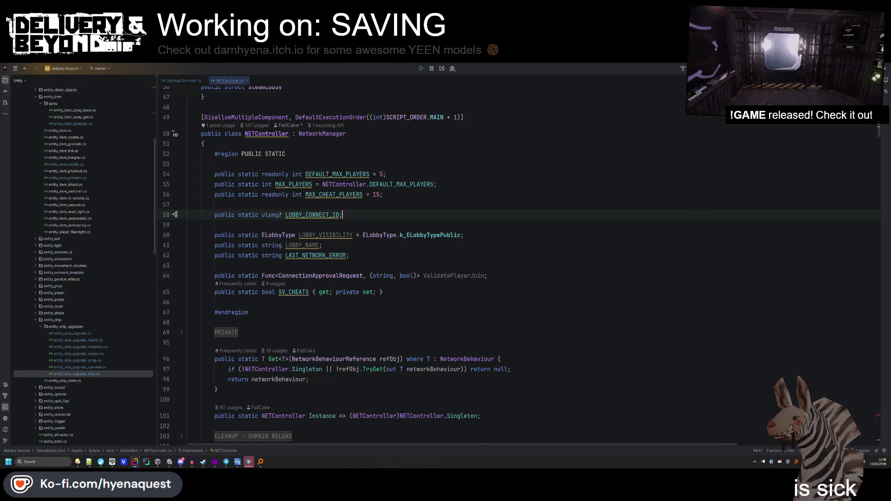
scroll(340, 200, "down", 10)
scroll(339, 200, "down", 20)
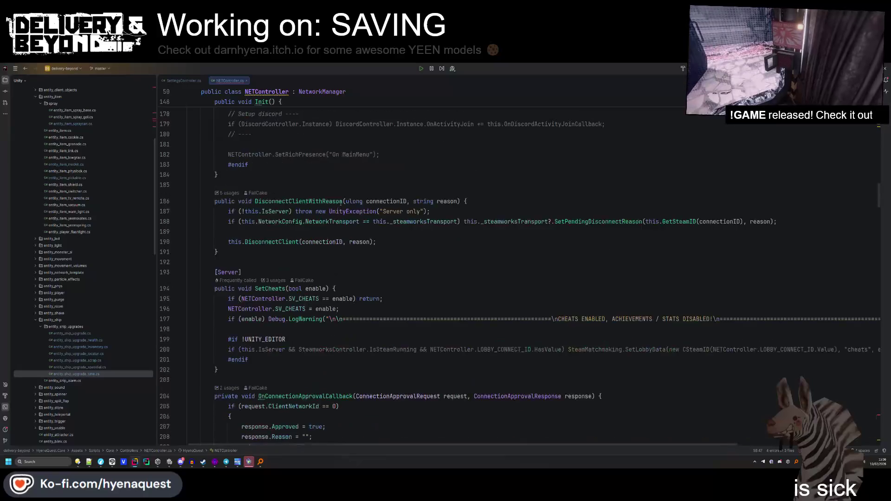
scroll(340, 202, "down", 20)
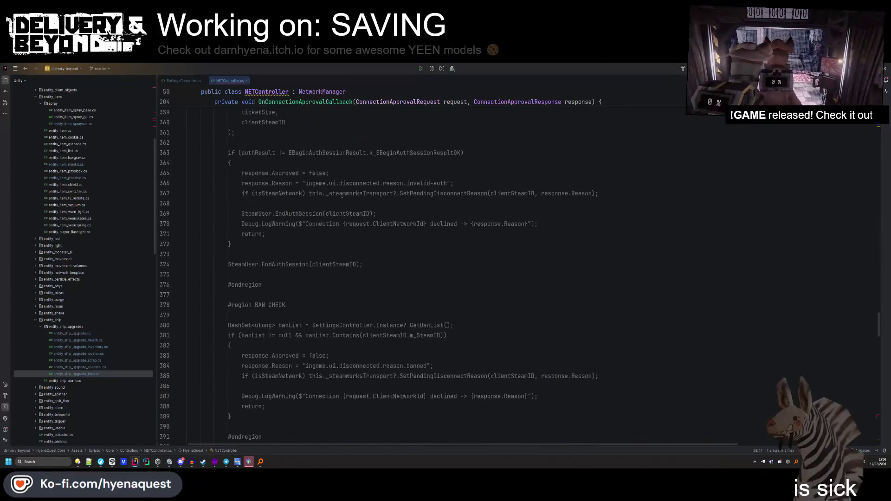
left_click(421, 285)
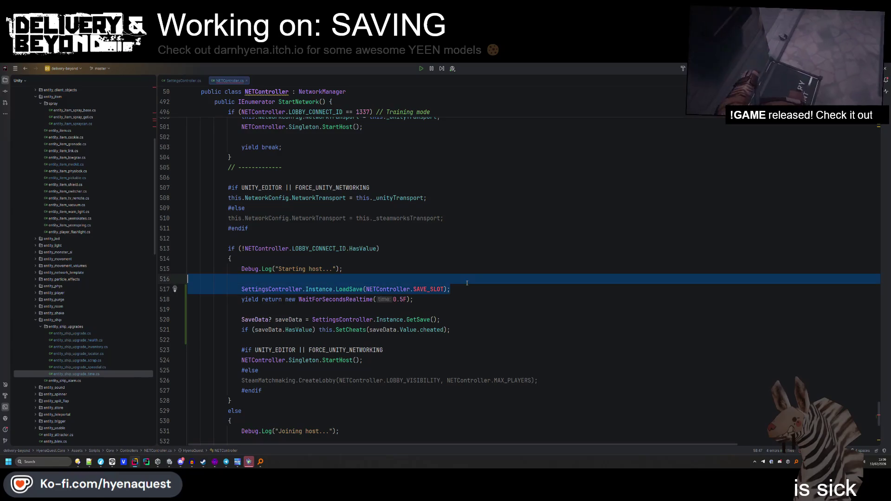
key("shift+Down")
key("shift+Down")
key("BackSpace")
key("Delete")
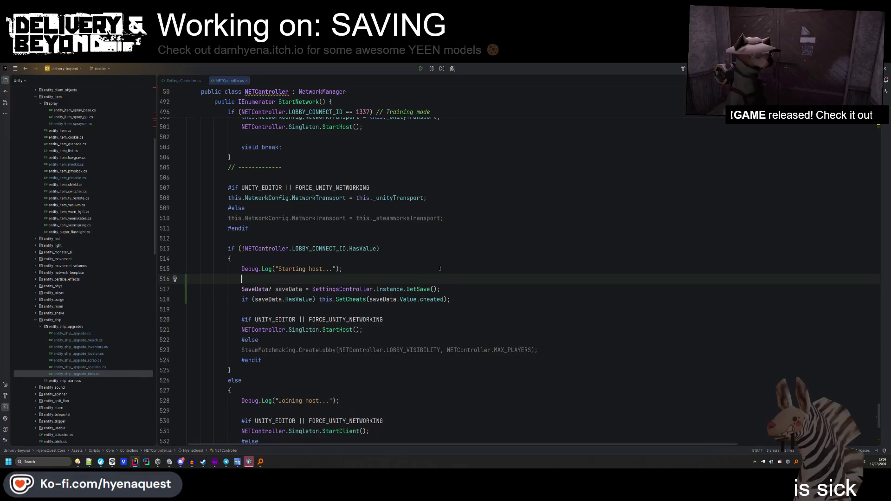
Declare public static int SAVE_SLOT = 0 under LOBBY_CONNECT_ID and run Code Cleanup.
left_click(337, 299)
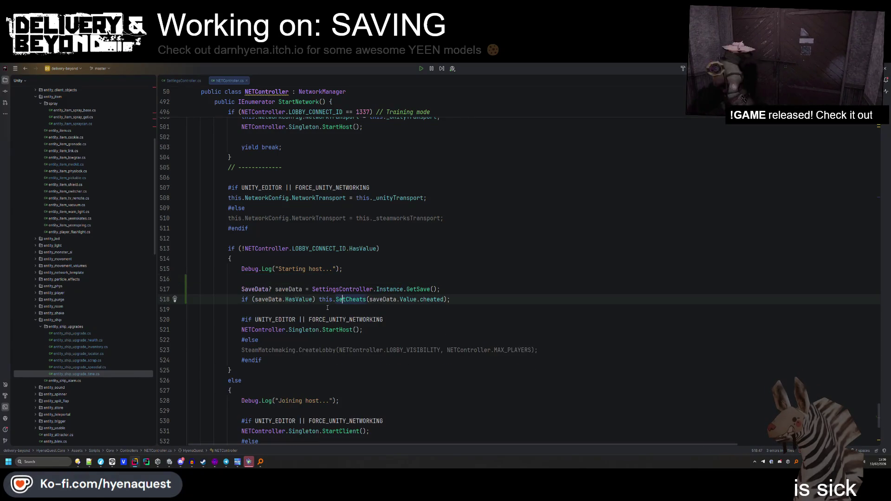
left_click(242, 290)
left_click(241, 300, "alt+shift")
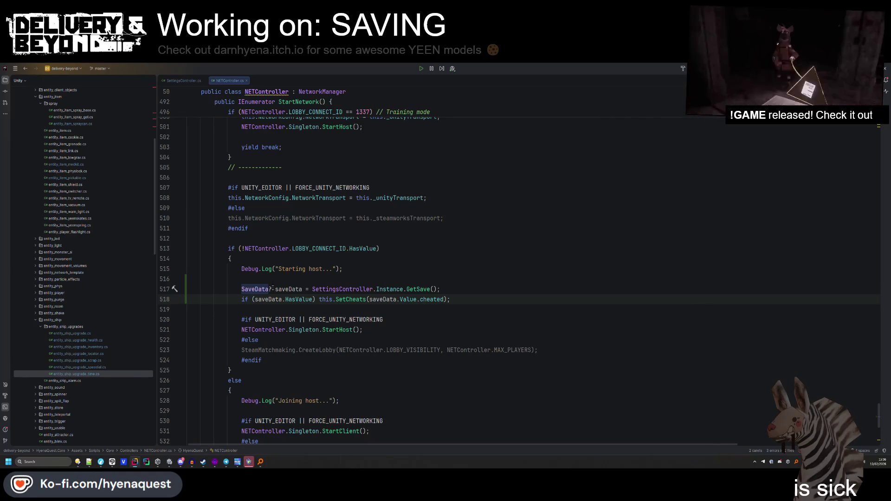
left_click(284, 282)
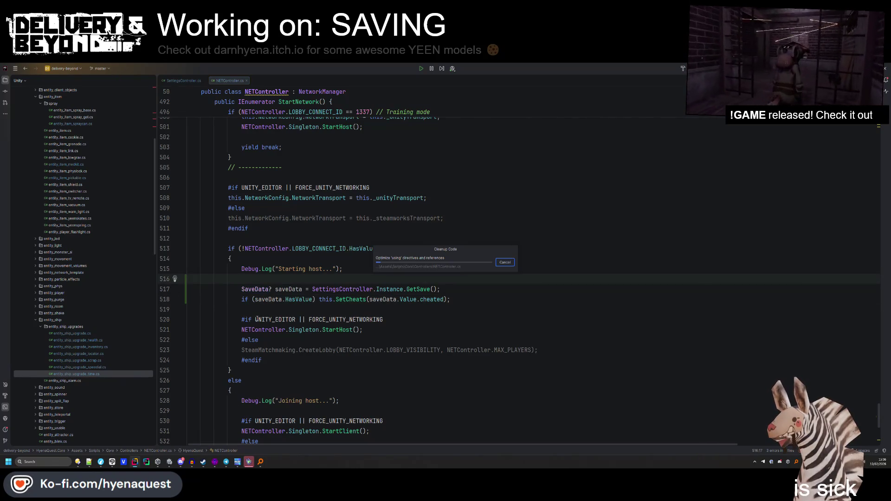
key("Return")
key("ctrl+z")
key("ctrl+z")
key("ctrl+z")
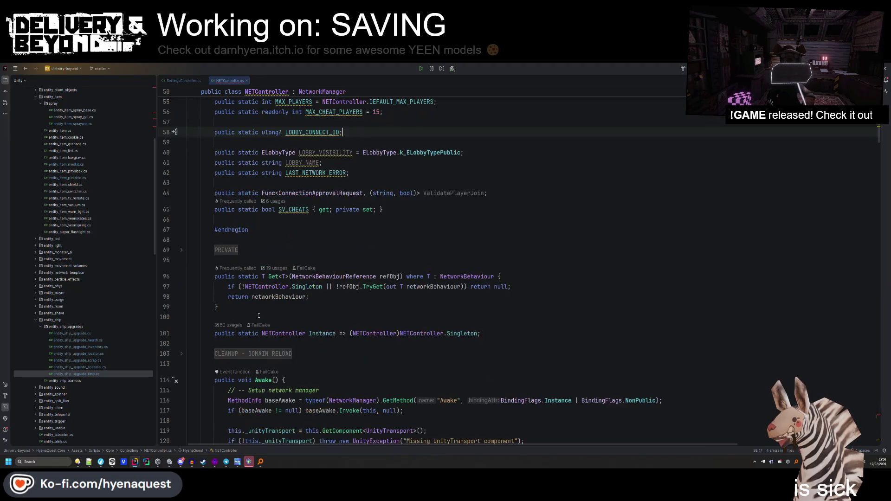
type("public static int SAVE_SLOT = 0;")
left_click(353, 268)
key("ctrl+alt+l")
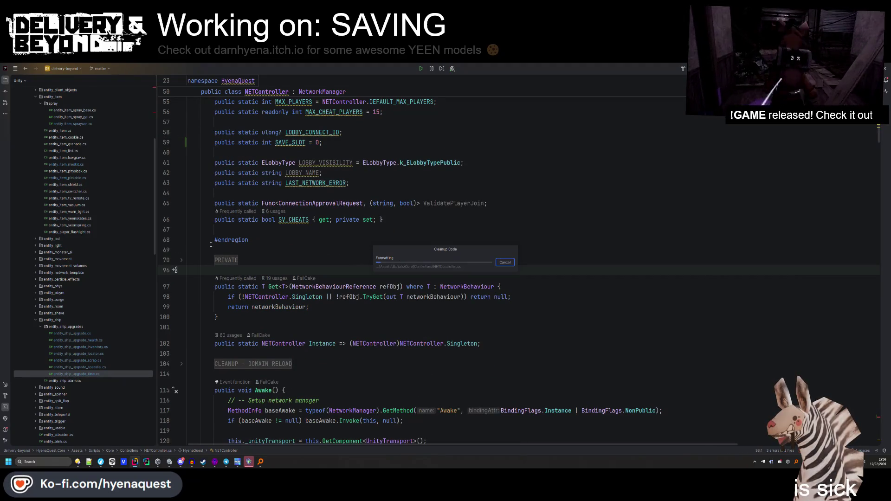
Undo a stray change in this file only, then return to Unity.
left_click(346, 287)
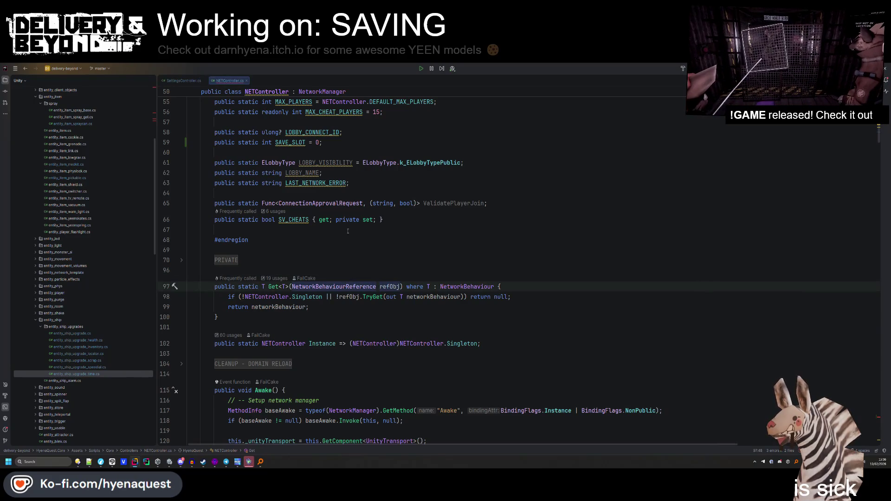
key("ctrl+z")
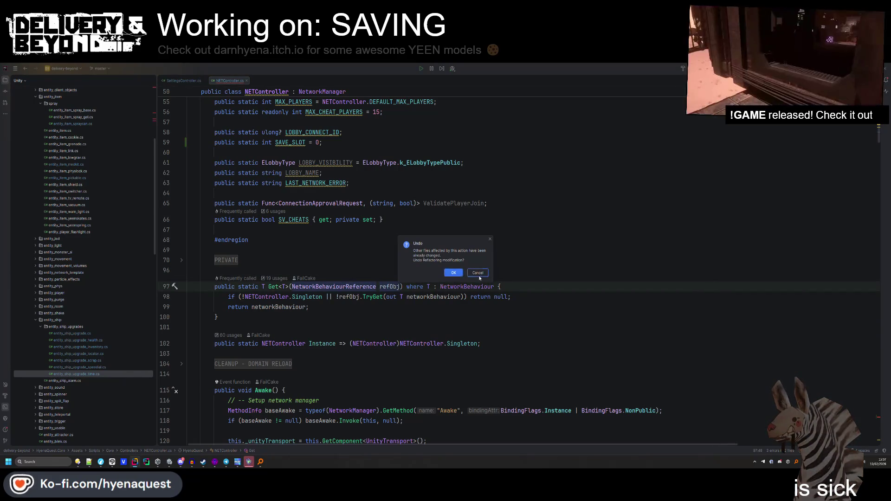
left_click(479, 275)
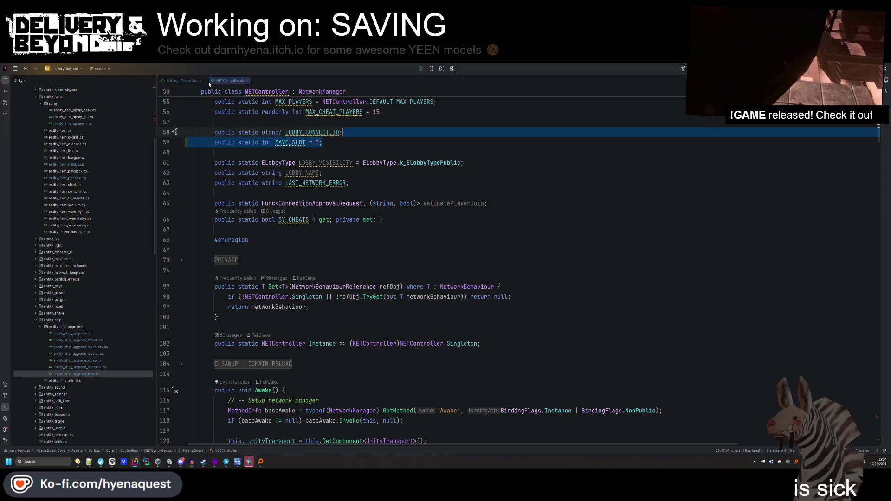
left_click(383, 180)
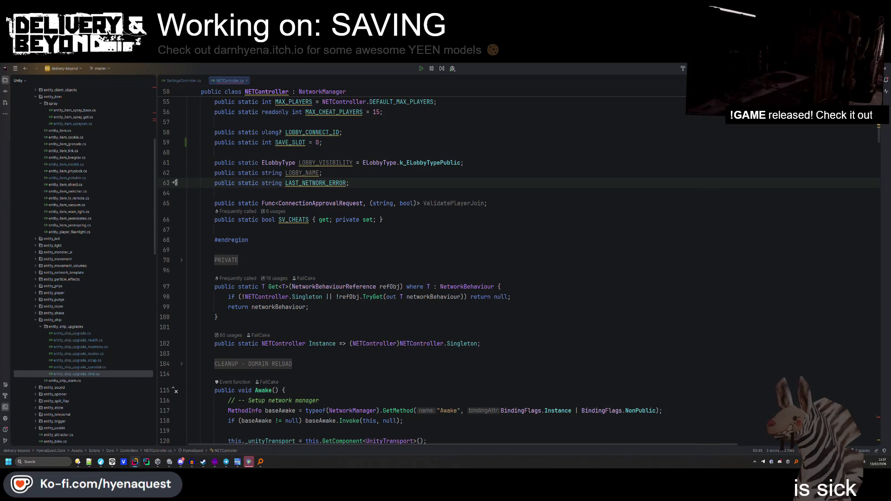
key("alt+Tab")
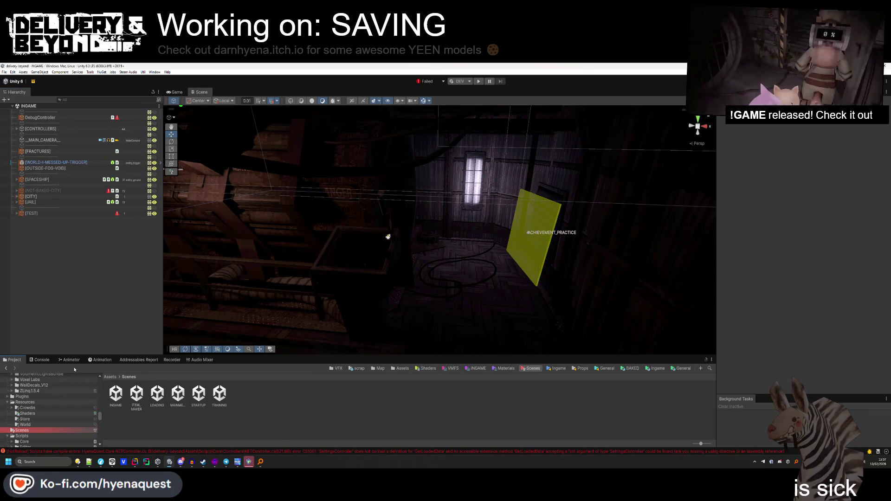
Read the SAVE_SLOT and GetLoadedData compile errors in the Console, then return to NETController.cs.
left_click(41, 359)
left_click(56, 375)
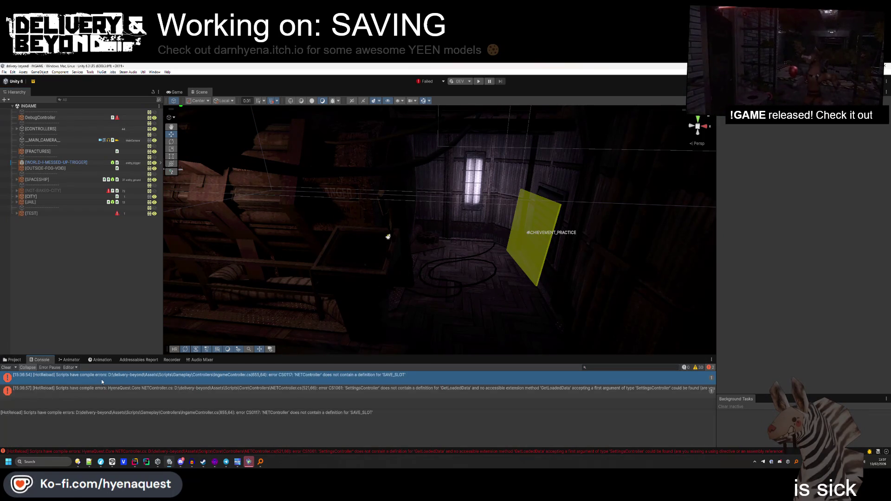
left_click(131, 389)
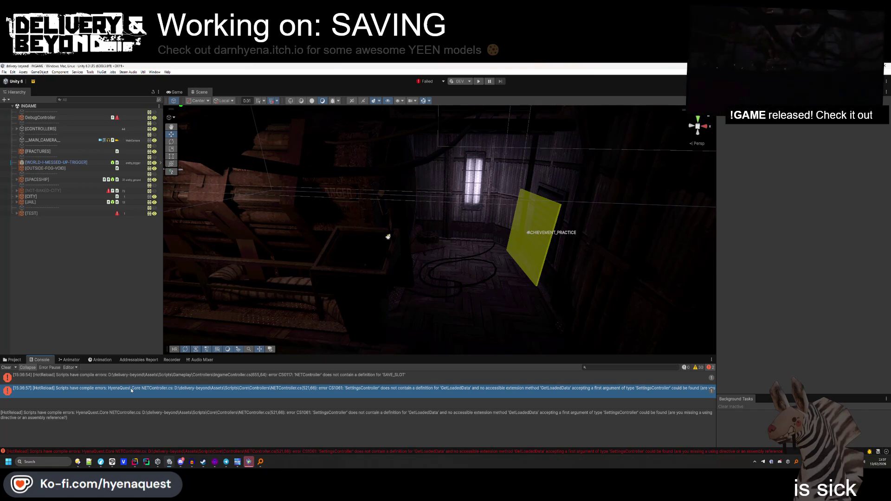
key("alt+Tab")
left_click(368, 249)
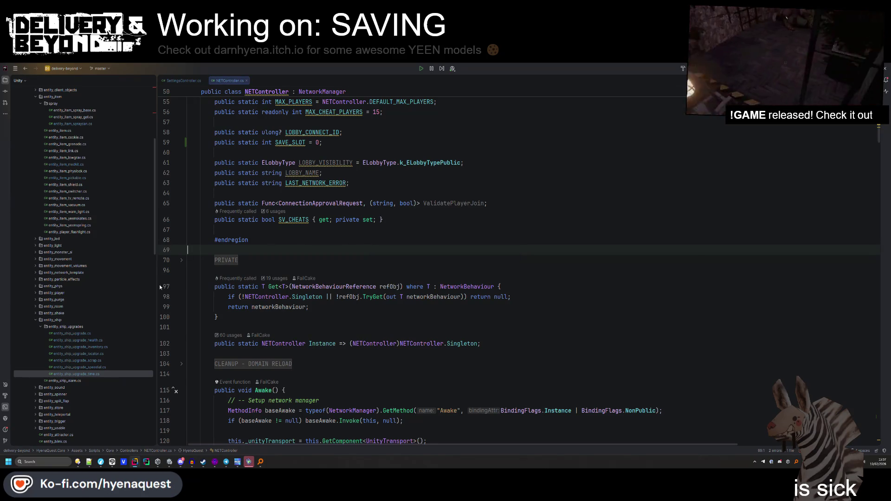
scroll(129, 296, "up", 4)
Switch from Rider back to the Unity editor.
key("alt+Tab")
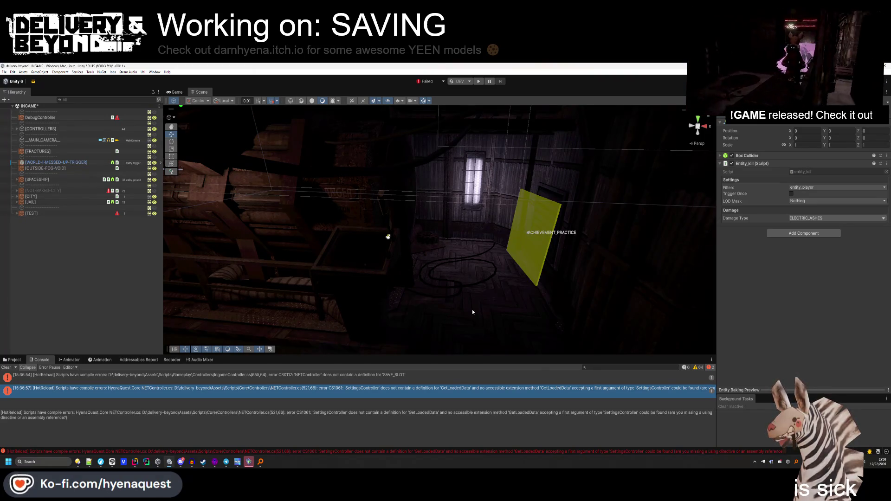
Let recompilation clear the Console, then bring up Directory Opus with the SCP WAV sound files.
scroll(472, 310, "down", 10)
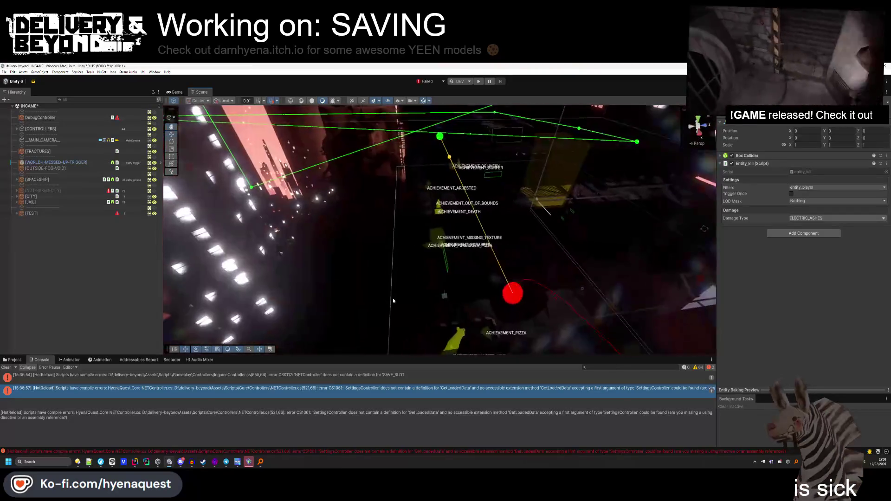
scroll(393, 301, "up", 10)
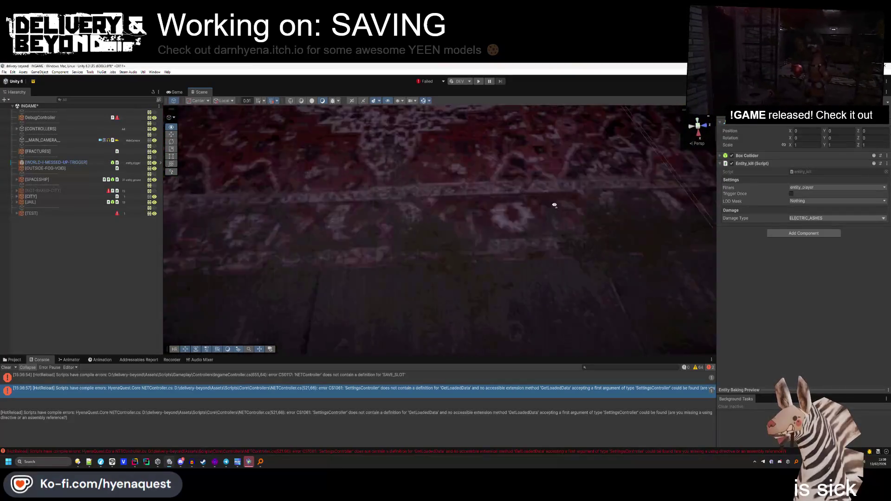
scroll(554, 204, "down", 5)
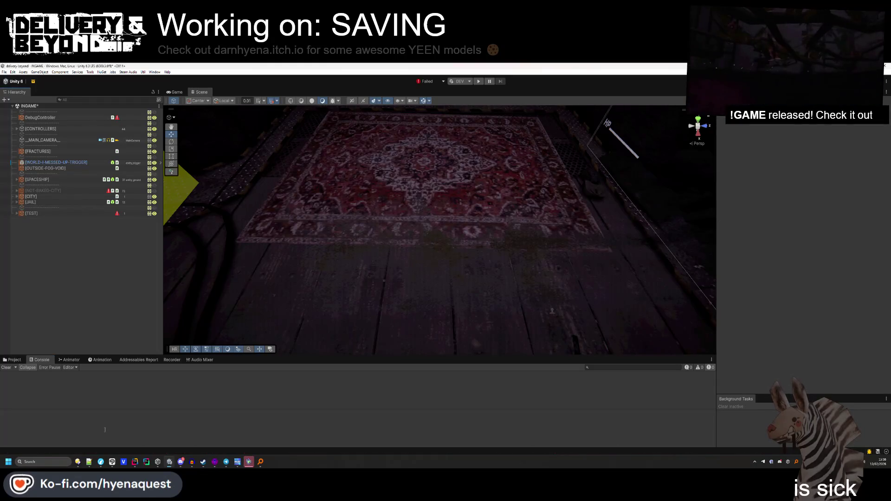
left_click(79, 462)
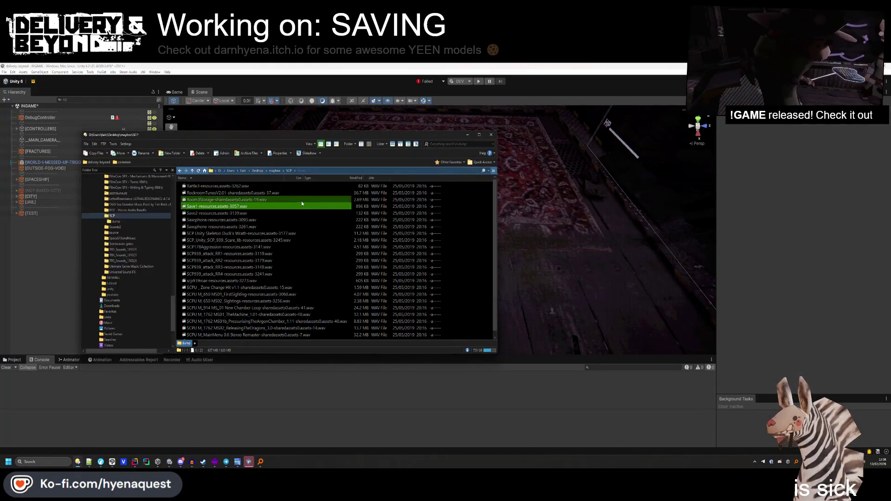
Go to the delivery-beyond project folder and start a Git commit on master.
double_click(286, 224)
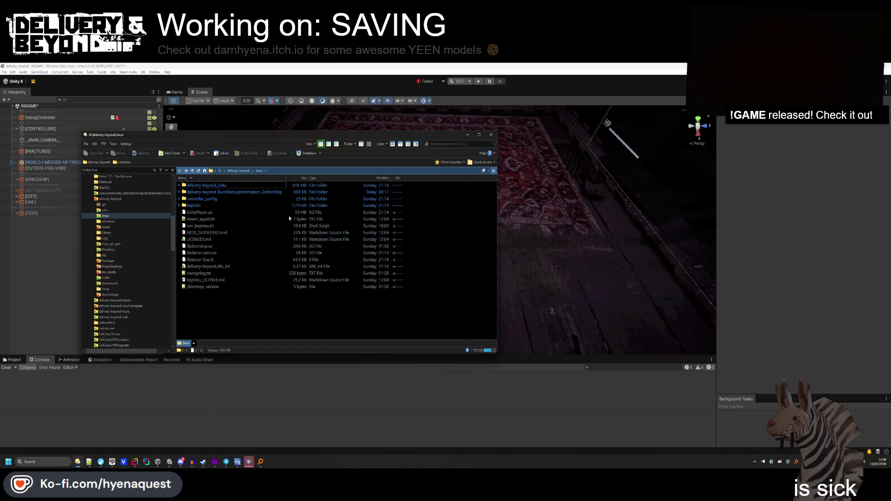
key("BackSpace")
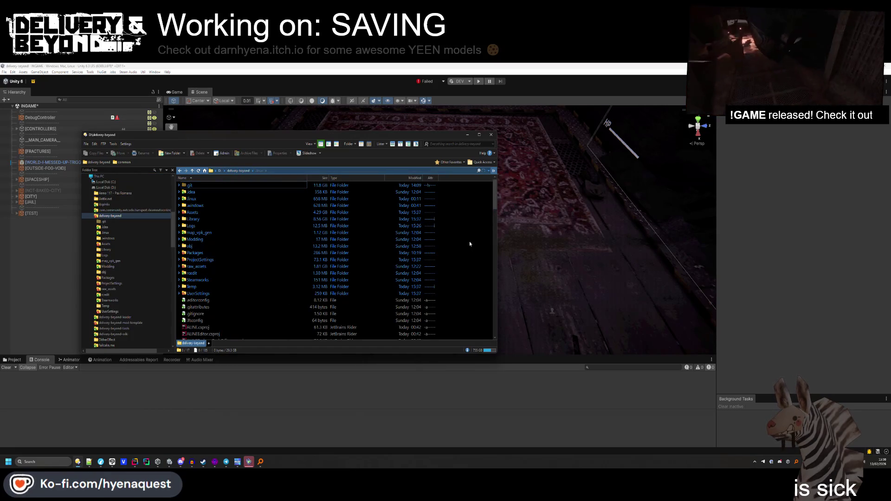
right_click(468, 241)
left_click(493, 359)
type("- Added sav")
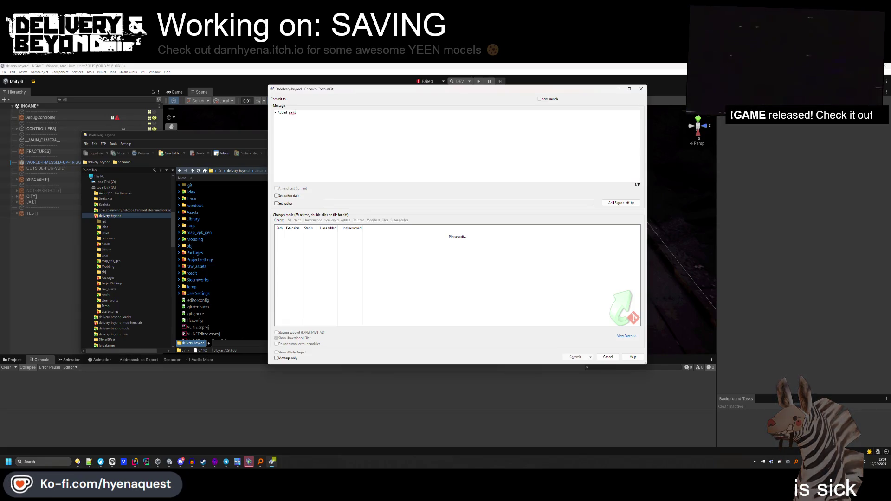
Commit with a message on saving/loading support, t-shape-1 and apartment_outside_door prefabs, and updated packages.
type("ng and loading su")
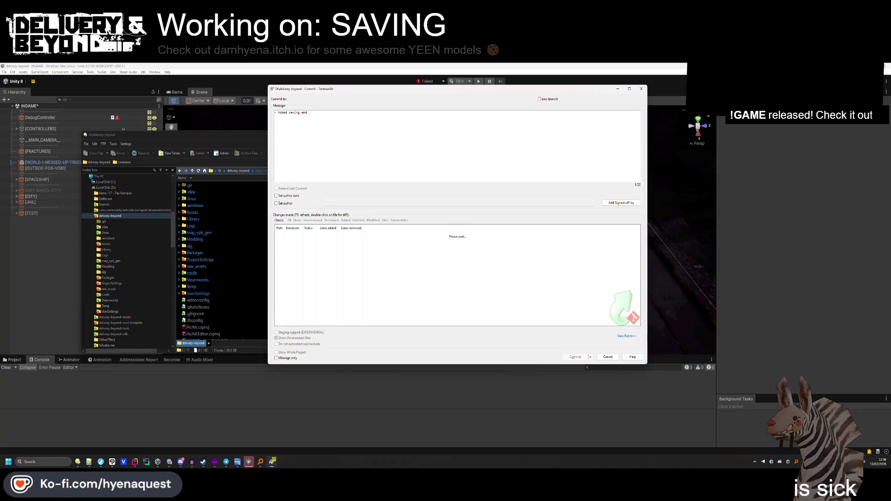
type("pport")
key("Return")
type("- FOpened ")
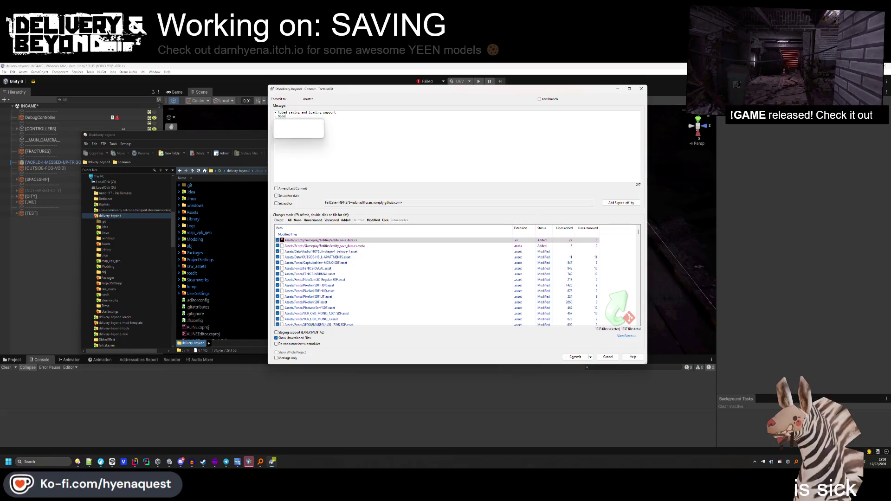
type("door ")
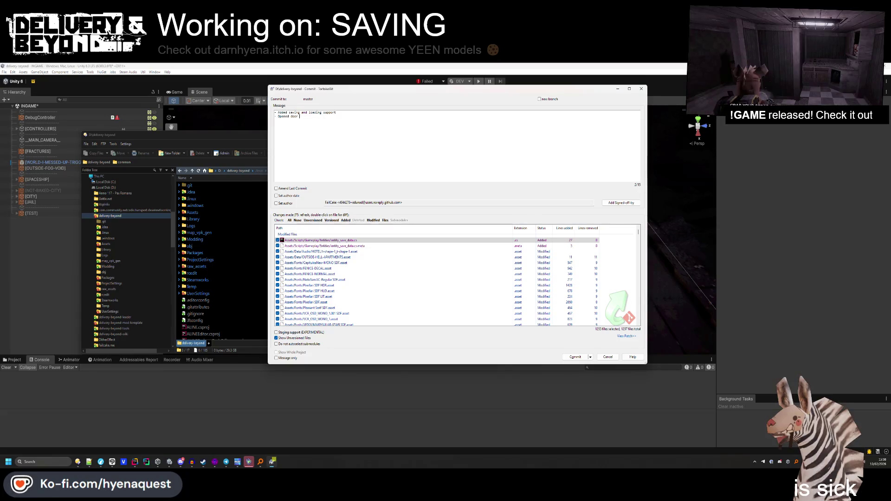
type("-SHAPE app")
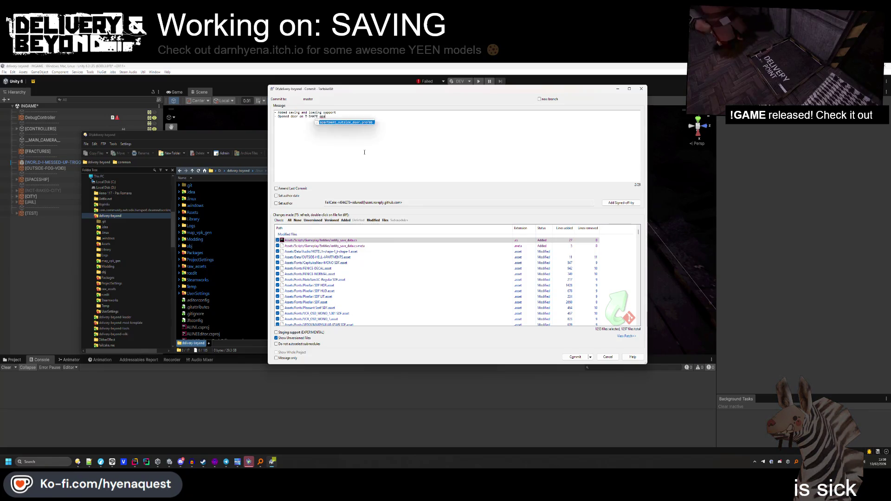
key("BackSpace")
key("BackSpace")
key("BackSpace")
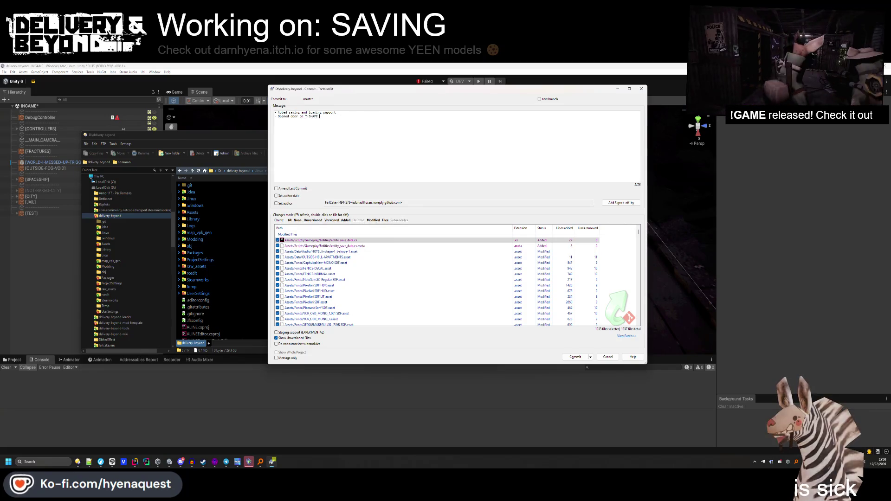
key("ctrl+space")
key("Return")
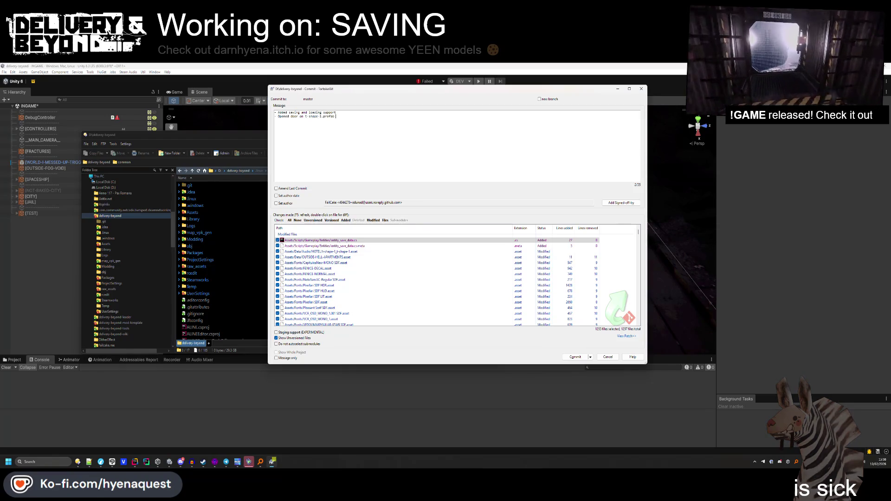
type("apartmen")
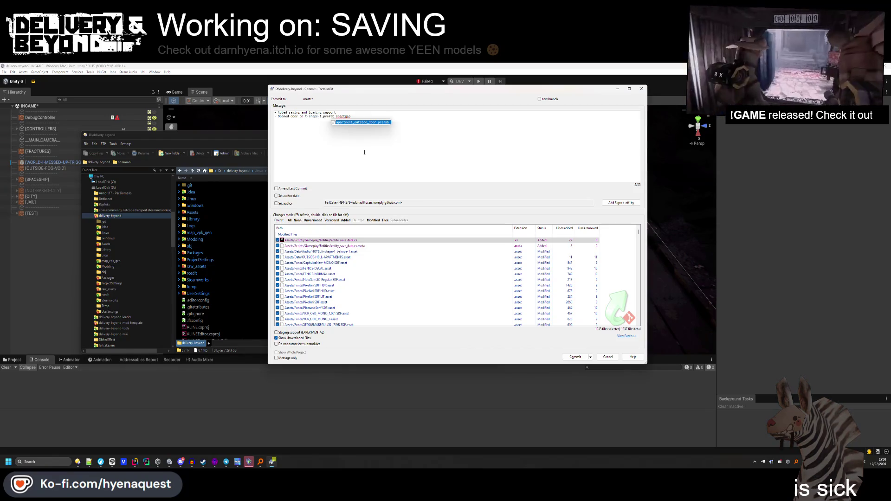
key("Return")
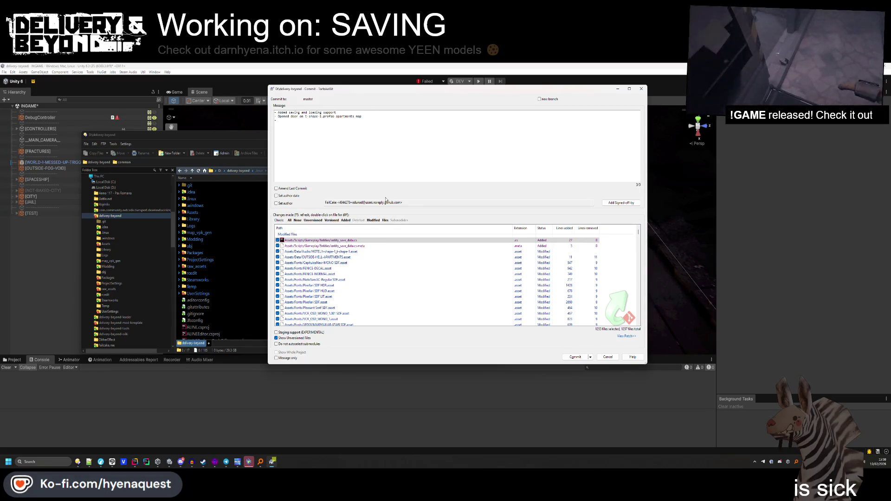
scroll(299, 236, "down", 10)
scroll(297, 232, "down", 15)
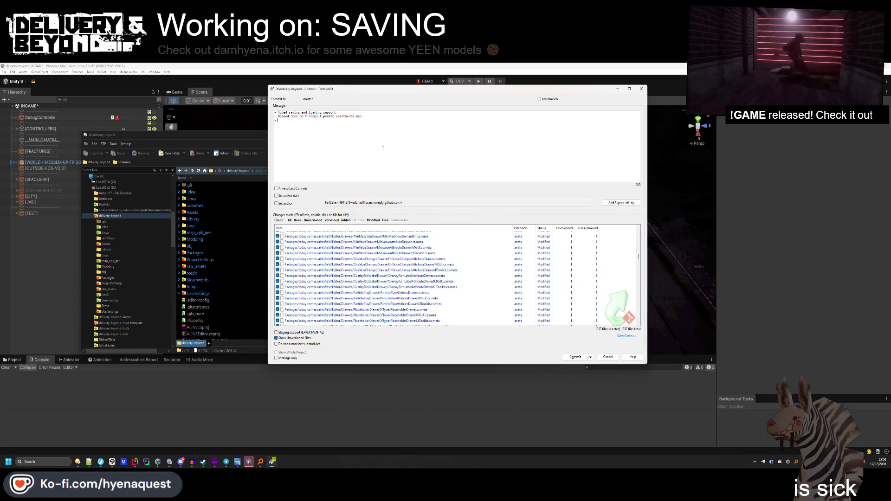
type("Udate packages")
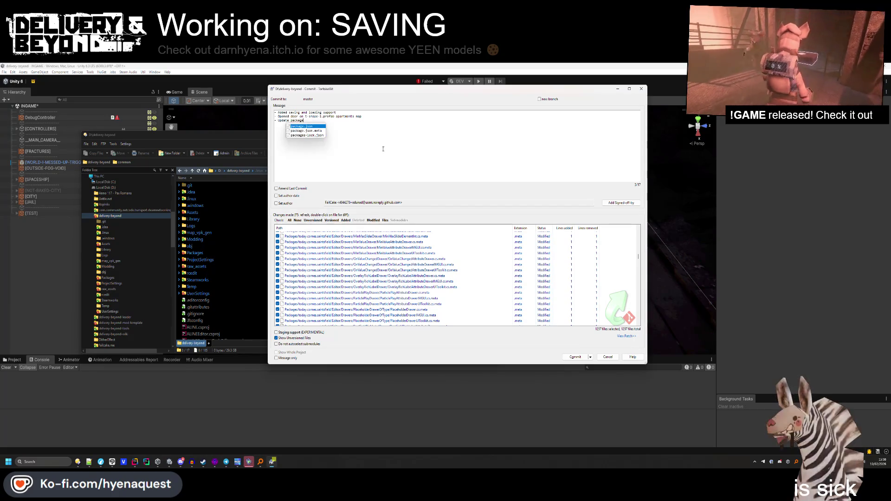
scroll(457, 236, "down", 15)
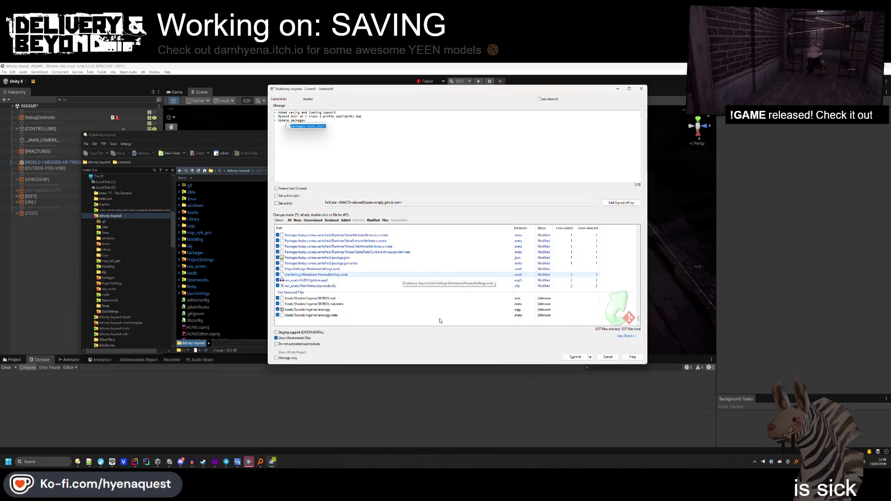
left_click(578, 357)
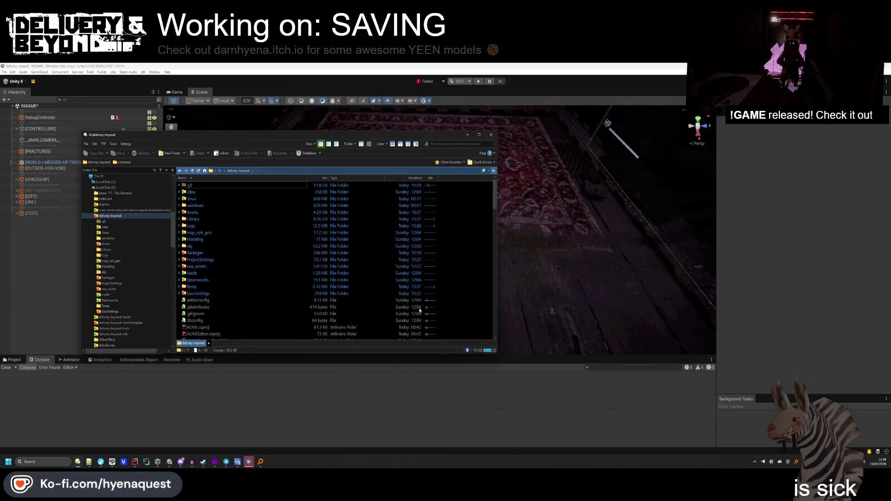
Push the commit to origin master and close the progress windows.
left_click(233, 309)
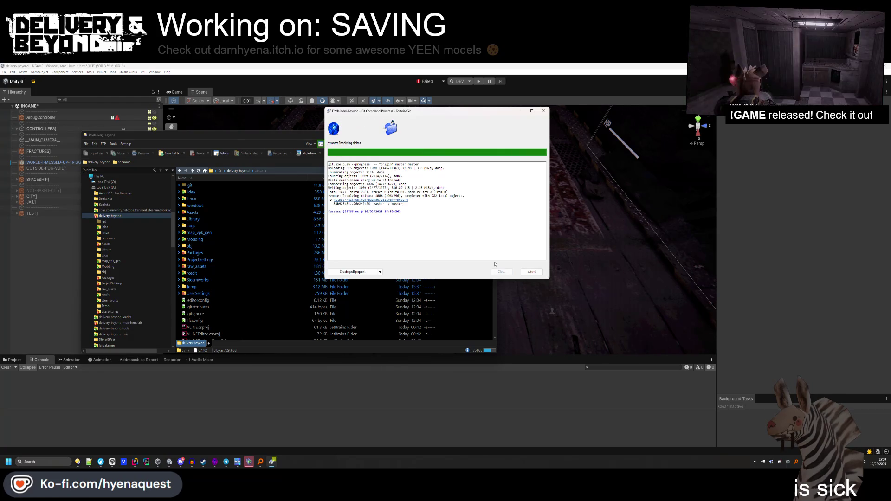
left_click(501, 272)
left_click(461, 371)
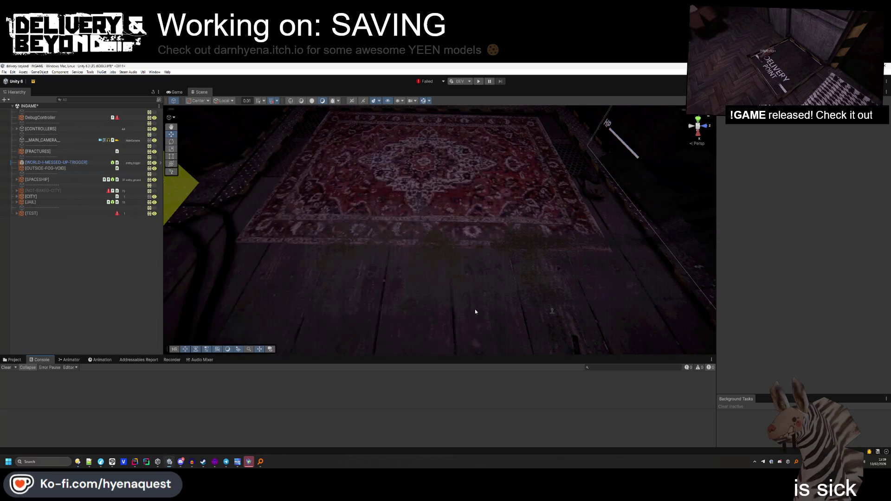
Fly and orbit the Scene view to frame the store area with the STORE sign, then switch to Rider.
left_click_drag(365, 172, 432, 180)
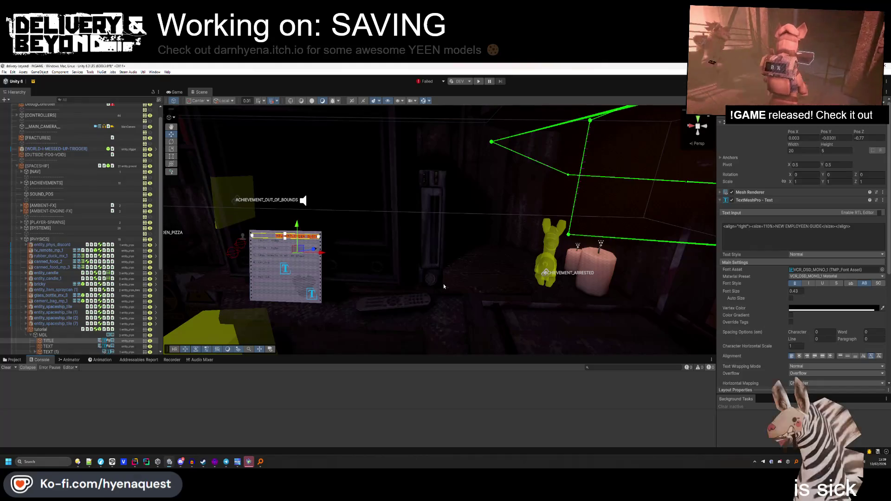
mouse_move(443, 284)
left_mouse_down()
mouse_move(464, 257)
mouse_move(458, 242)
left_mouse_up()
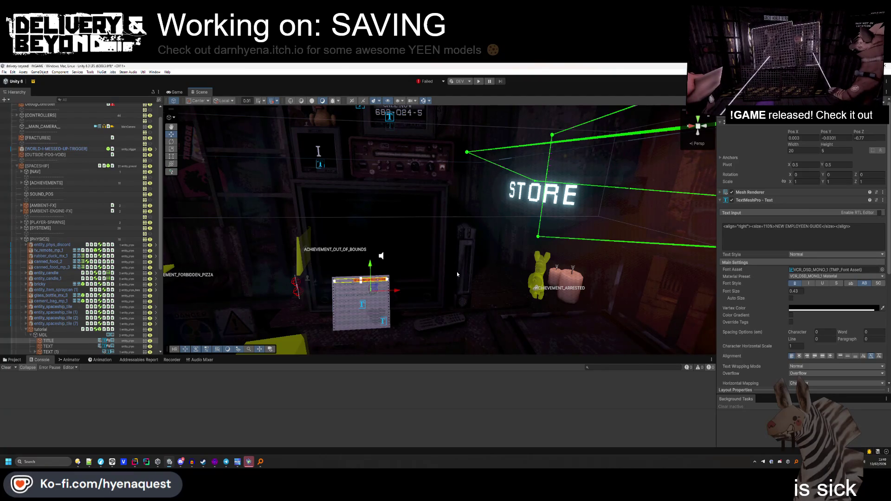
left_click_drag(457, 273, 440, 219)
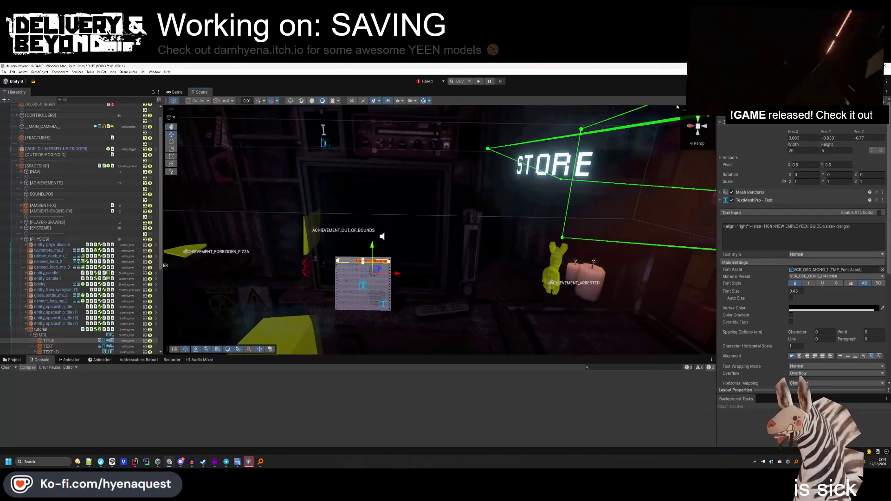
left_click(706, 130)
mouse_move(459, 260)
left_mouse_down()
mouse_move(446, 253)
mouse_move(438, 269)
mouse_move(452, 264)
mouse_move(478, 171)
mouse_move(474, 187)
left_mouse_up()
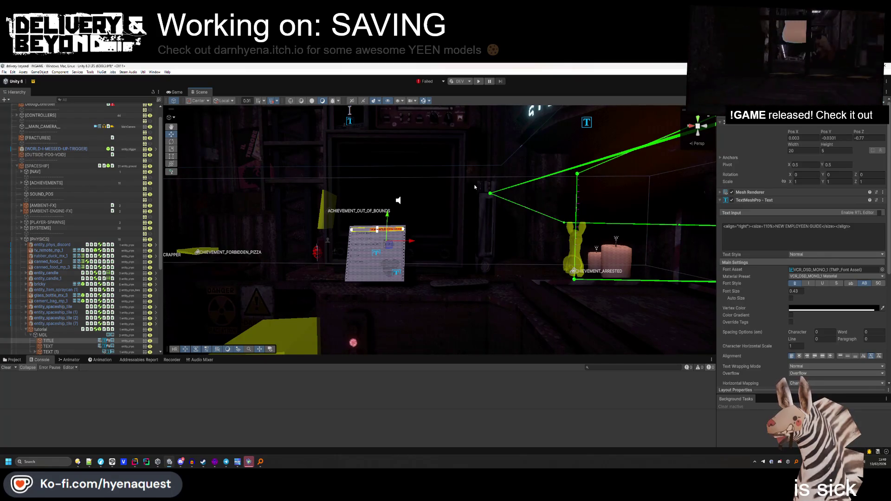
mouse_move(475, 187)
left_mouse_down()
mouse_move(510, 241)
mouse_move(495, 263)
left_mouse_up()
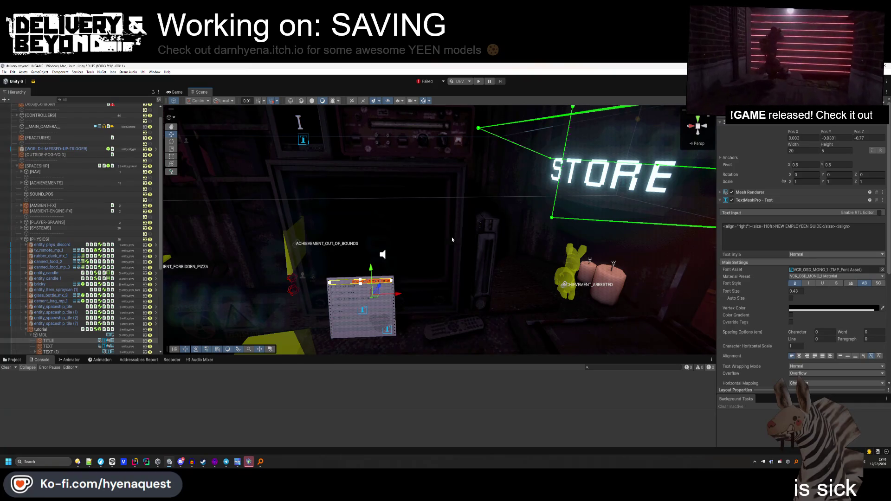
key("alt+Tab")
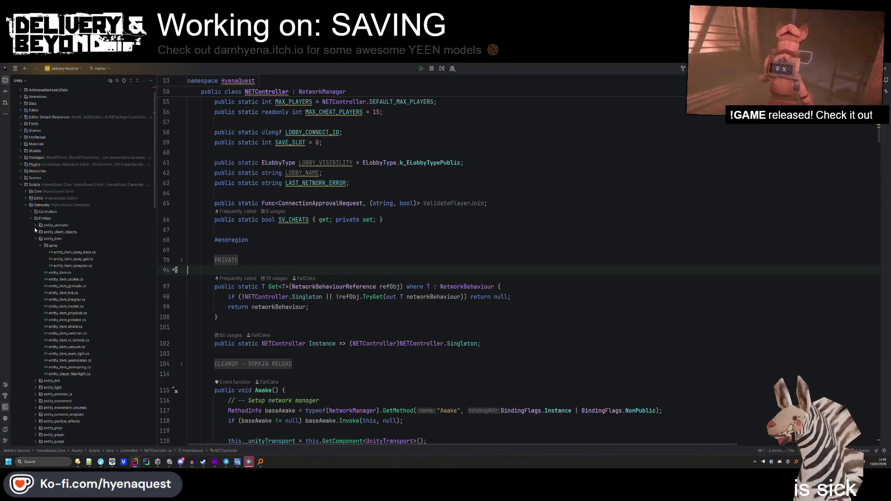
Add a new class file in the Controllers folder.
left_click(31, 211)
right_click(45, 211)
mouse_move(77, 214)
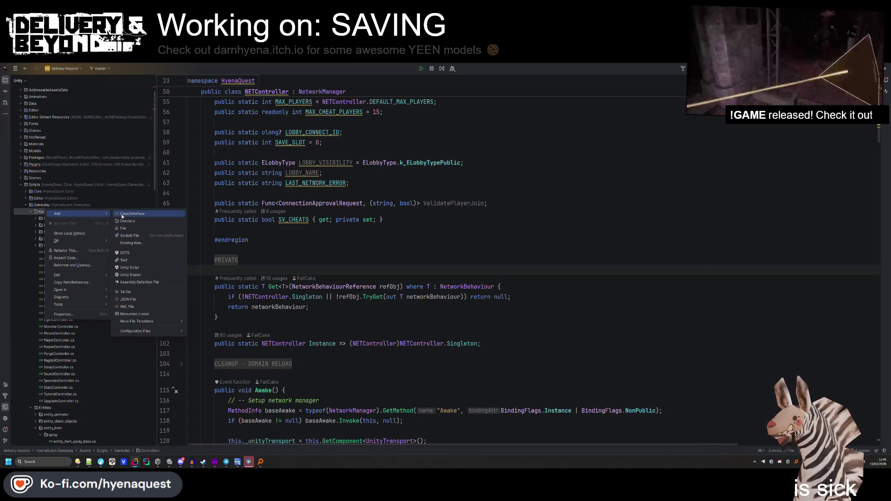
left_click(123, 214)
type("SaveControll")
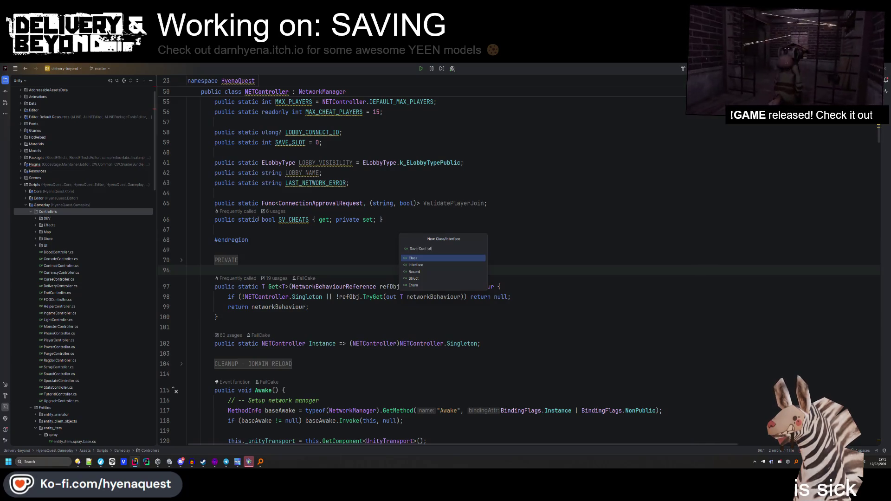
type("er")
key("Return")
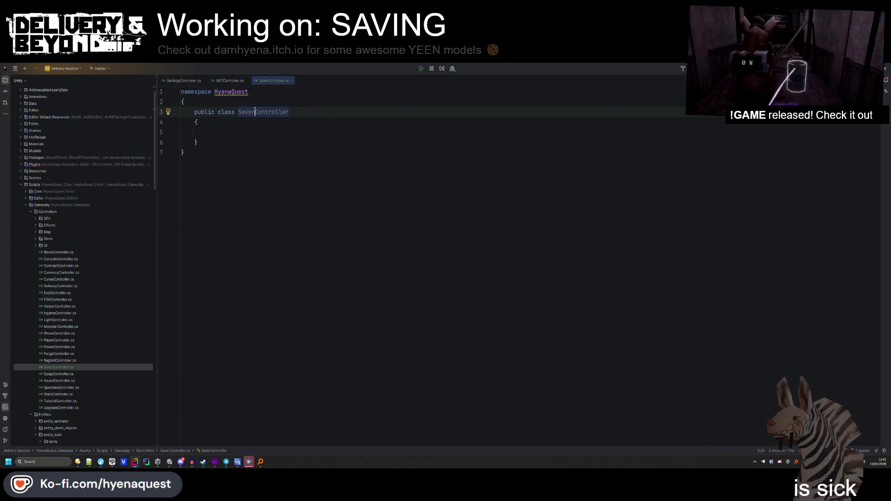
Rename the class and file to SaveController and make it derive from NetworkBehaviour.
key("shift+F6")
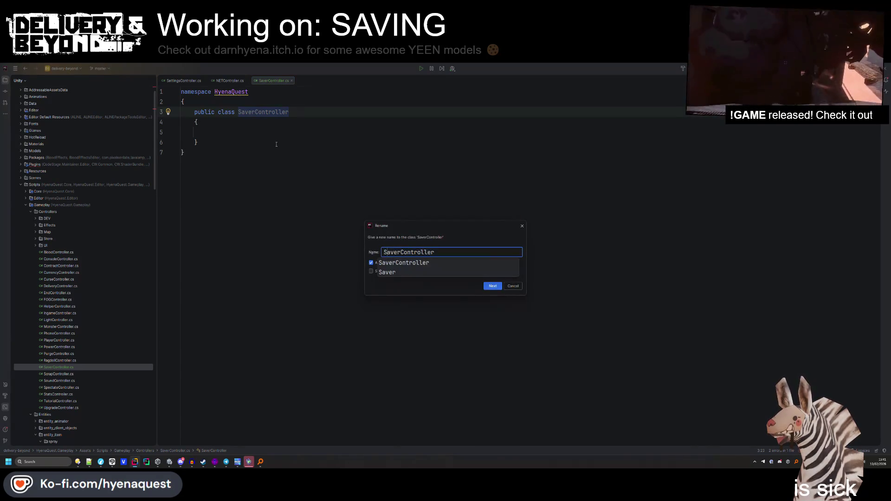
key("BackSpace")
key("Return")
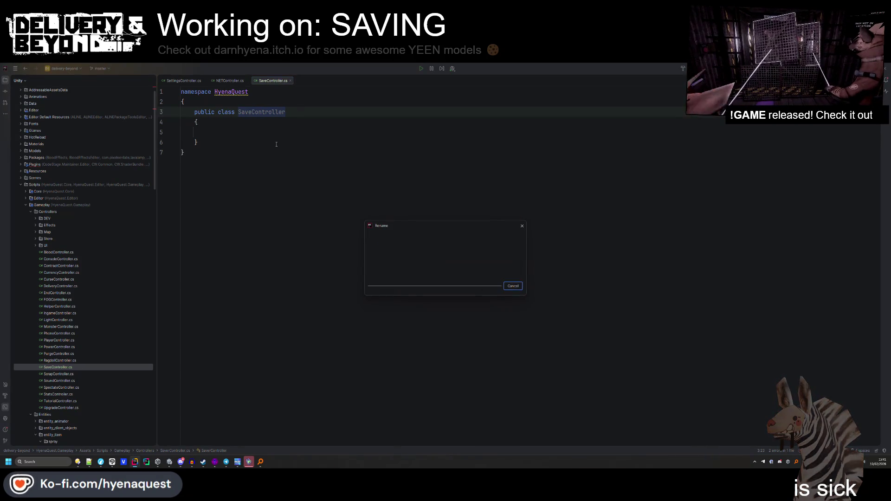
type(": Networ")
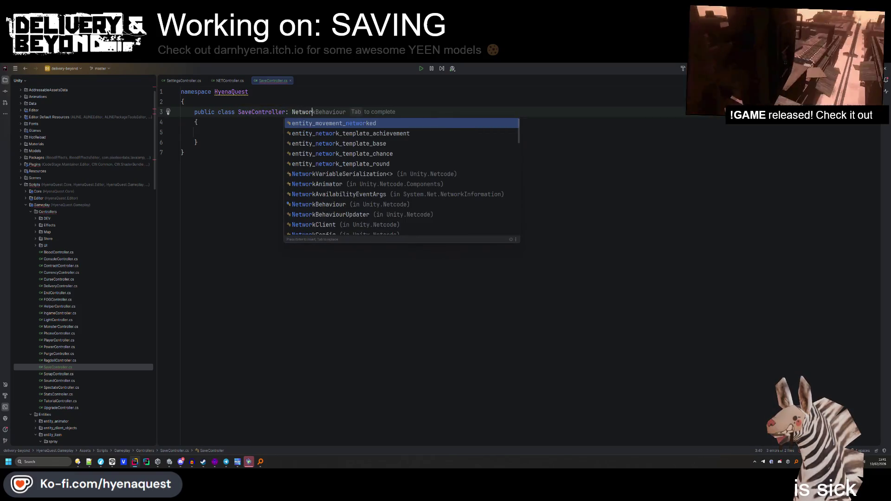
key("Return")
key("Up")
key("Return")
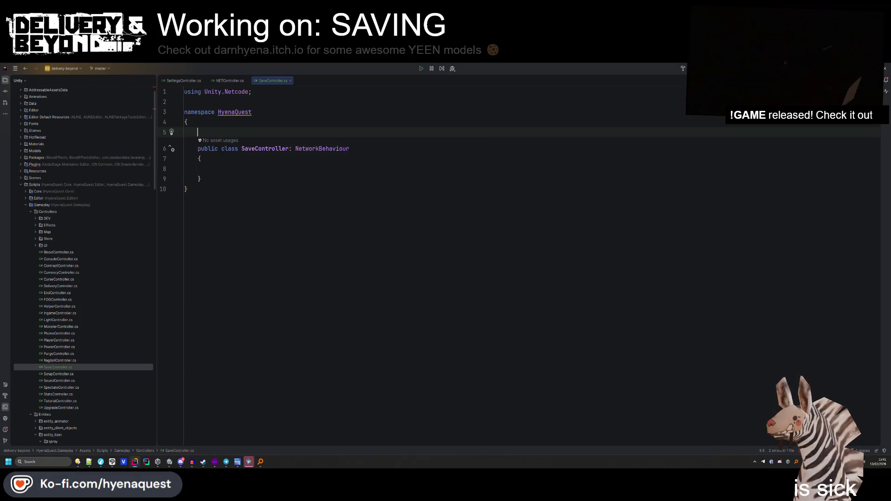
double_click(57, 293)
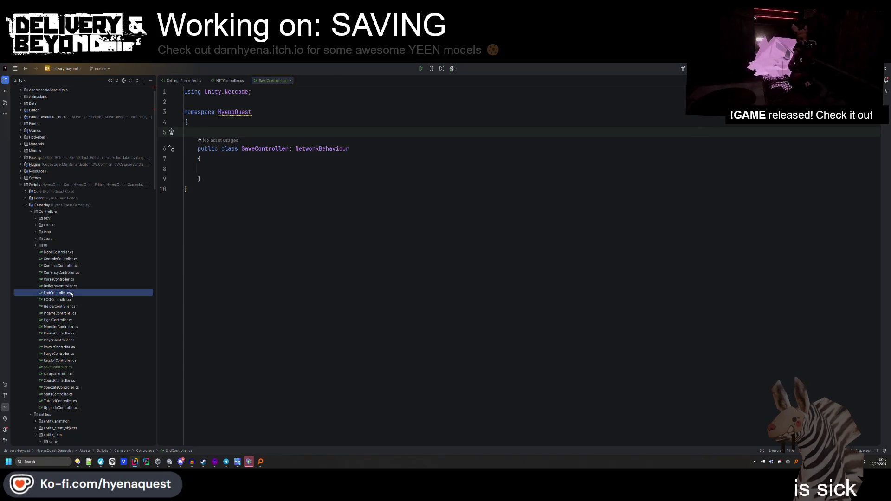
Copy EndController's class attribute onto SaveController and add the using UnityEngine import.
scroll(399, 289, "down", 15)
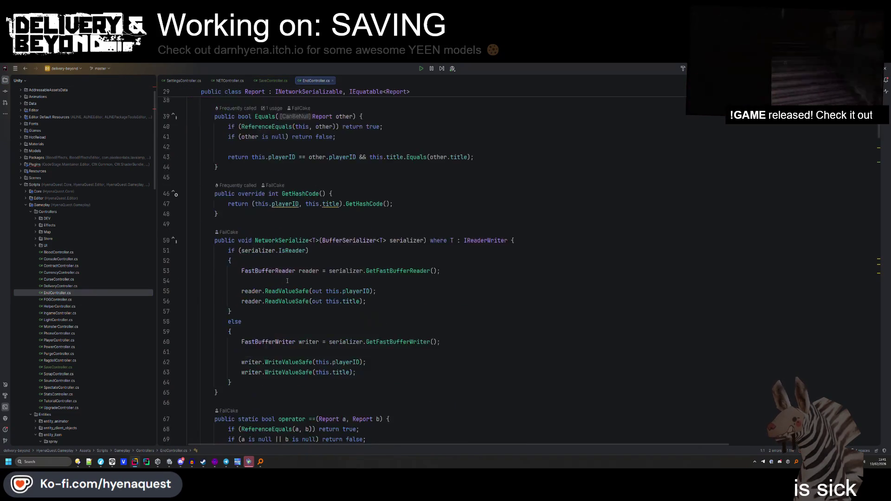
triple_click(627, 212)
key("ctrl+c")
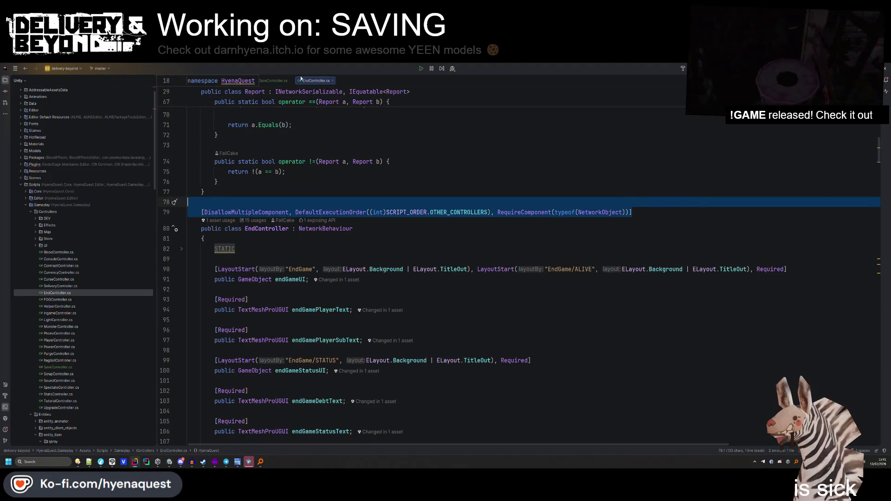
left_click(273, 80)
key("ctrl+v")
left_click(266, 142)
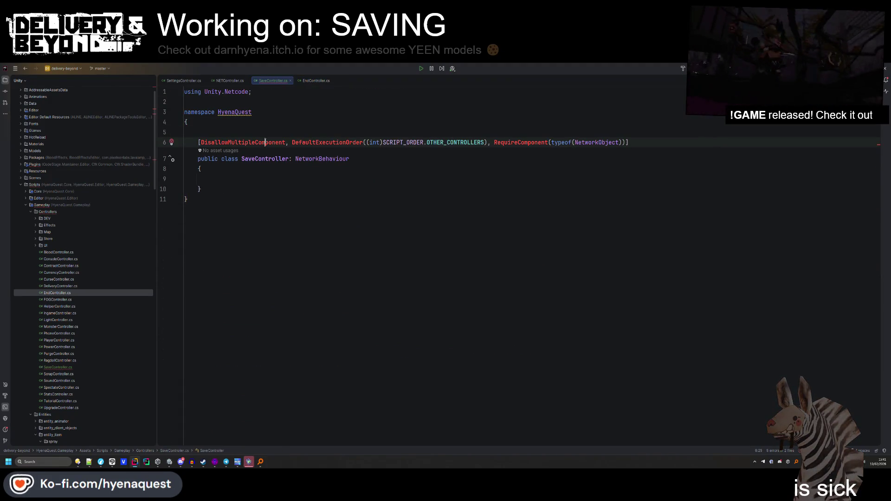
key("alt+Return")
Copy EndController's Awake duplicate-instance check into SaveController.
left_click(232, 82)
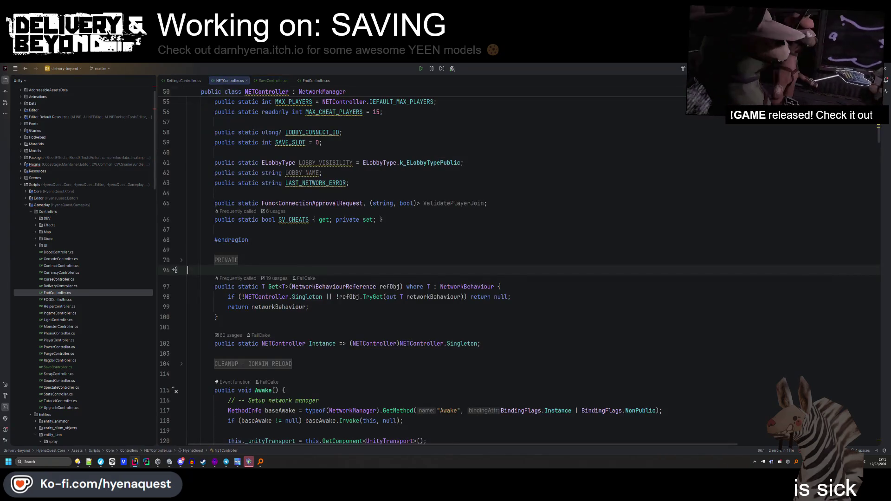
left_click(246, 81)
left_click(273, 81)
scroll(251, 336, "down", 5)
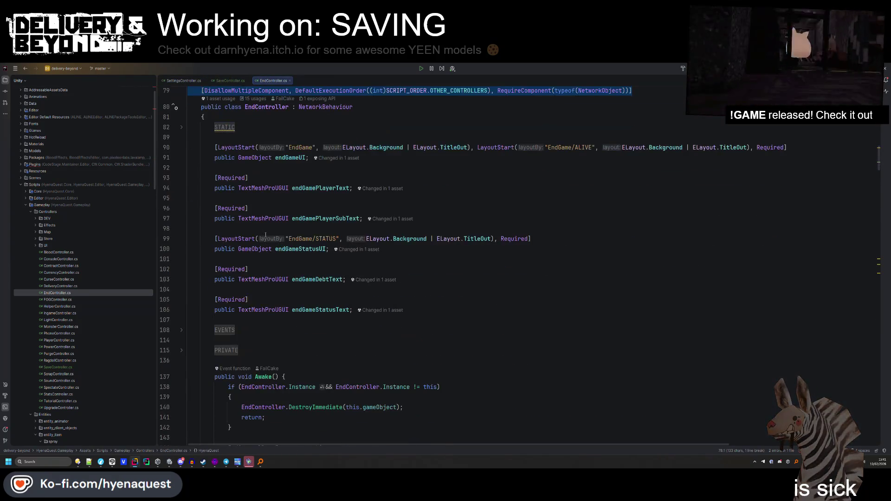
left_click_drag(251, 336, 204, 285)
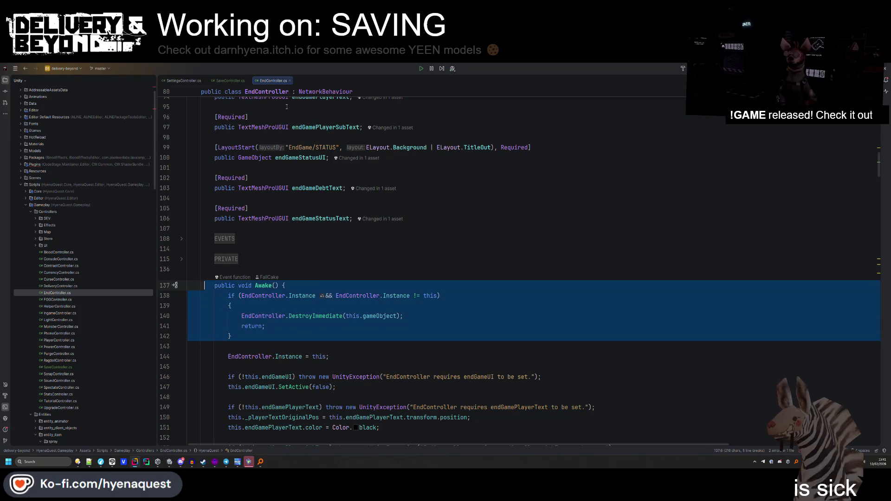
left_click(229, 80)
left_click(255, 183)
key("ctrl+v")
key("ctrl+z")
left_click(267, 190)
key("ctrl+v")
type("}")
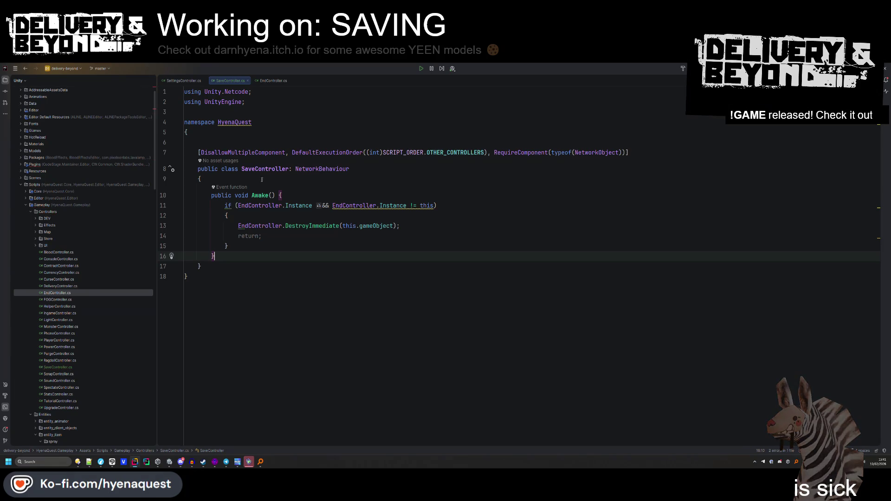
Paste the STATIC region into SaveController, dropping the OUTRO_VOLUME line and fixing #region.
left_click(273, 80)
scroll(325, 232, "up", 10)
left_click(215, 250)
left_click(228, 81)
left_click(242, 179)
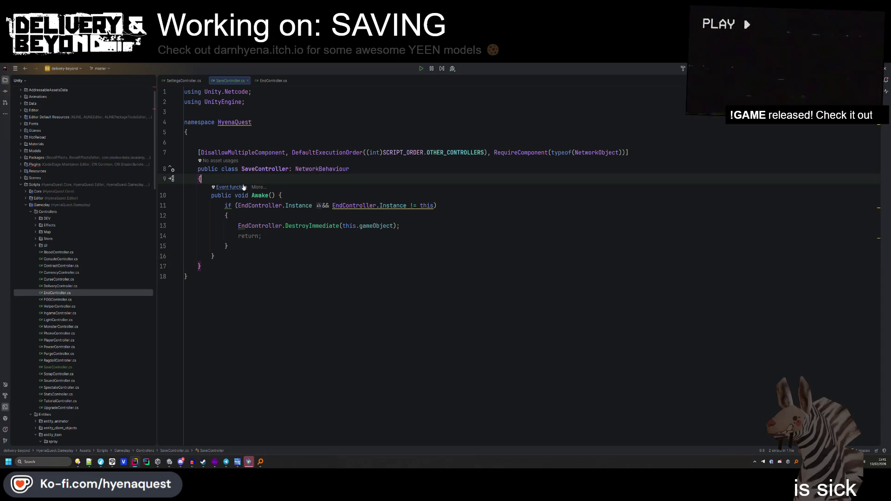
key("ctrl+v")
left_click_drag(386, 220, 389, 211)
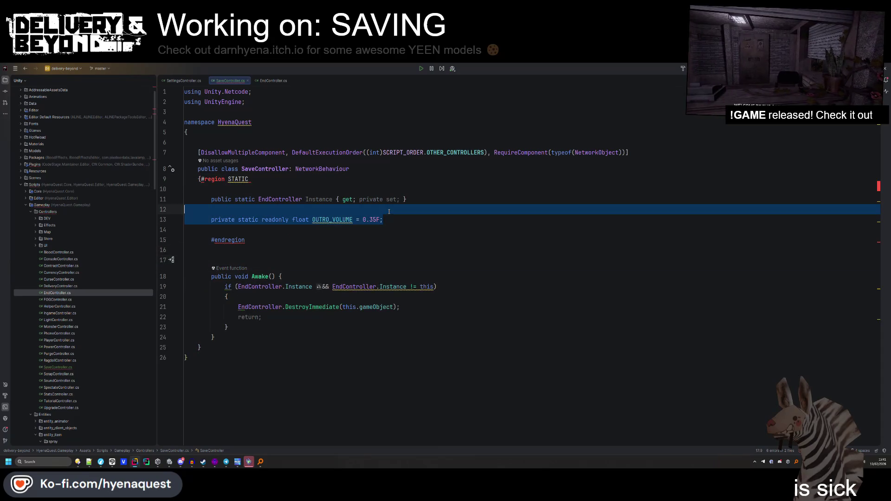
key("BackSpace")
left_click(201, 179)
key("Return")
type("#")
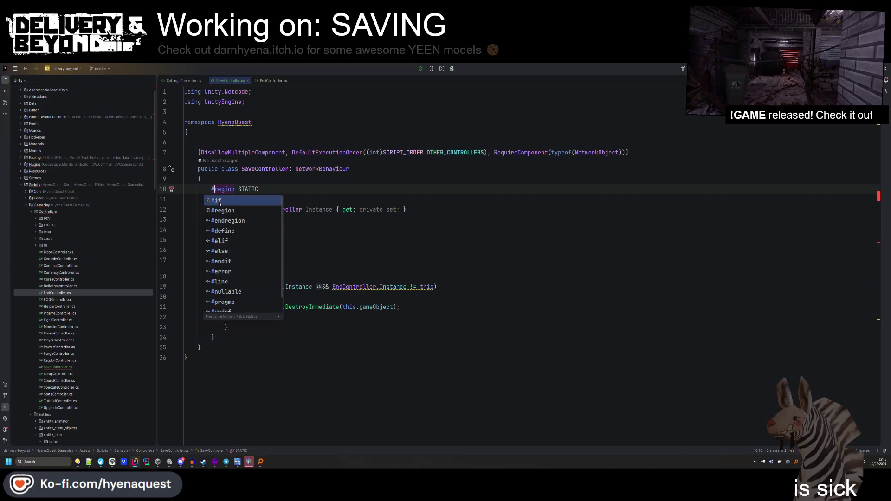
Replace every EndController reference with SaveController and add blank lines inside Awake.
double_click(265, 169)
key("ctrl+c")
double_click(280, 209)
key("ctrl+v")
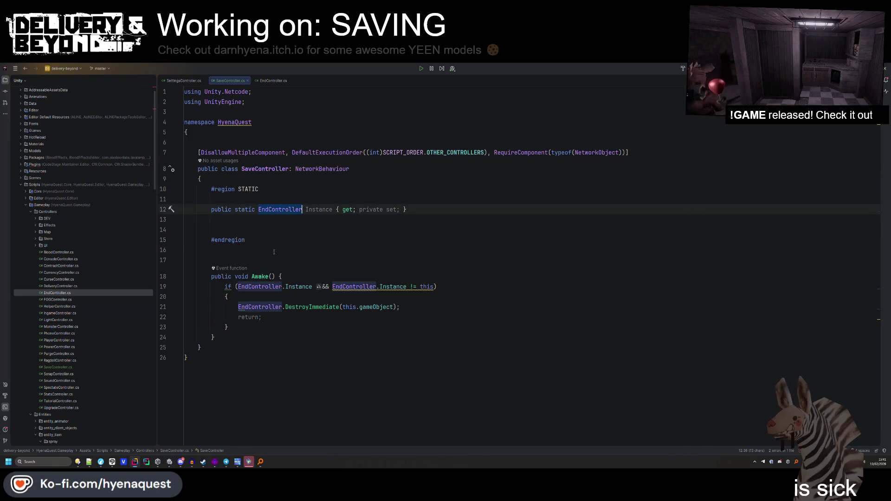
double_click(260, 286)
key("ctrl+v")
double_click(260, 307)
key("ctrl+v")
double_click(357, 293)
key("ctrl+v")
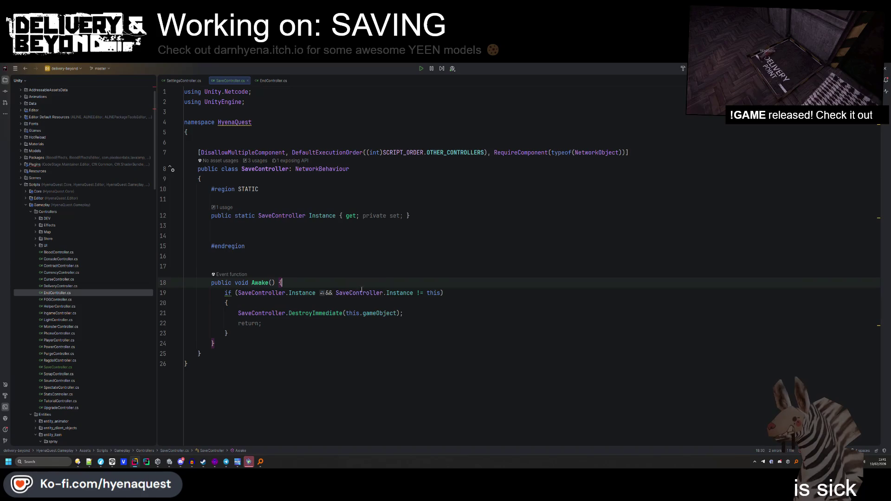
key("ctrl+alt+l")
key("ctrl+z")
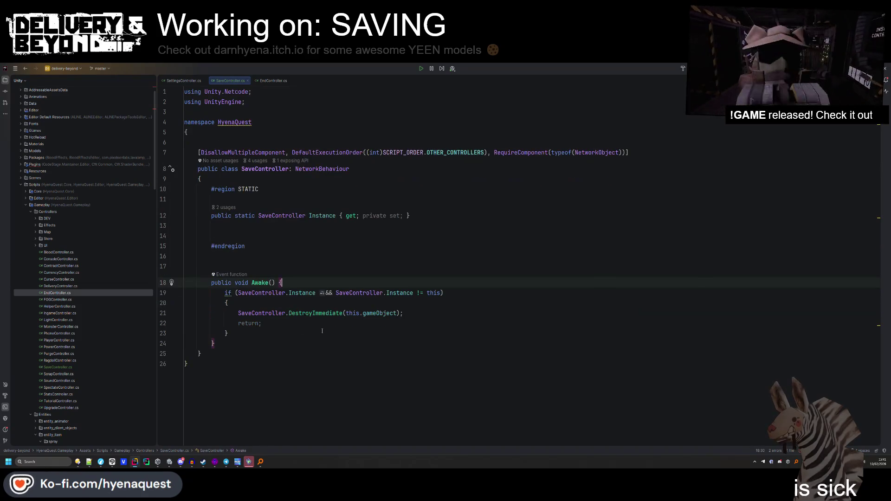
key("Return")
key("Return")
left_click(268, 82)
Copy the OnDestroy method from EndController.cs into SaveController.cs.
scroll(236, 339, "down", 15)
key("ctrl+w")
key("ctrl+w")
key("ctrl+w")
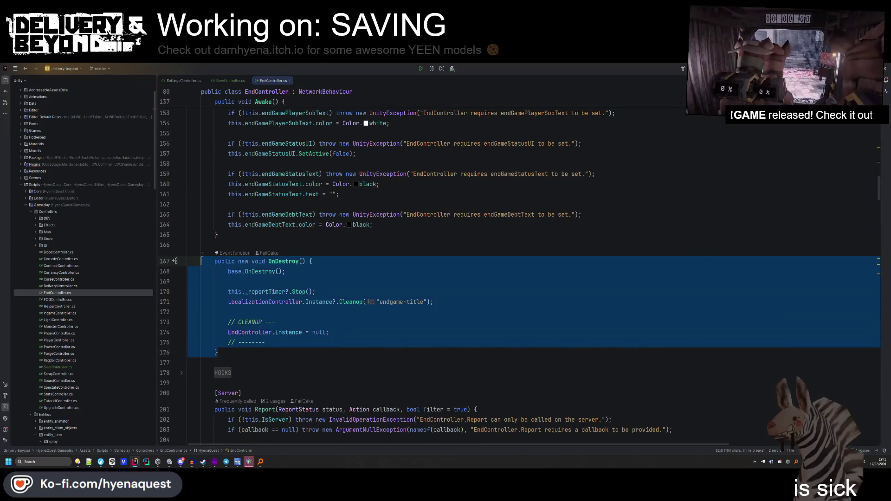
left_click(230, 81)
key("ctrl+v")
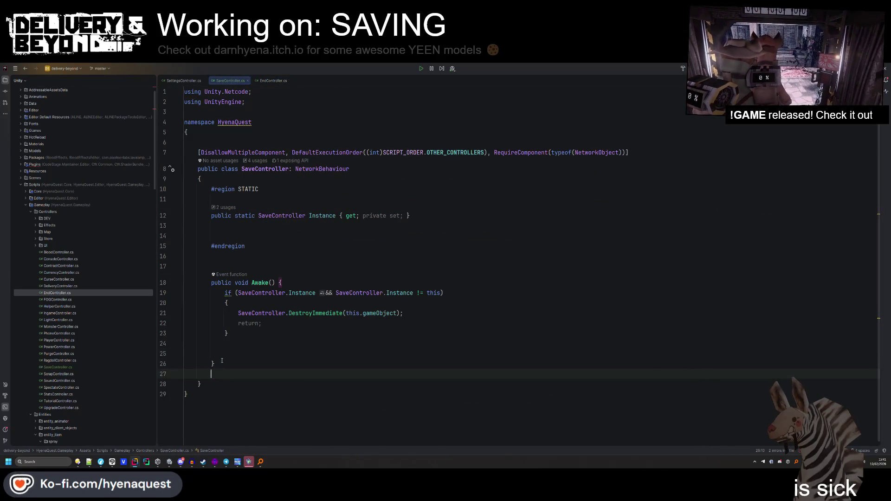
key("ctrl+Tab")
key("Delete")
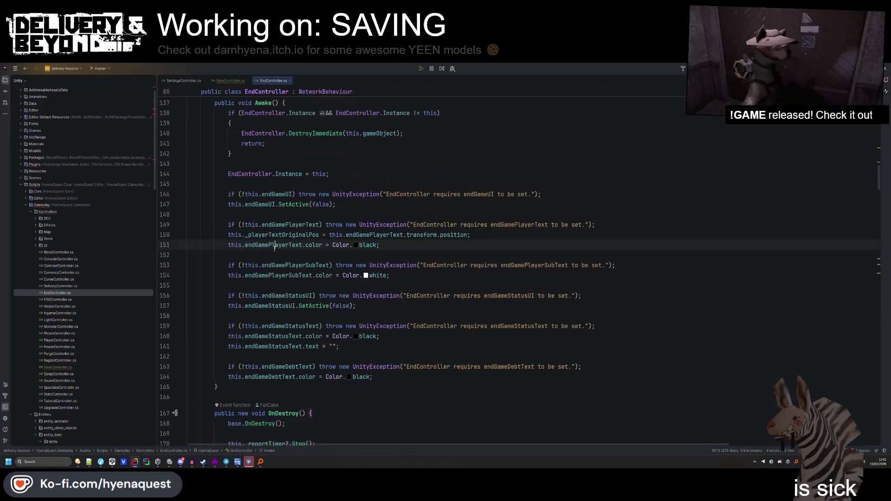
key("ctrl+Tab")
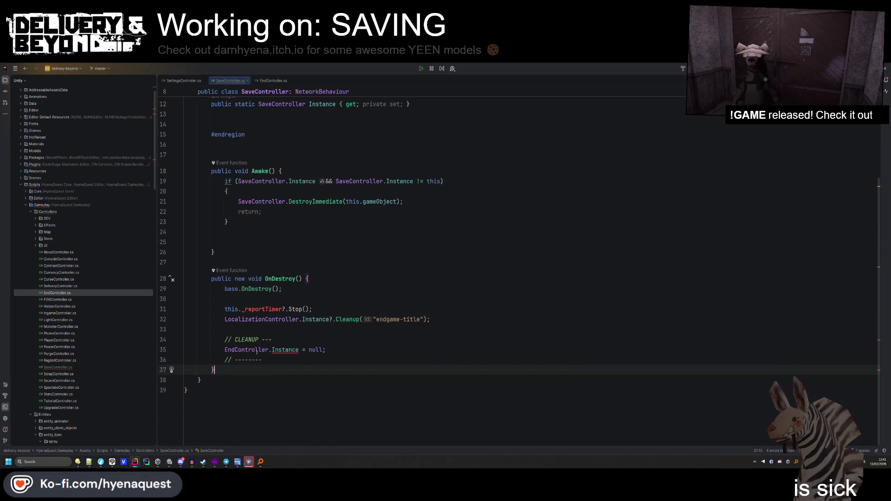
Add 'SaveController.Instance = this;' at the end of Awake.
left_click(250, 242)
type("SaveController.Instance = this;")
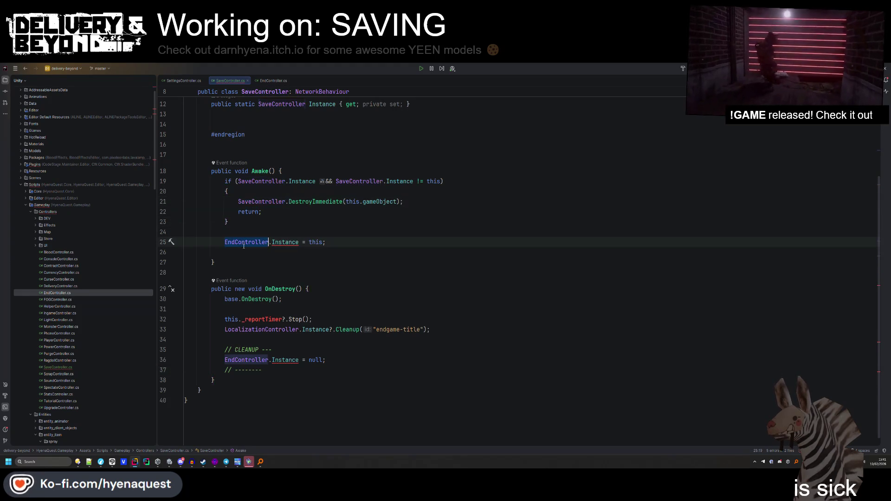
key("Return")
key("BackSpace")
Make OnDestroy clear SaveController.Instance and delete the leftover timer and localization lines.
double_click(248, 350)
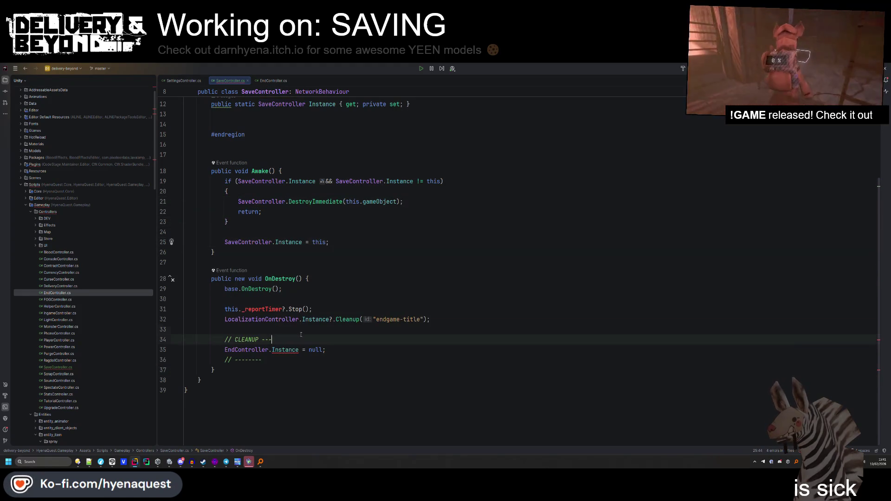
type("SaveController")
triple_click(213, 319)
key("BackSpace")
key("BackSpace")
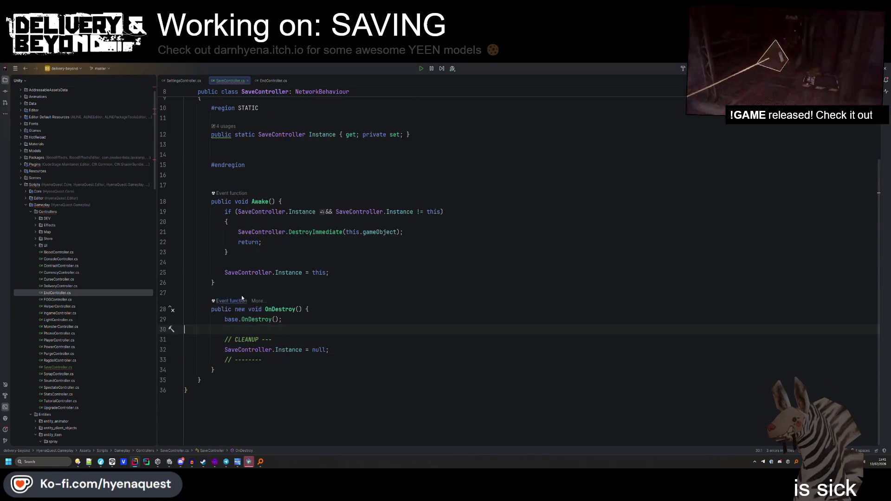
scroll(349, 291, "up", 1)
left_click(348, 292)
scroll(348, 291, "up", 2)
left_click(348, 291)
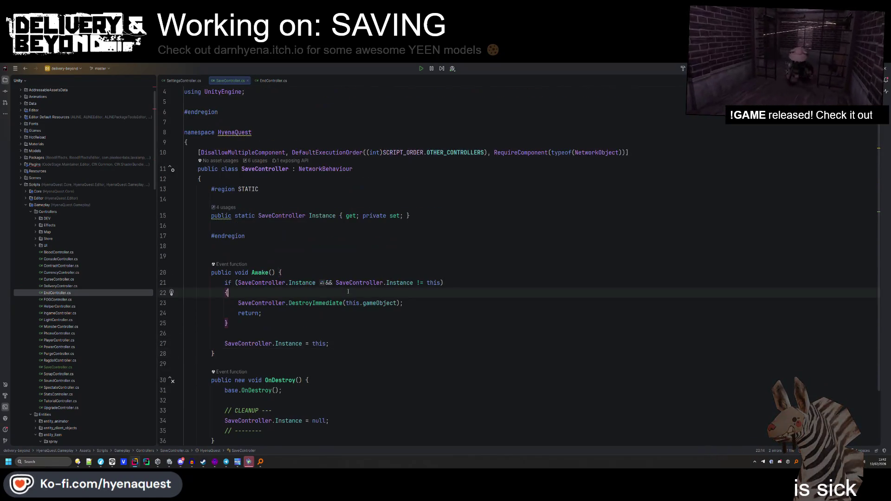
Add a #region PRIVATE block holding the editor-only OnValidate copied from EndController.
left_click(276, 81)
scroll(270, 209, "down", 15)
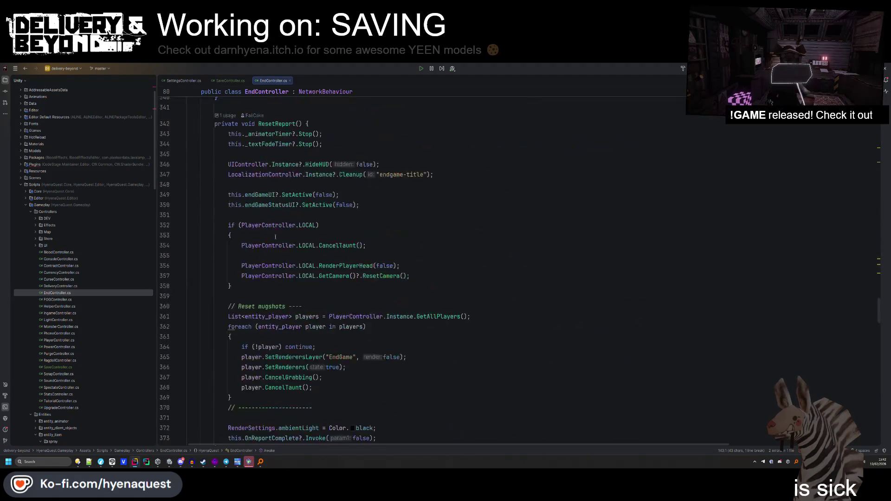
mouse_move(242, 354)
left_mouse_down()
mouse_move(199, 299)
mouse_move(201, 258)
left_mouse_up()
left_click(241, 81)
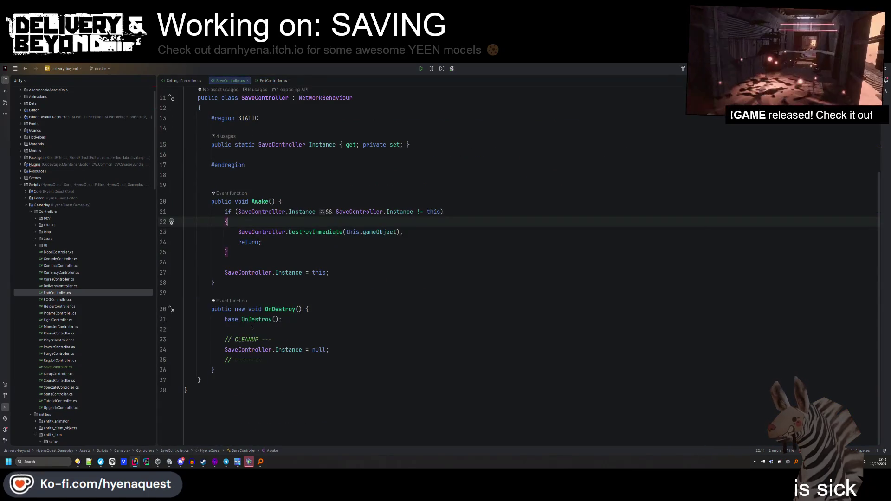
left_click(239, 369)
key("Return")
key("Return")
type("region PRIVATE")
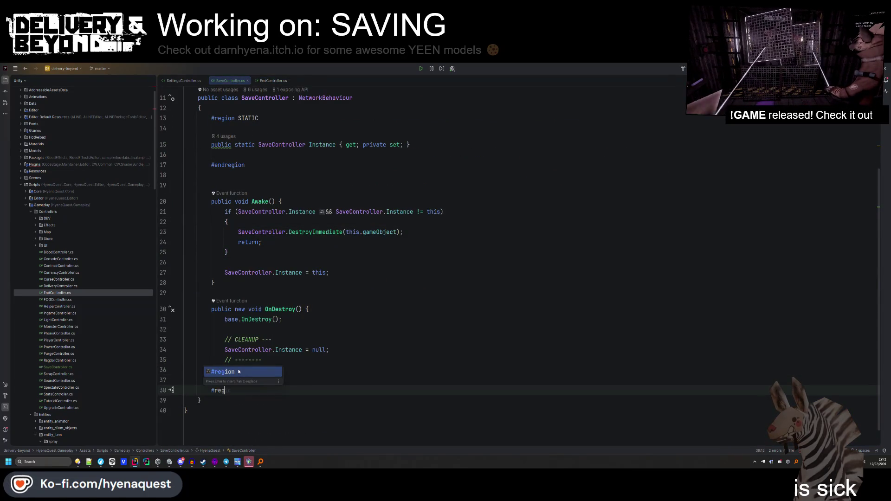
key("Return")
type("#end")
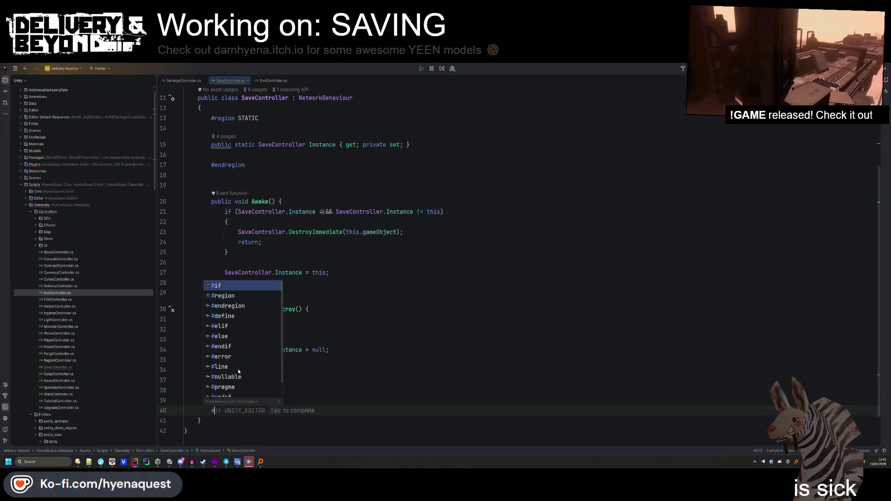
key("Return")
key("ctrl+v")
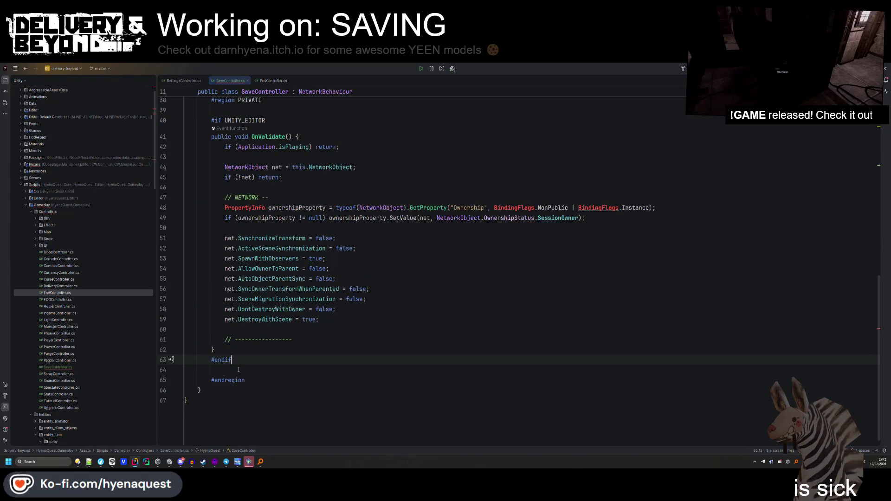
Import System.Reflection through the PropertyInfo quick-fix, then return to the Unity editor.
left_click(258, 208)
key("alt+Return")
key("Return")
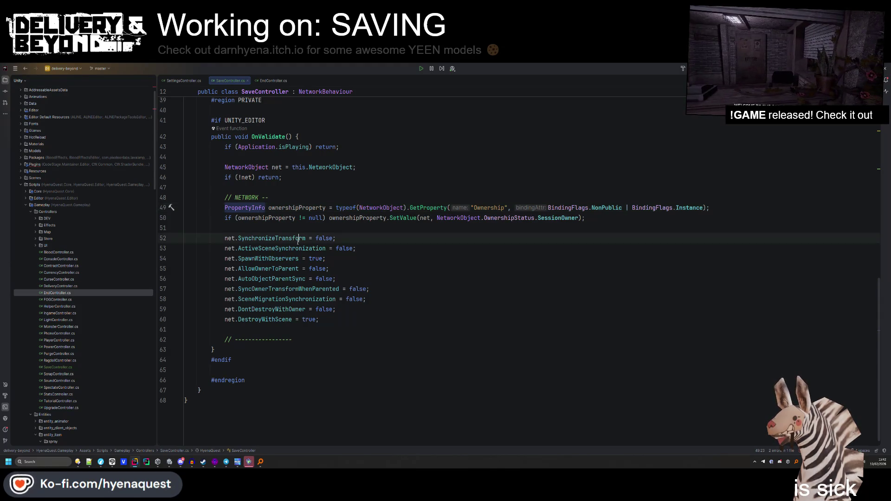
scroll(294, 237, "up", 6)
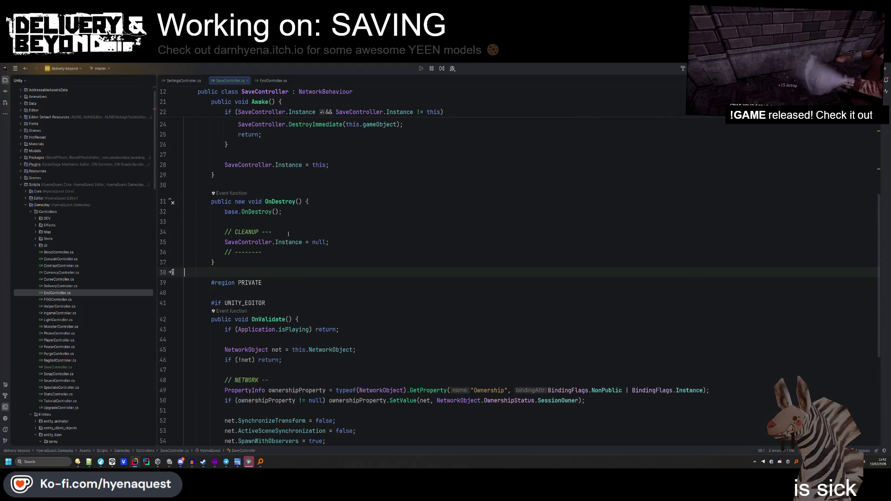
scroll(292, 225, "up", 7)
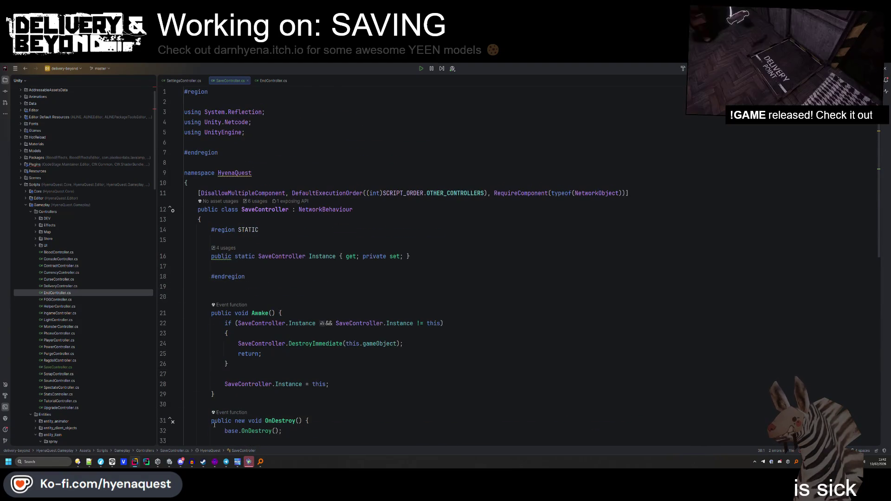
key("alt+Tab")
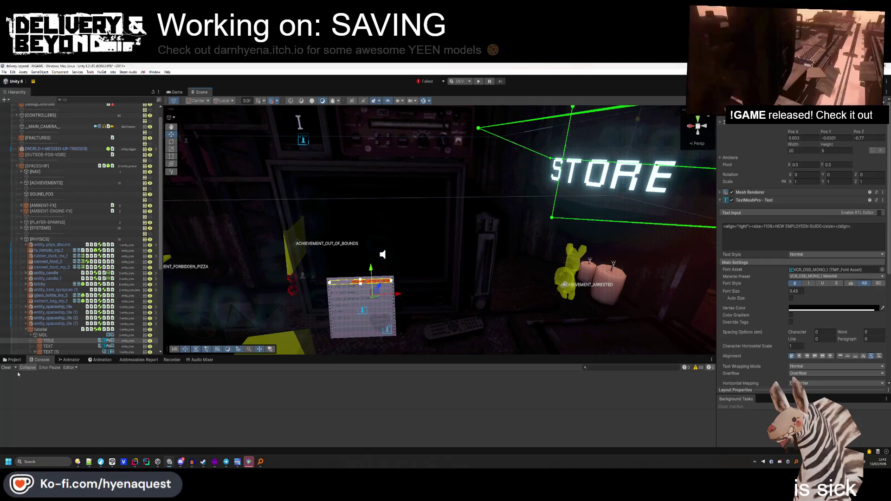
Fold up the tutorial, [PHYSICS] and scene hierarchy groups and open the Scenes folder.
left_click(25, 329)
left_click(21, 239)
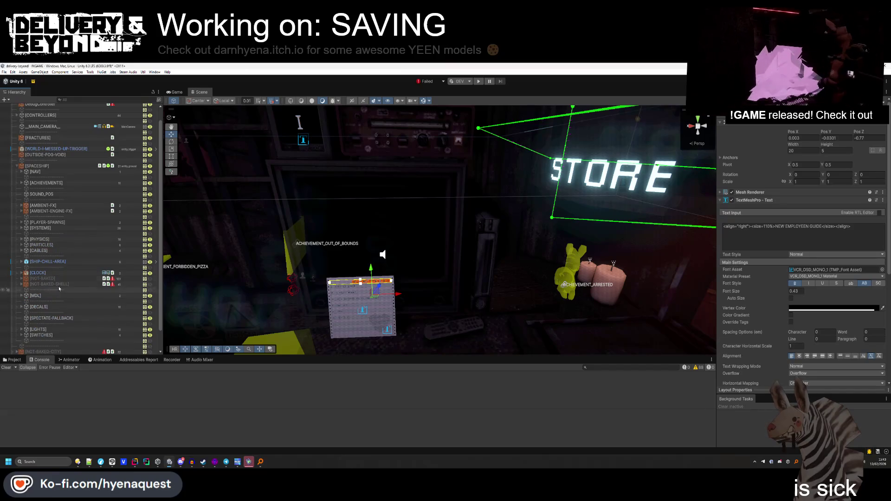
left_click(12, 360)
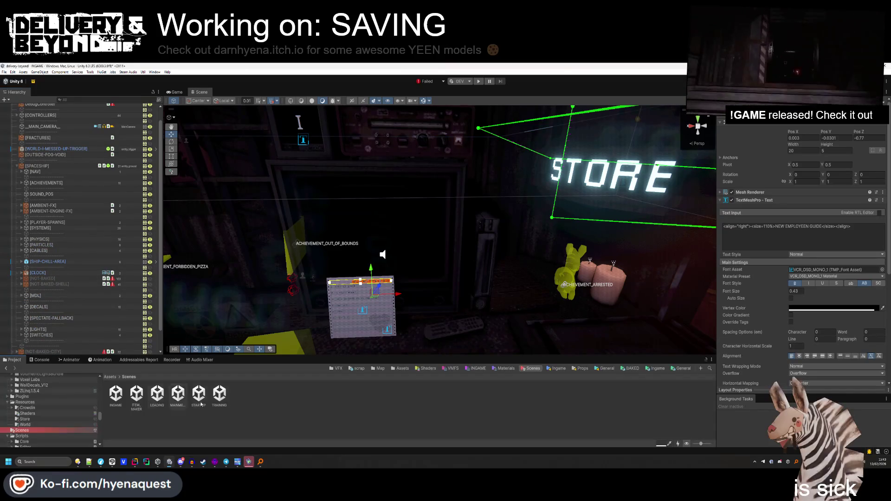
left_click(399, 296)
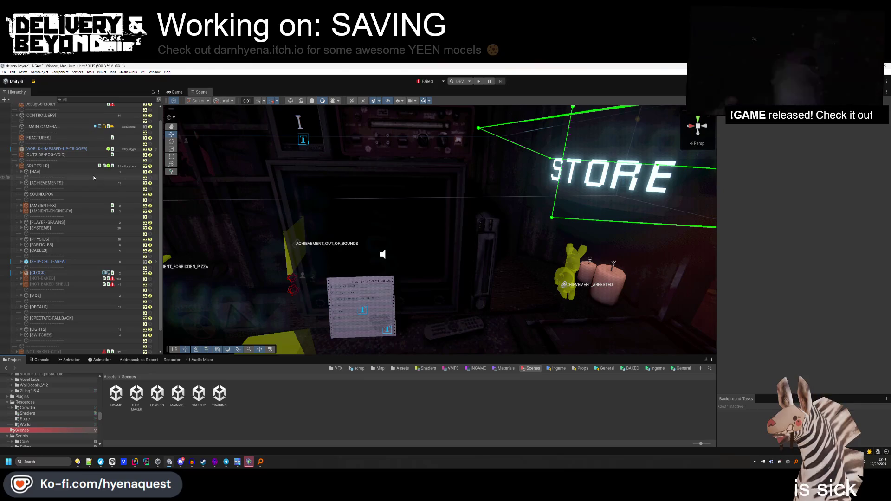
left_click(16, 168)
Create an empty child GameObject under [CONTROLLERS].
left_click(37, 129)
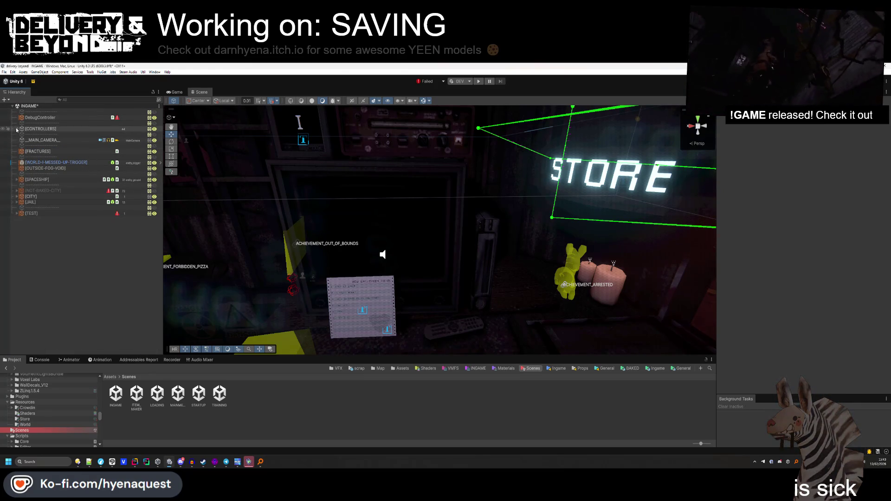
right_click(33, 129)
left_click(47, 239)
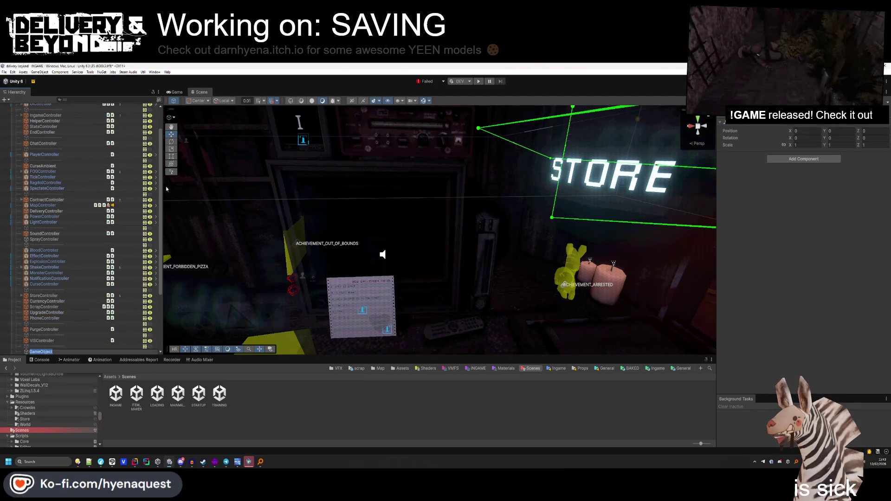
Name the new object SaveController and attach the Save Controller script.
type("SaveController")
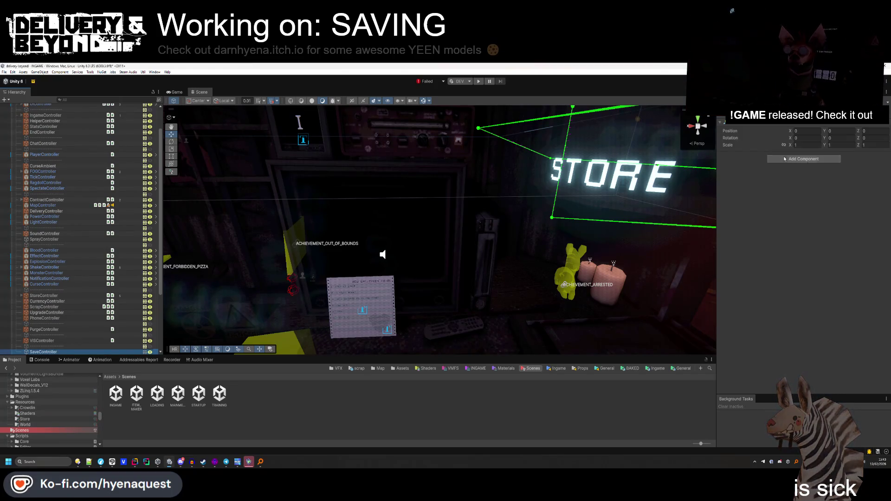
left_click(804, 159)
type("save")
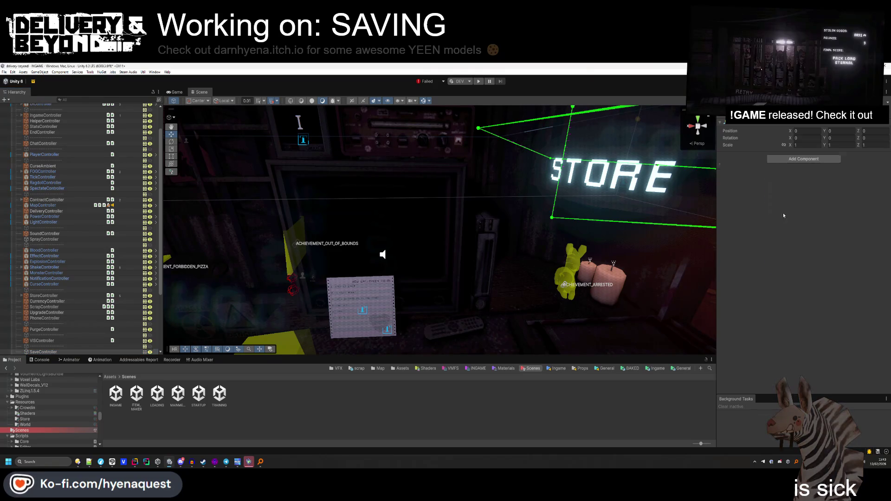
left_click(790, 212)
Move SaveController directly below PlayerController in the Hierarchy and deselect it.
scroll(141, 298, "down", 5)
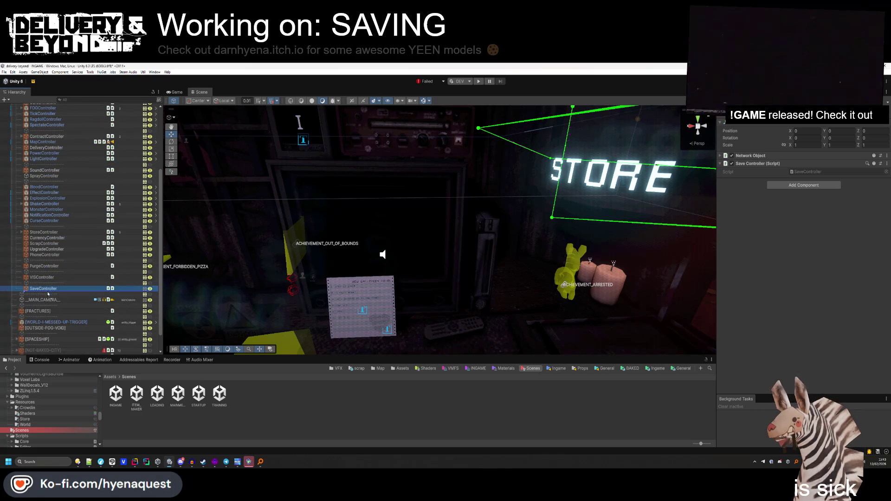
scroll(59, 107, "up", 3)
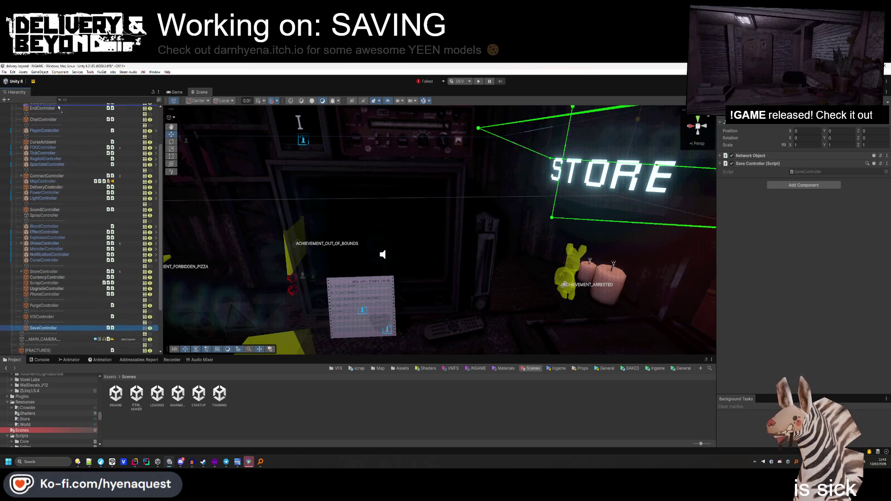
scroll(59, 107, "up", 3)
left_click_drag(52, 176, 52, 175)
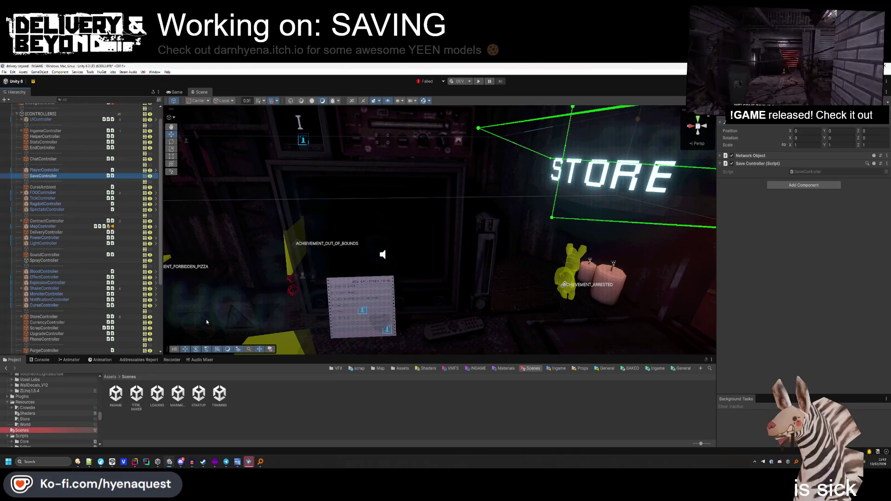
left_click(428, 389)
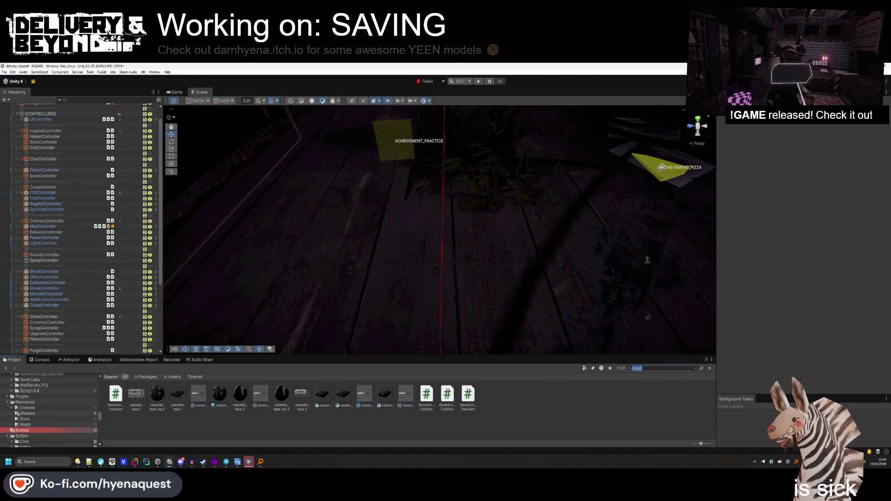
Place the vhs_tape_1 model from a 'tape' search on the scene floor, frame it, then return to Rider.
type("tape")
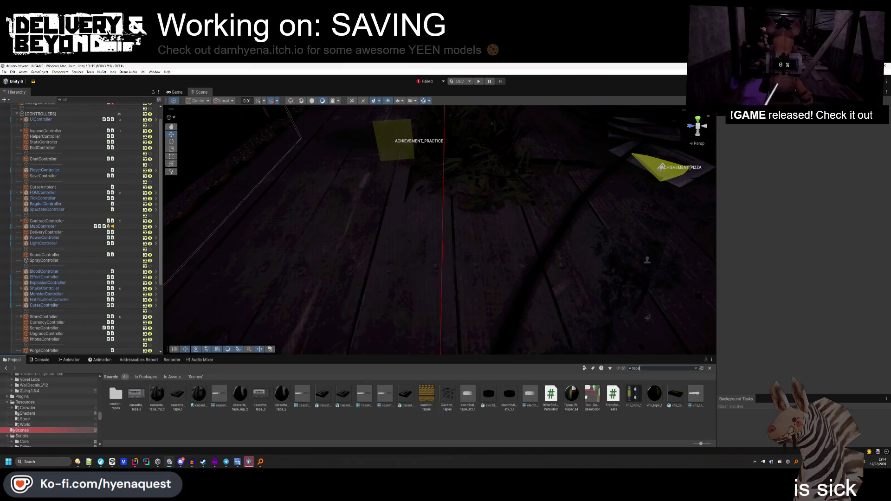
left_click_drag(676, 392, 406, 251)
mouse_move(450, 218)
left_mouse_down()
mouse_move(463, 199)
mouse_move(418, 232)
mouse_move(285, 281)
mouse_move(302, 251)
mouse_move(325, 260)
left_mouse_up()
left_click(433, 271)
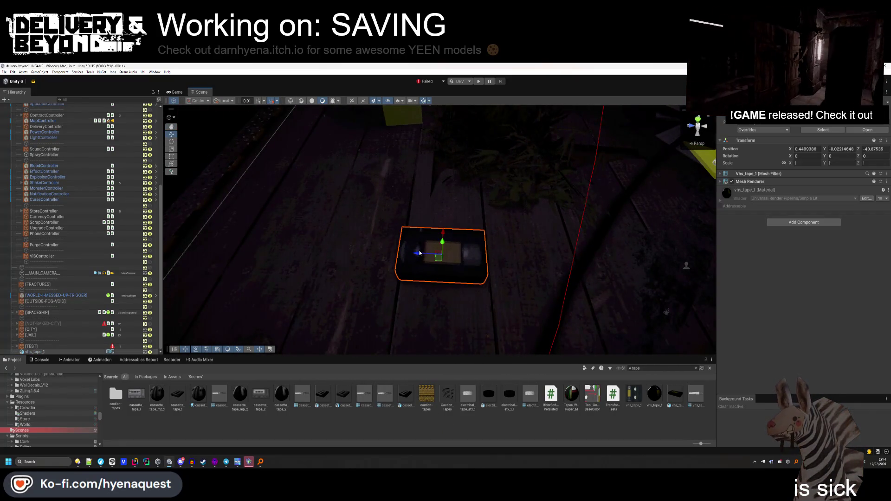
scroll(433, 271, "down", 3)
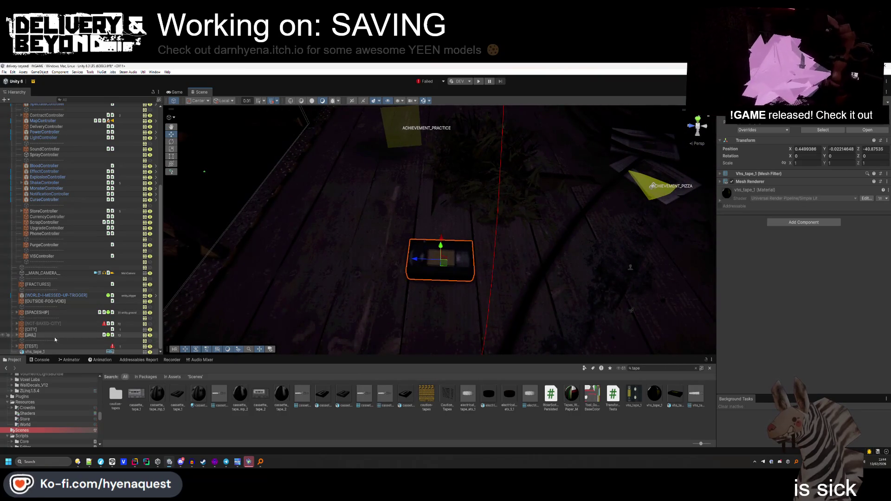
left_click(134, 462)
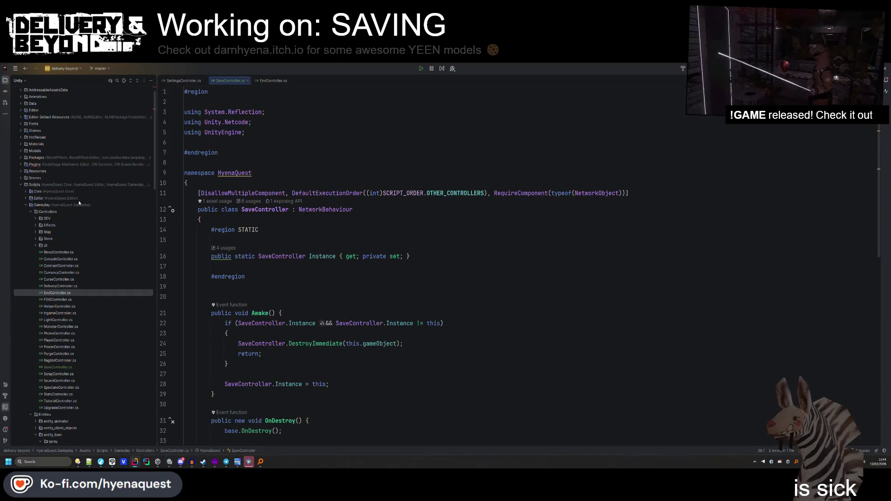
Collapse Controllers, browse Entities/entity_phys/special, then expand entity_item and bring up its folder actions.
scroll(79, 203, "down", 4)
left_click(31, 131)
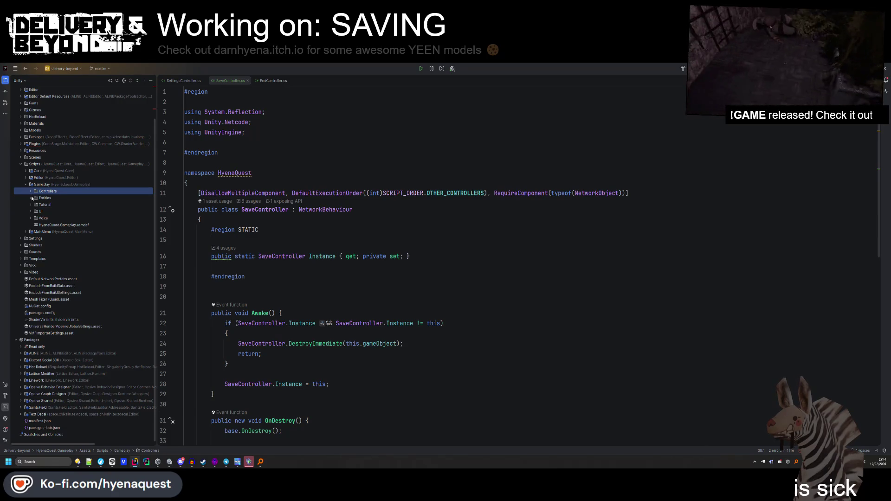
left_click(31, 197)
scroll(36, 174, "up", 2)
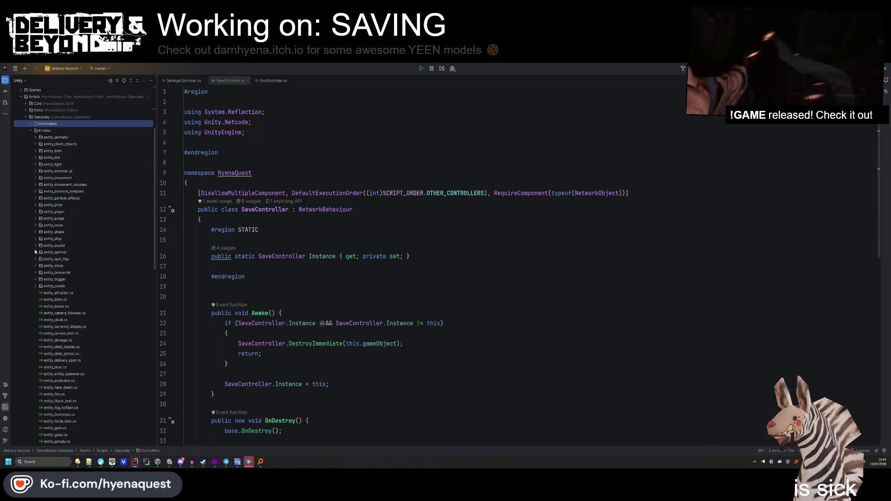
left_click(35, 205)
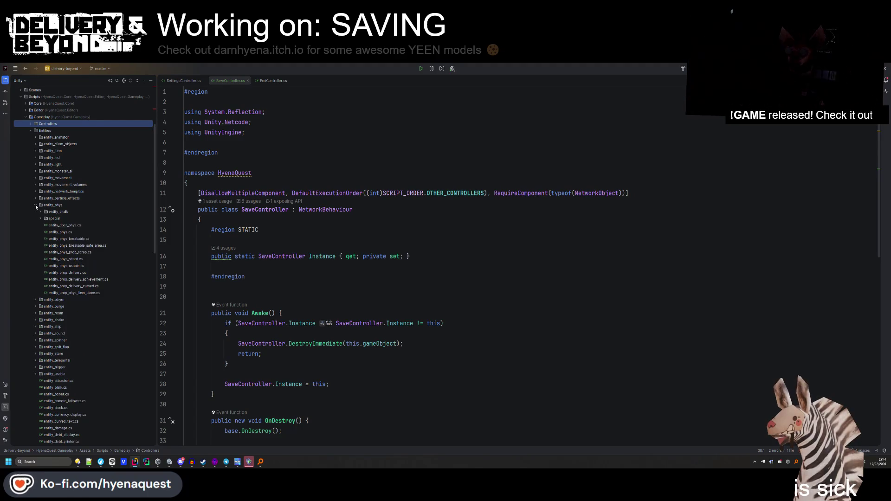
left_click(41, 218)
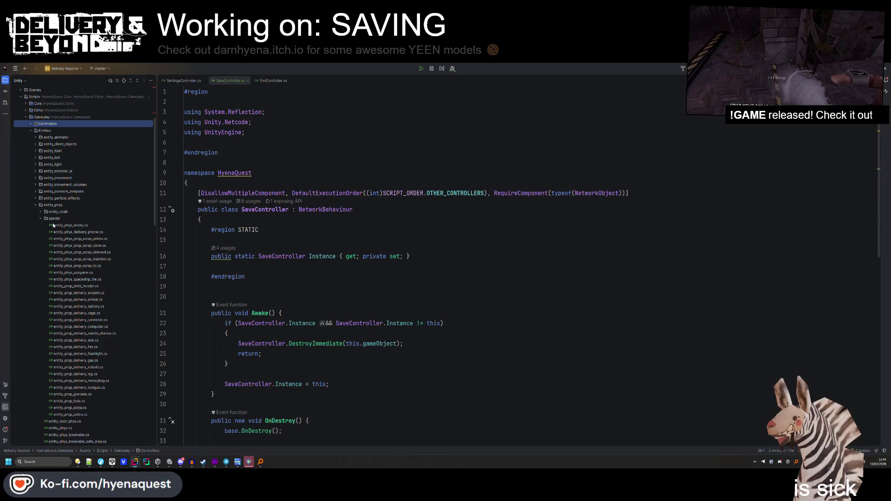
left_click(35, 204)
left_click(35, 150)
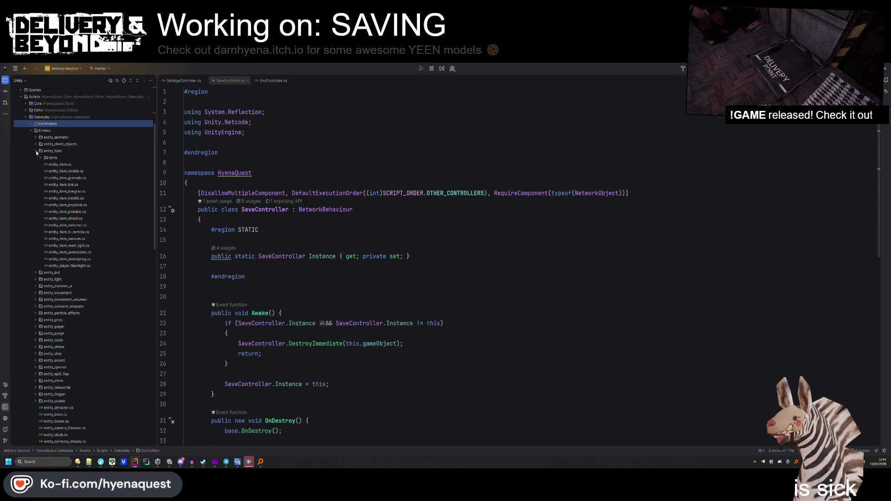
right_click(45, 152)
Create the entity_item_save class in entity_item, inheriting from entity_item.
left_click(135, 158)
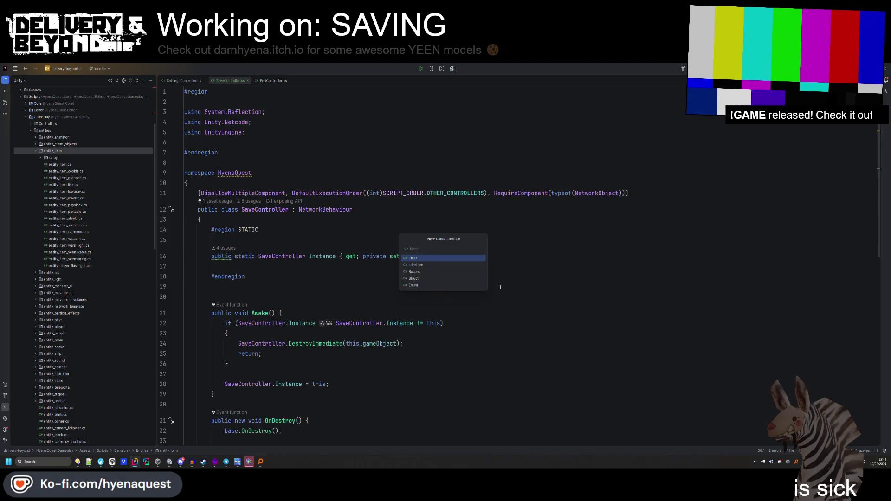
type("entity_item_save")
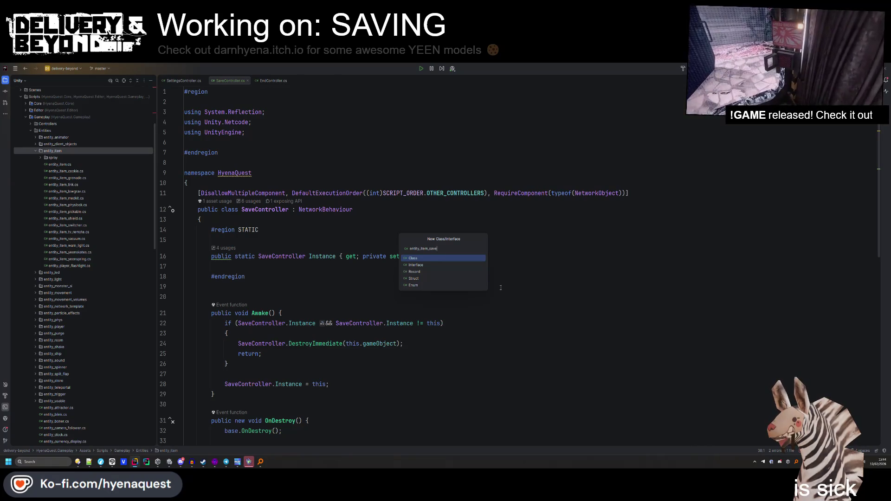
key("Return")
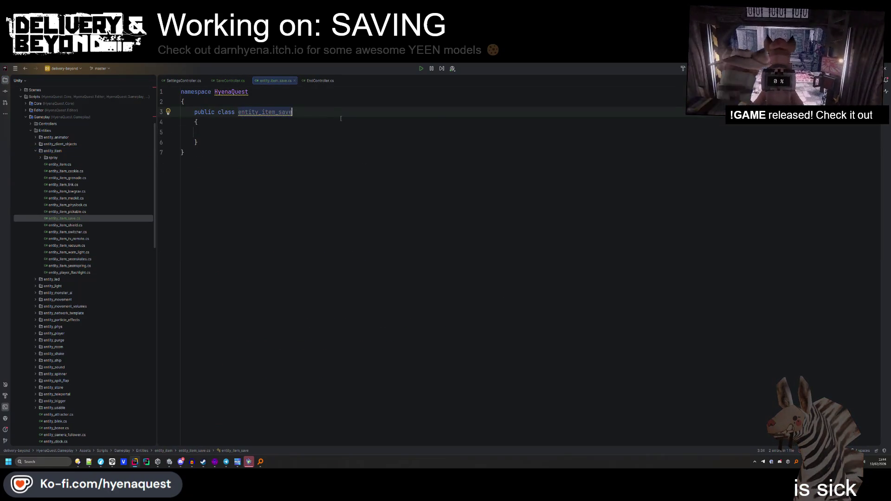
type(" : entity_item")
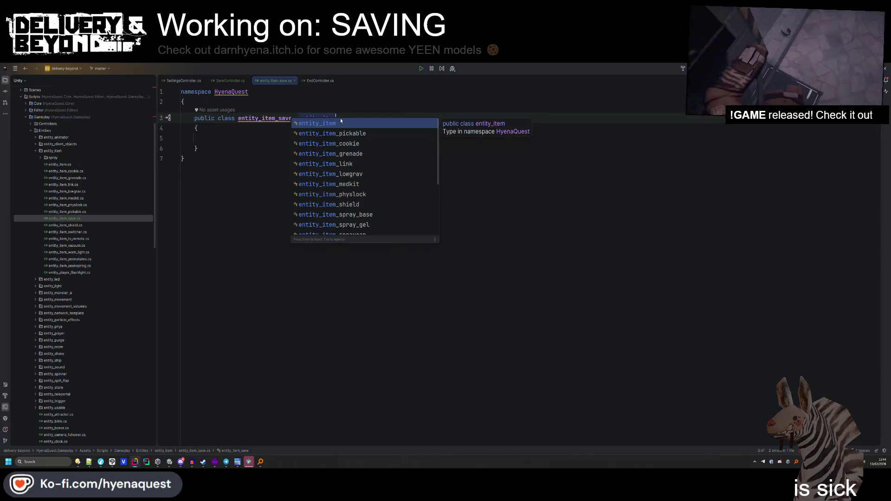
key("Return")
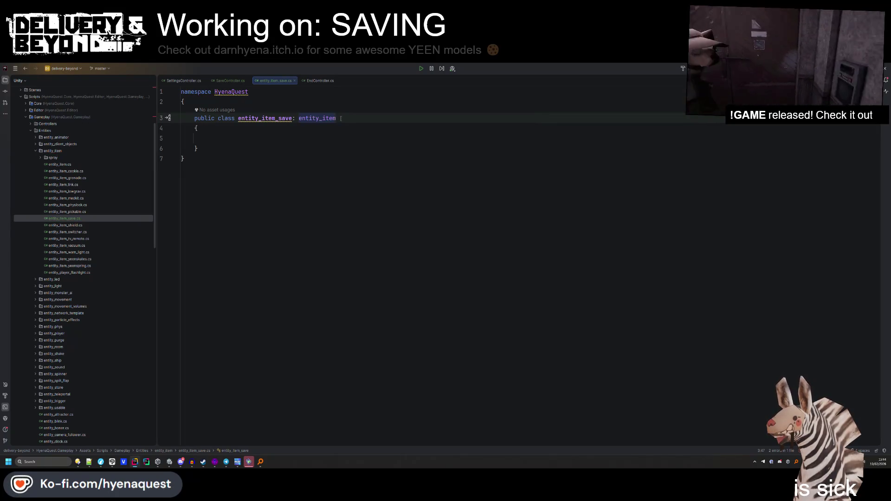
Override GetID to return "item_save".
left_click(313, 142)
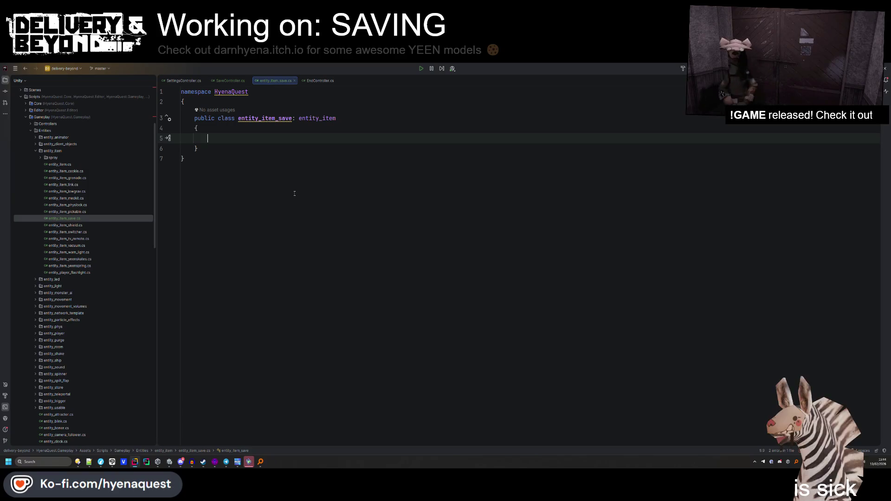
type("public override")
key("Return")
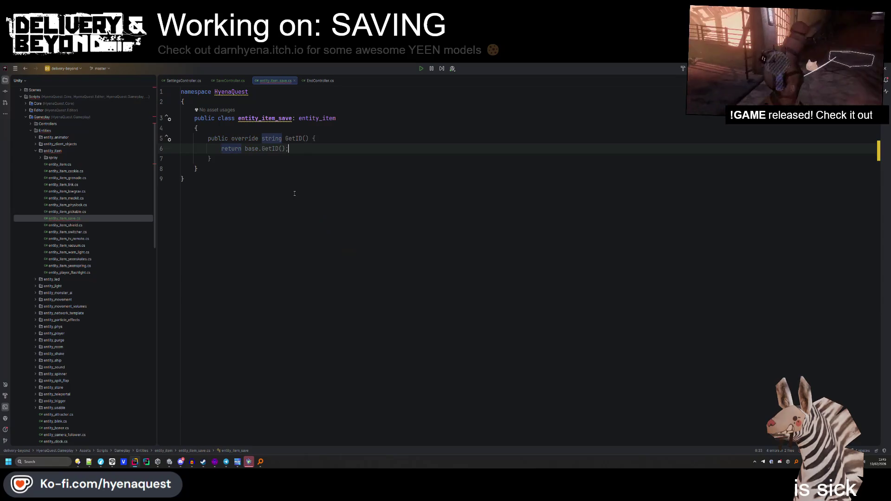
key("BackSpace")
key("BackSpace")
key("BackSpace")
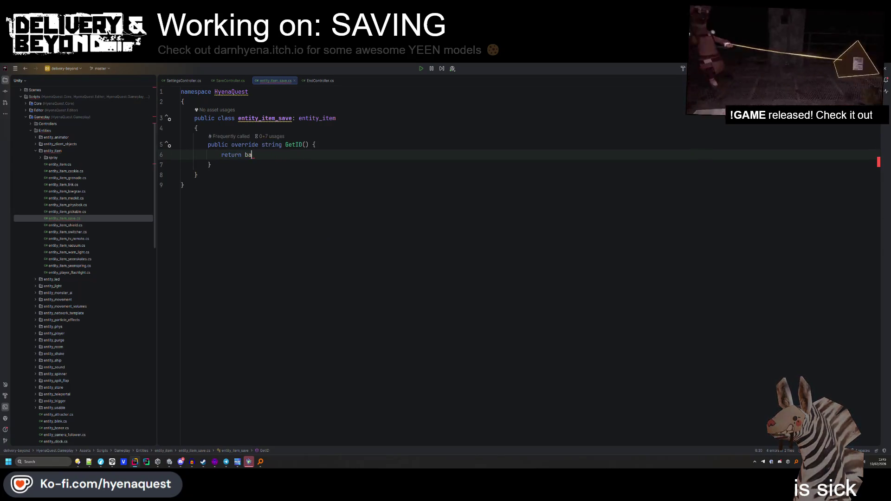
type("\"item_save\";")
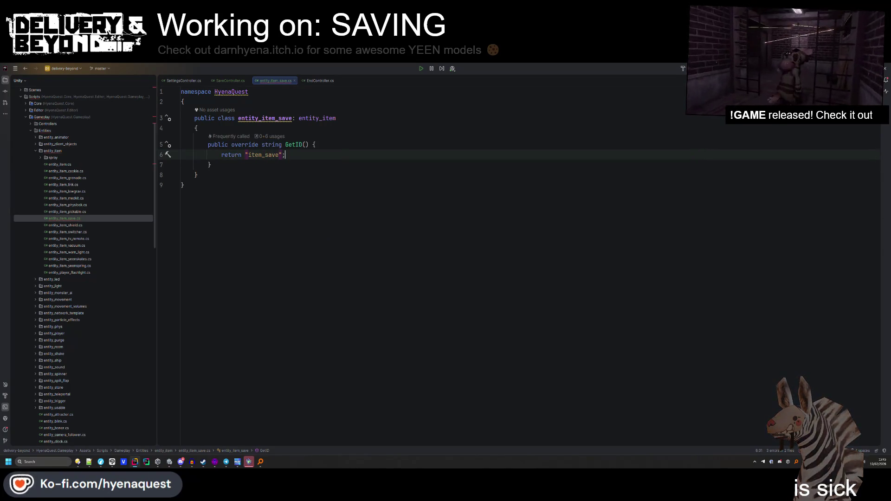
key("Tab")
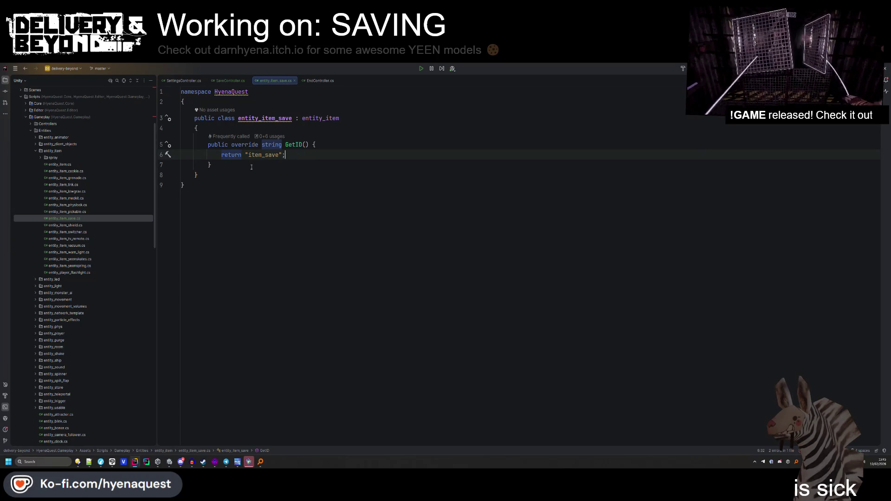
Add a 'public SaveData data;' field to the class.
left_click(224, 132)
key("Return")
key("Return")
key("Up")
type("ublic SaveData data;")
key("ctrl+alt+Return")
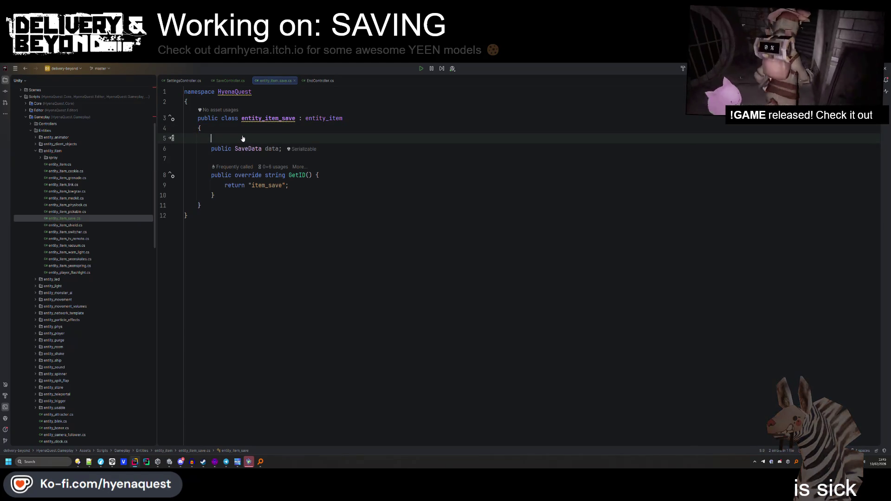
key("ctrl+z")
left_click(246, 224)
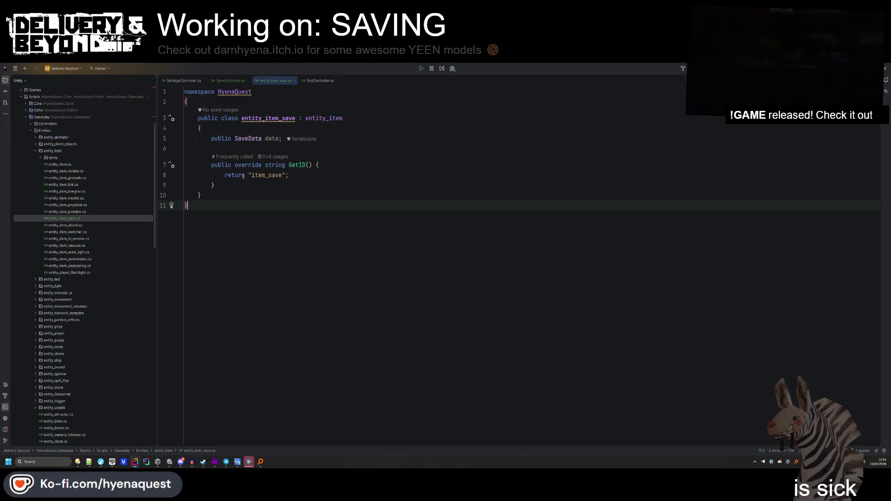
Mark the data field [ReadOnly] and return to the Unity editor.
left_click(243, 128)
key("Return")
type("[")
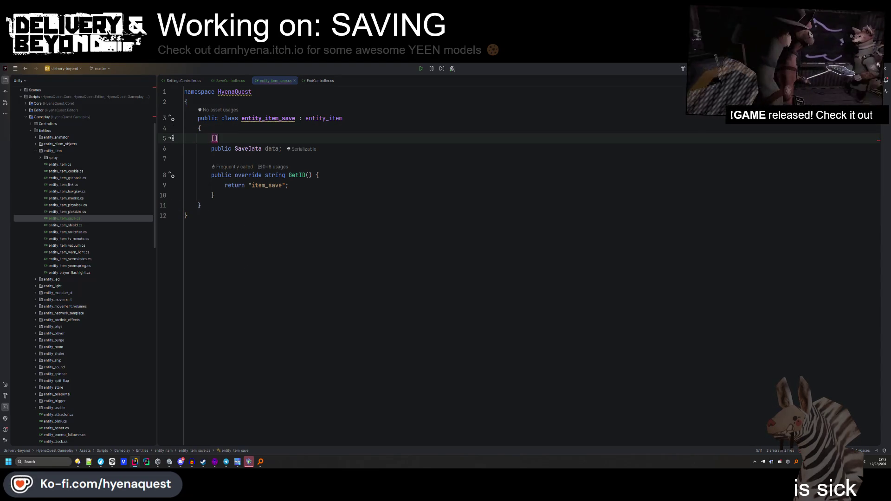
type("Read")
key("Return")
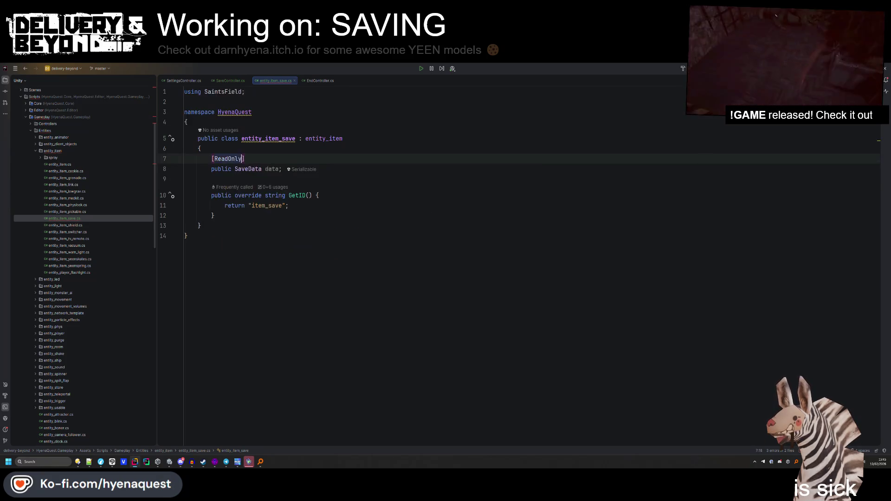
left_click(239, 256)
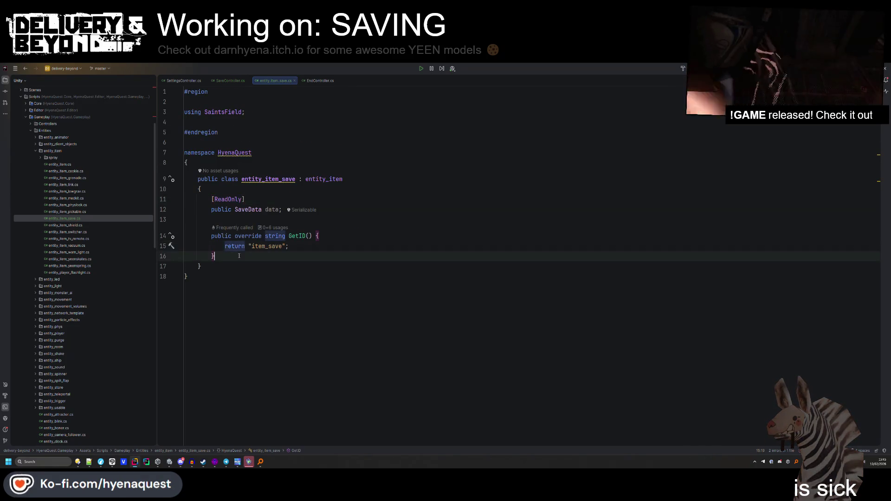
left_click(236, 276)
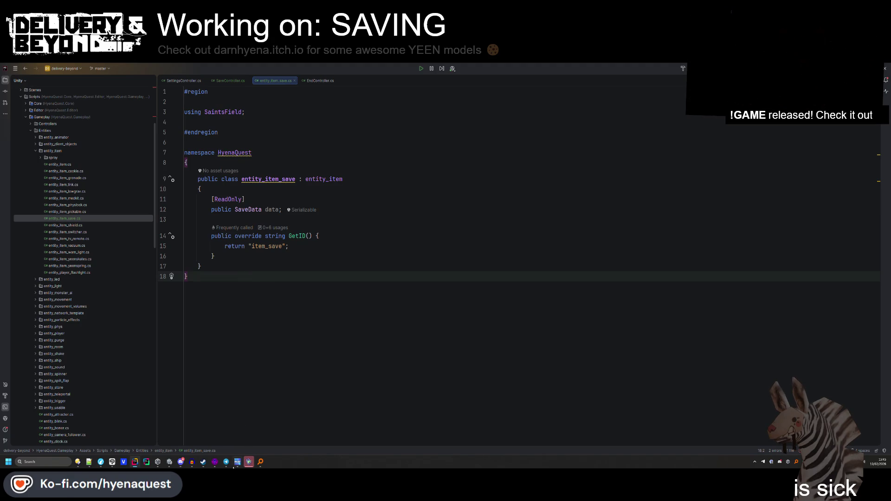
left_click(170, 462)
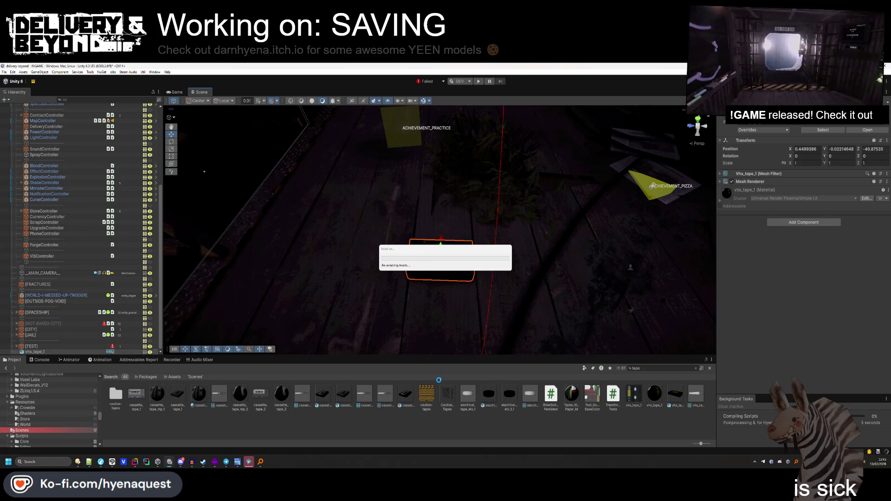
Check the vhs_tape_1 texture's import settings, then select the VHS tape in the Scene view.
left_click(635, 398)
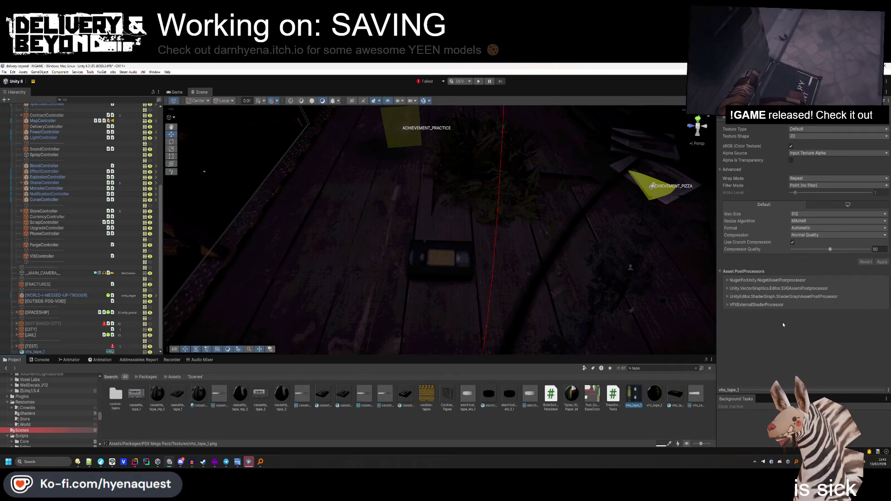
left_click(440, 259)
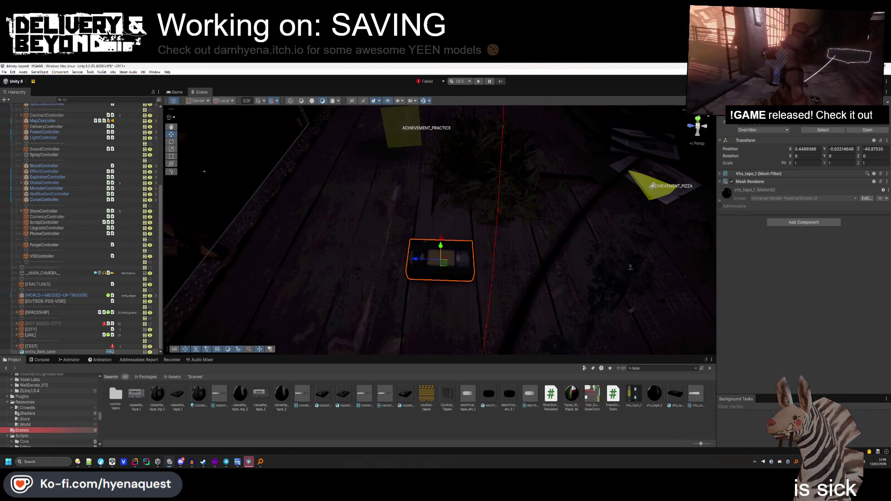
Add the Entity_item_save script to the tape and expand its Collide Sounds list.
left_click(804, 222)
type("save")
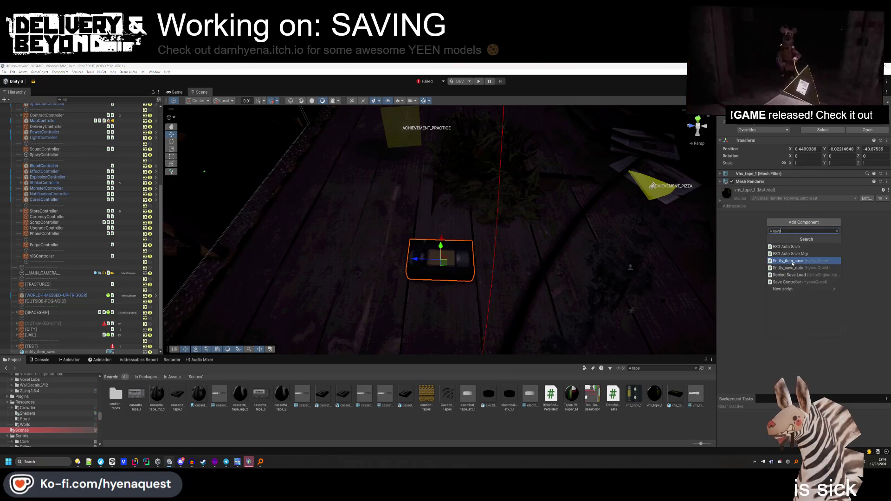
left_click(787, 261)
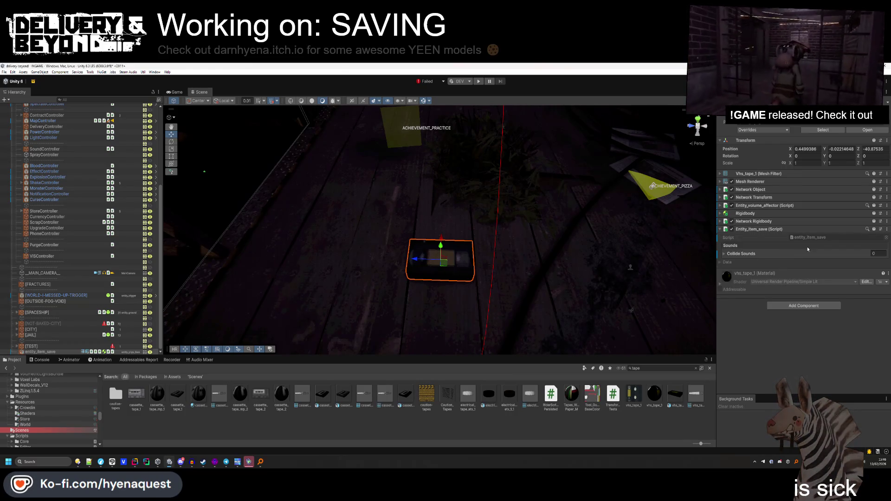
left_click(792, 252)
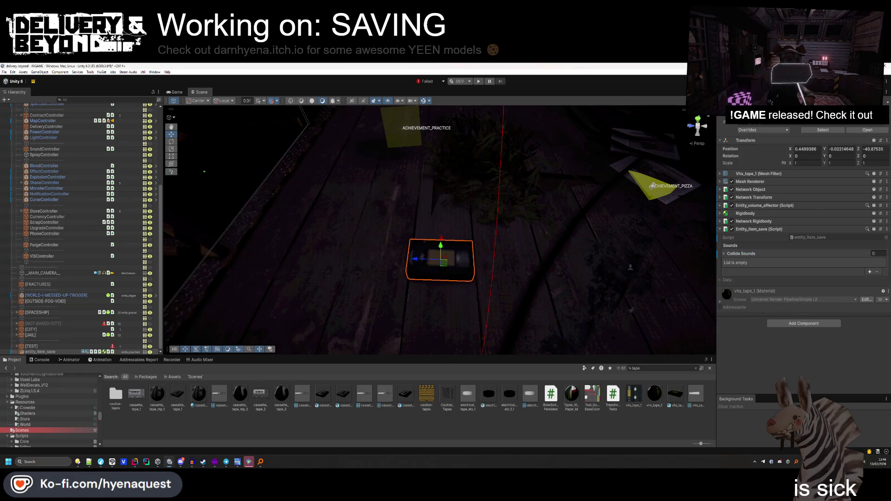
Add a Box Collider to the tape and place it above the Rigidbody.
left_click(800, 324)
left_click(800, 325)
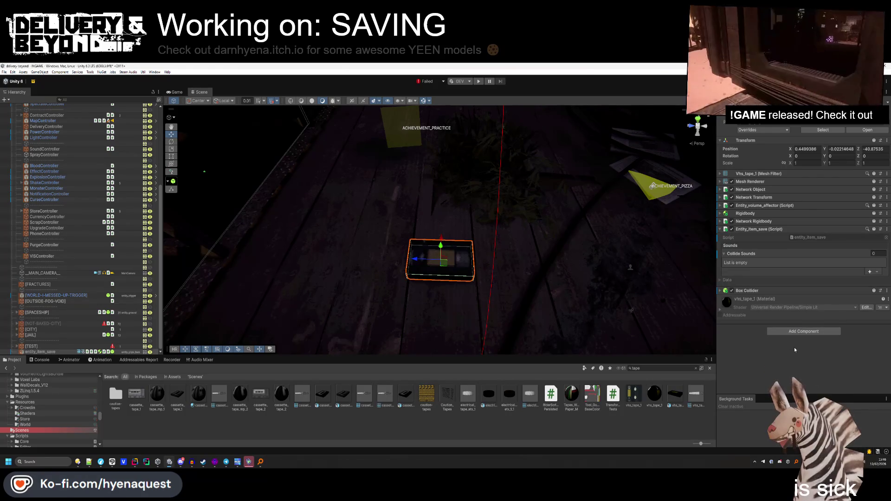
left_click(753, 213)
left_click_drag(755, 213, 756, 222)
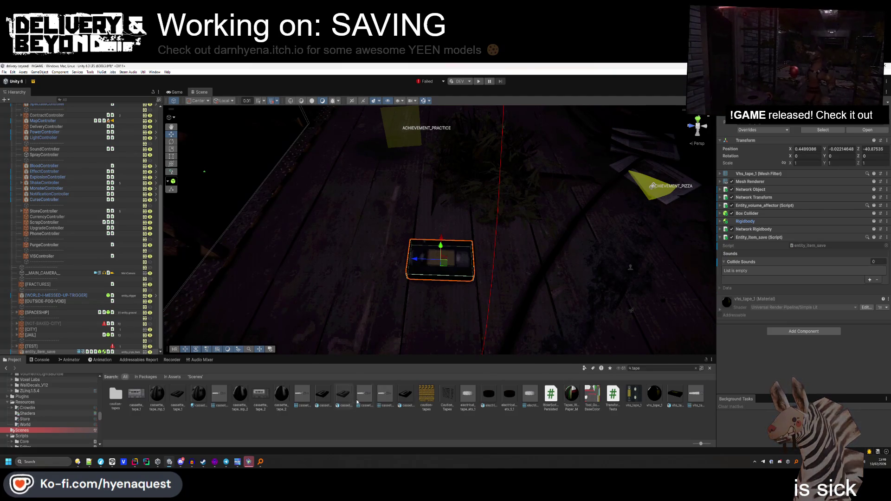
Clear the search, browse to Assets/Sounds/Ingame, and reselect the VHS tape in the scene.
left_click(710, 368)
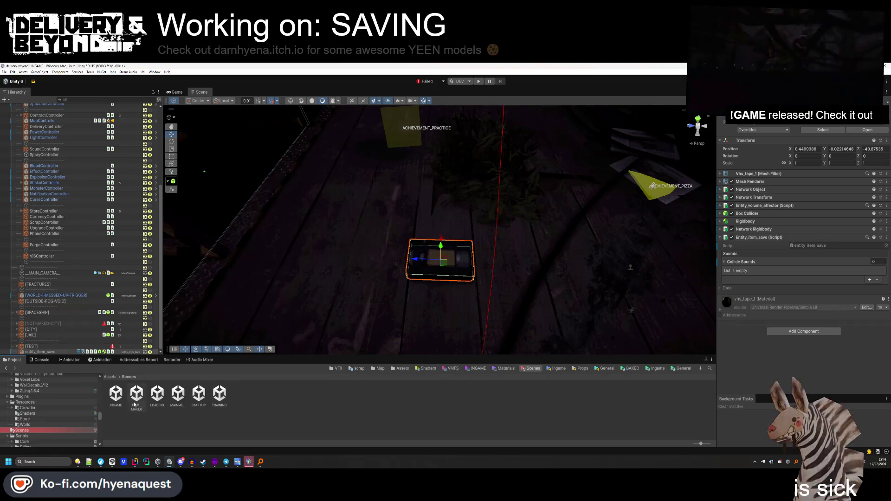
left_click(402, 368)
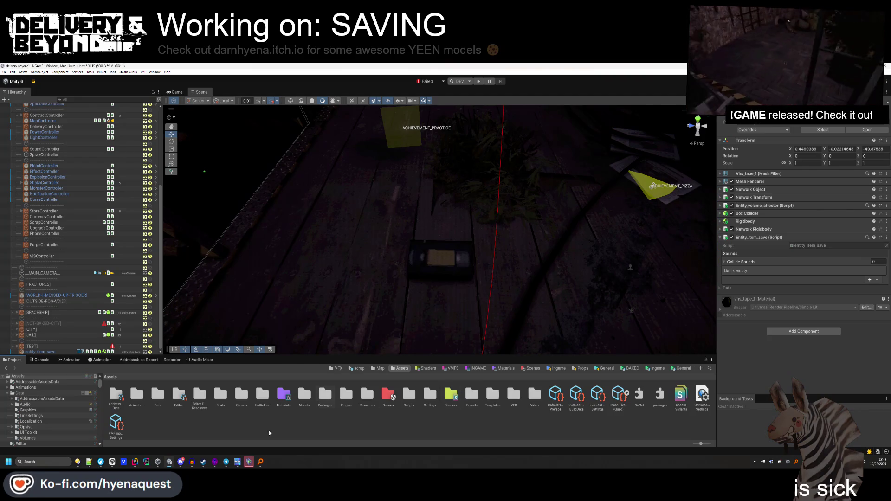
double_click(472, 394)
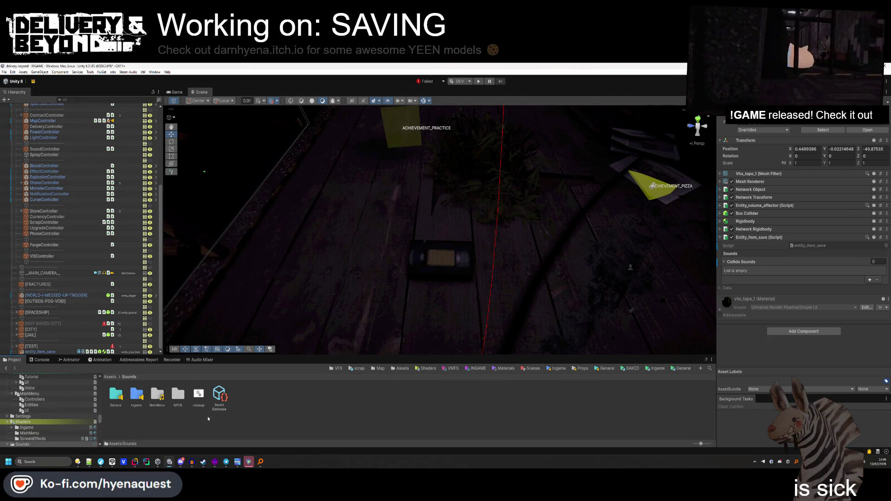
double_click(132, 396)
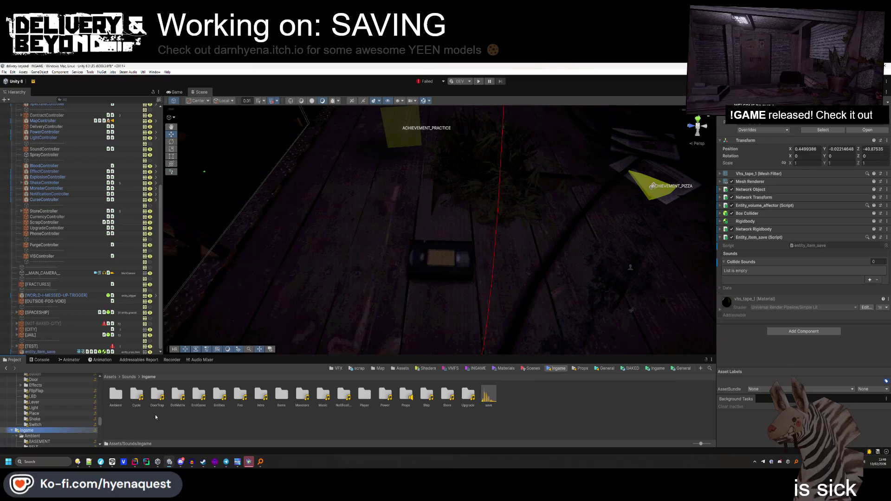
mouse_move(381, 246)
left_mouse_down()
mouse_move(412, 233)
mouse_move(411, 185)
mouse_move(287, 154)
mouse_move(600, 180)
mouse_move(417, 226)
mouse_move(396, 138)
mouse_move(685, 236)
mouse_move(519, 284)
mouse_move(554, 323)
mouse_move(532, 310)
left_mouse_up()
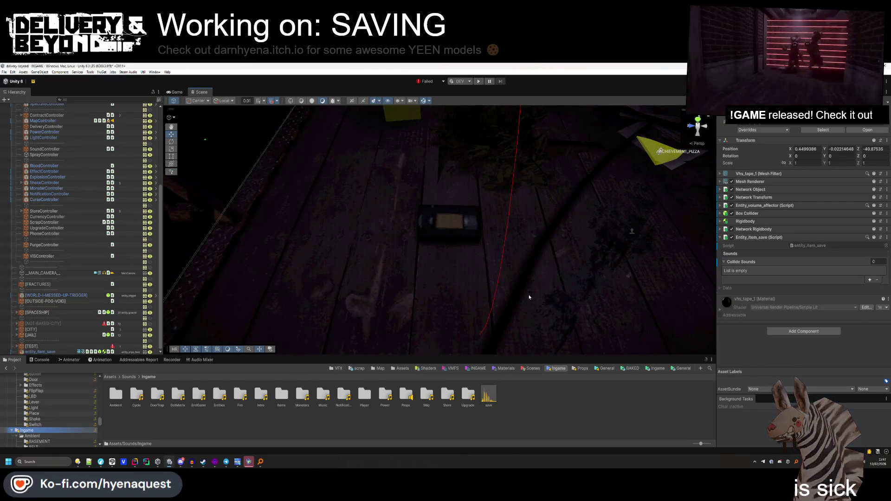
left_click(457, 238)
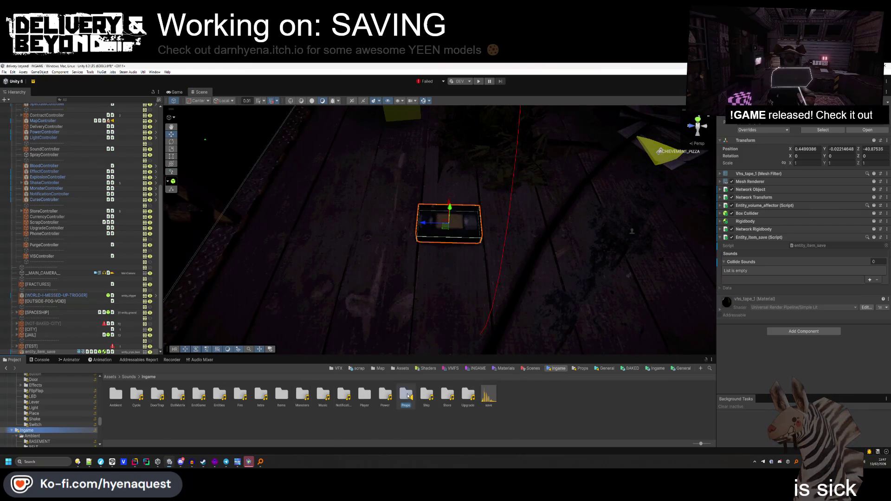
Fill Collide Sounds with desktop_0–desktop_7 from the Props/Electronic folder.
double_click(406, 395)
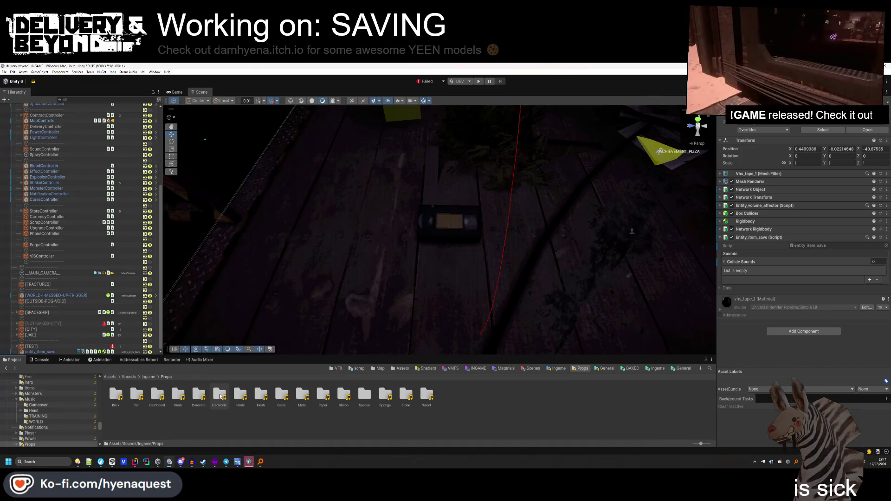
double_click(220, 396)
key("ctrl+a")
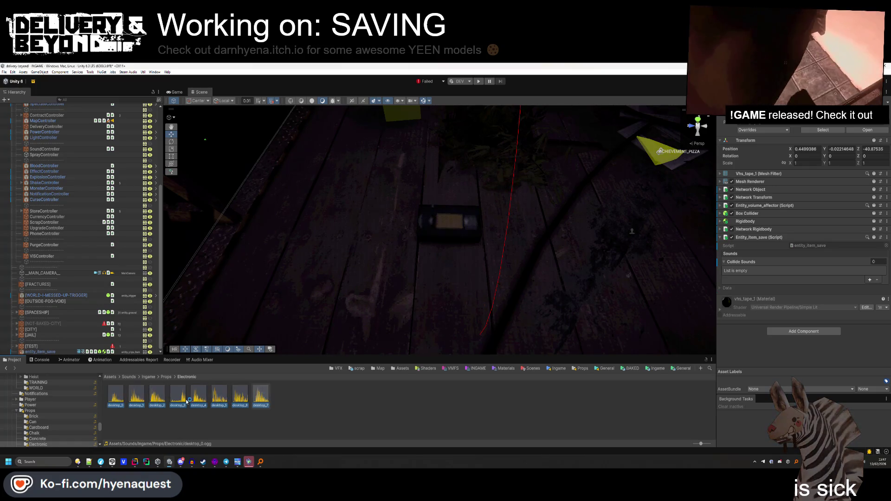
left_click_drag(155, 389, 765, 267)
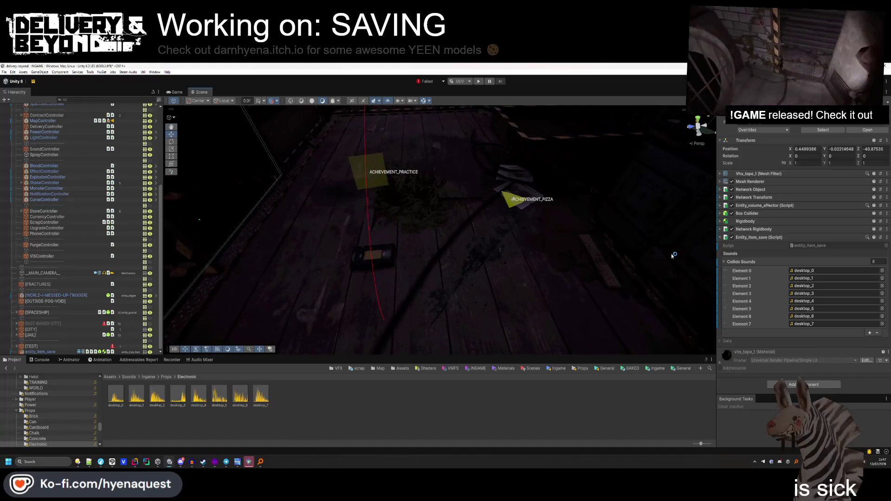
left_click(767, 238)
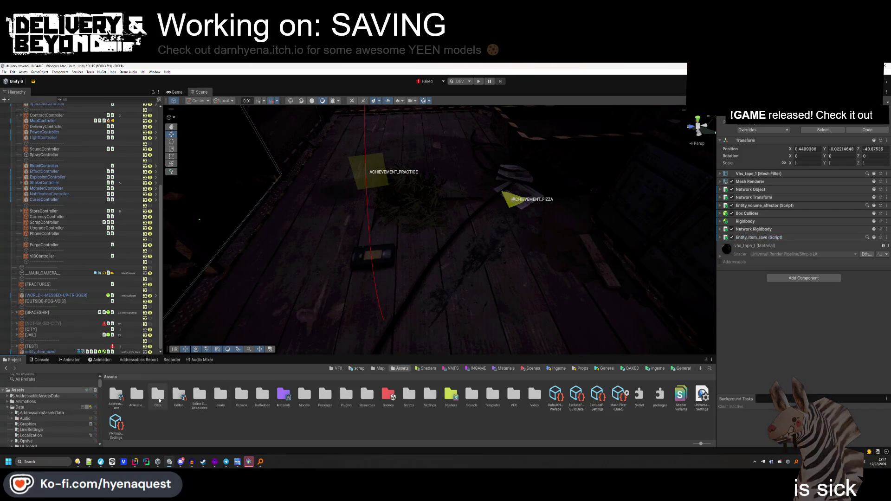
Open the Data folder, expand the [SPACESHIP] group and collapse [MDL] in the hierarchy.
double_click(160, 400)
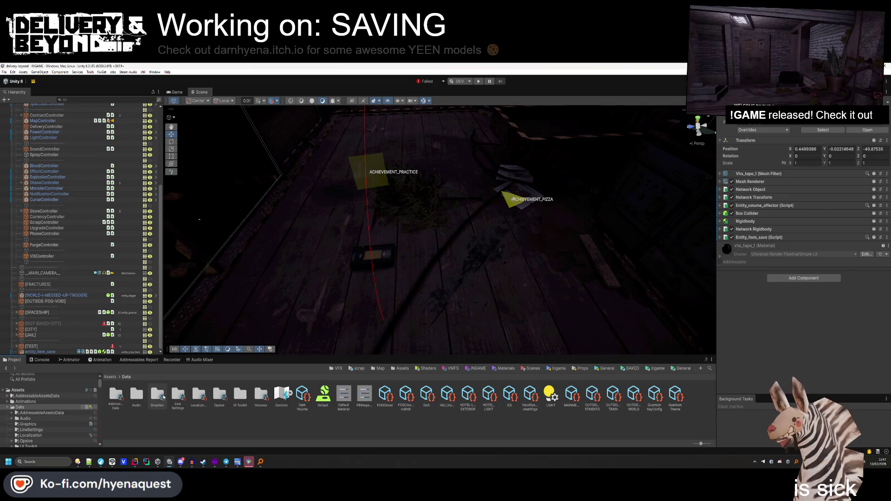
left_click(355, 276)
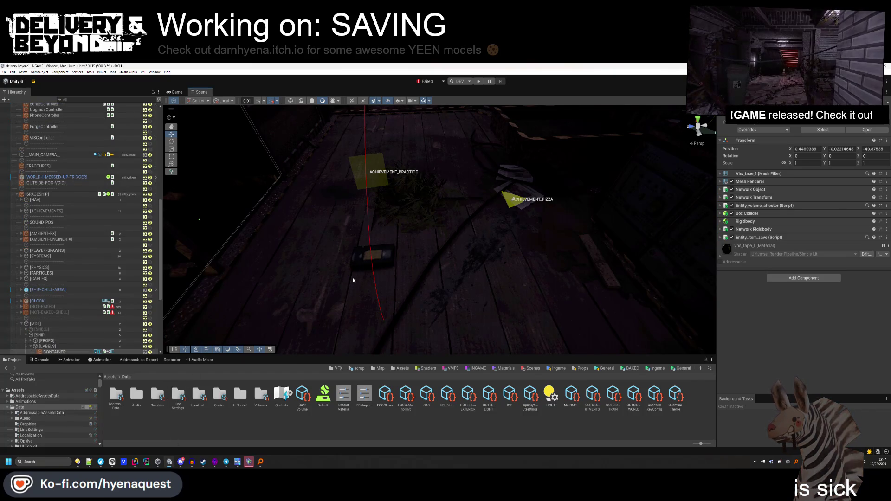
scroll(93, 320, "down", 2)
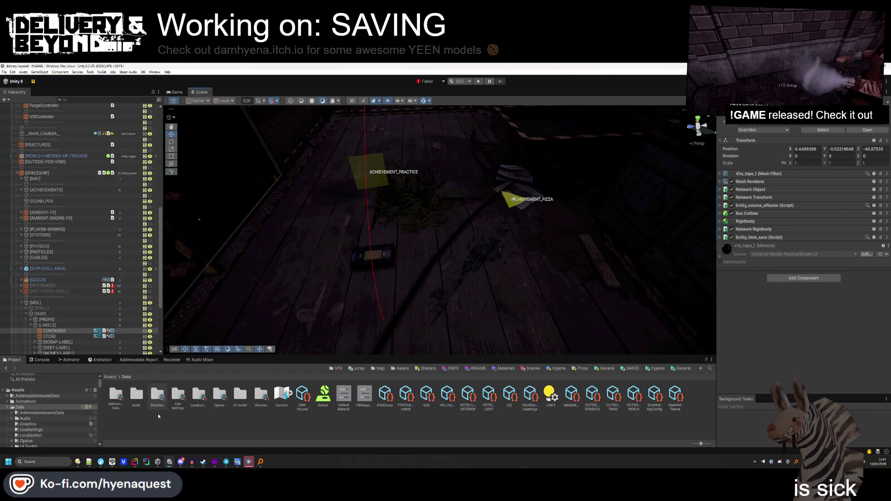
left_click(22, 303)
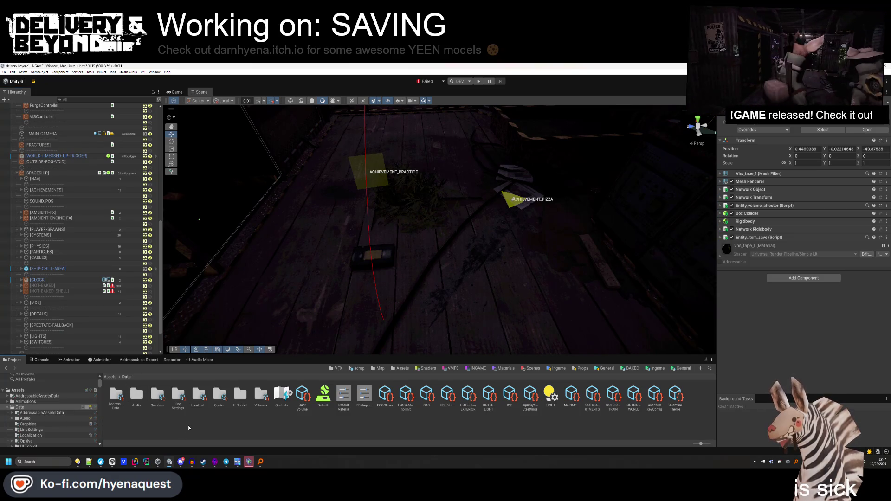
Frame the VHS tape on the ship's floor, then jump to the Ingame templates folder.
mouse_move(223, 335)
left_mouse_down()
mouse_move(273, 275)
mouse_move(259, 240)
mouse_move(193, 227)
left_mouse_up()
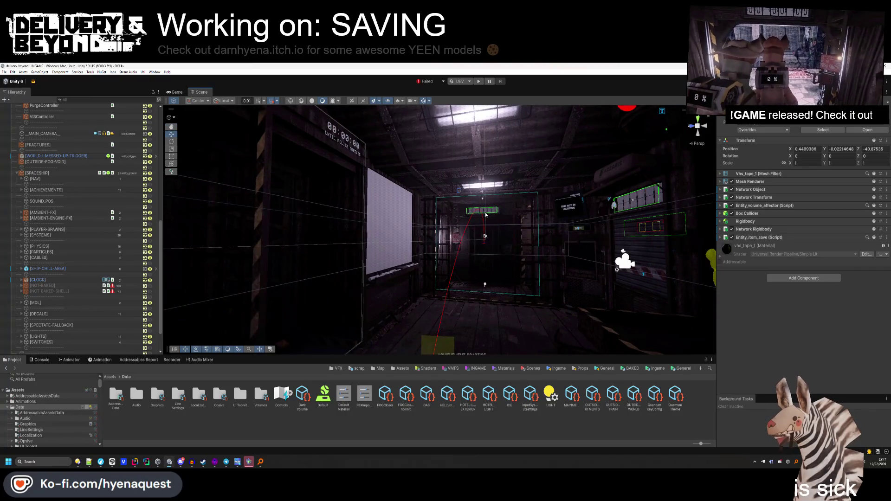
left_click_drag(385, 261, 387, 304)
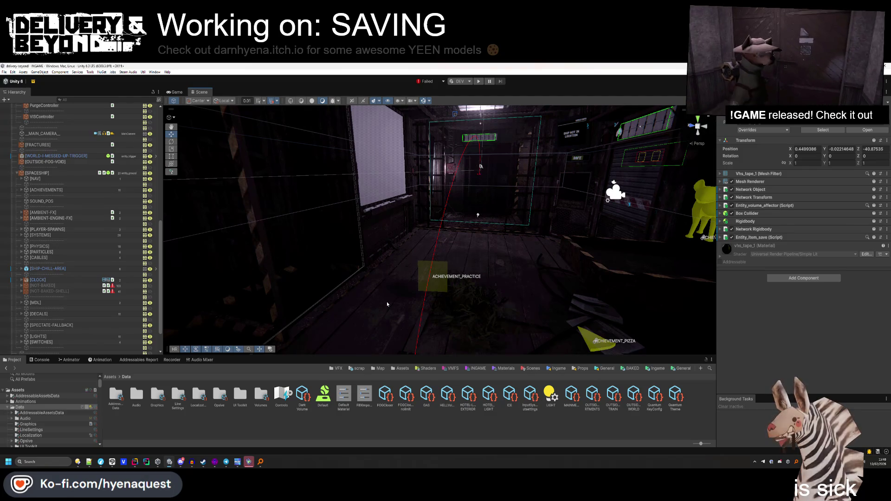
mouse_move(405, 292)
left_mouse_down()
mouse_move(633, 272)
mouse_move(422, 310)
mouse_move(402, 338)
mouse_move(403, 318)
mouse_move(412, 343)
left_mouse_up()
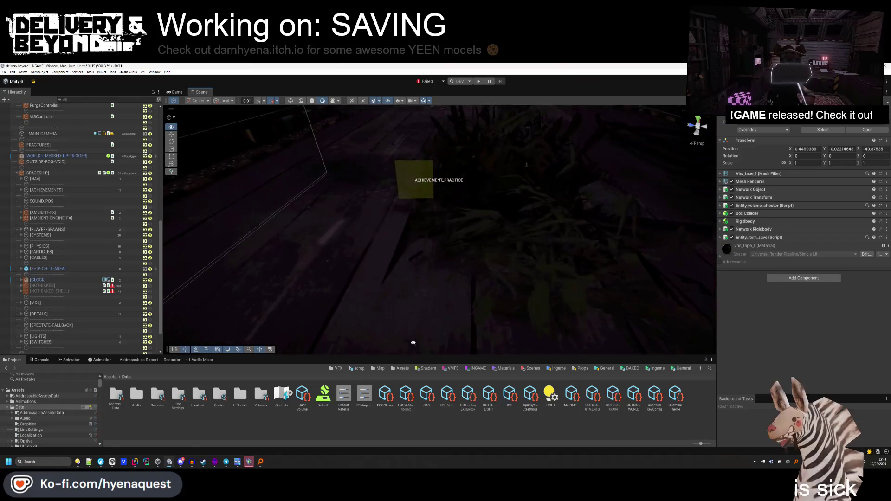
key("f")
mouse_move(424, 292)
left_mouse_down()
mouse_move(427, 253)
mouse_move(420, 253)
mouse_move(496, 202)
left_mouse_up()
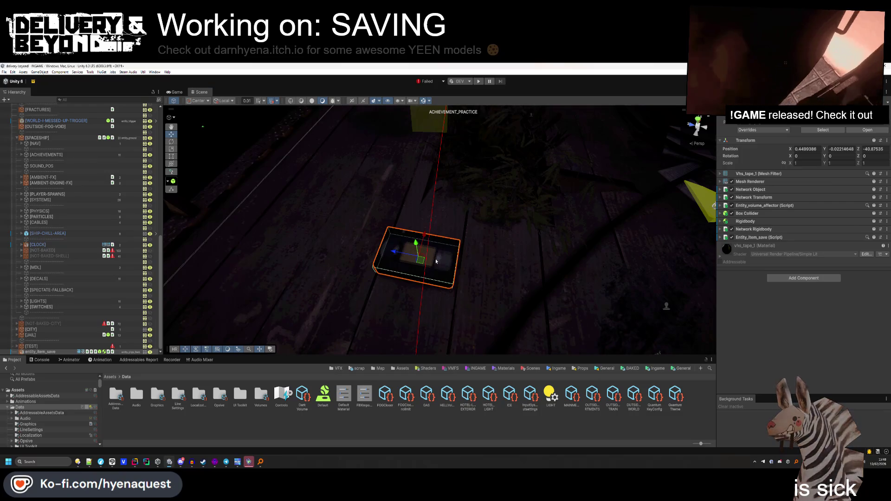
left_click_drag(437, 262, 371, 353)
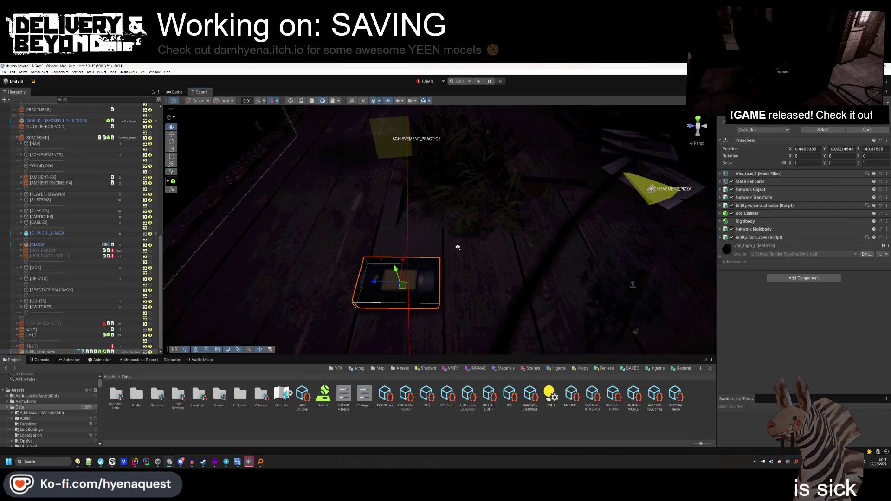
left_click(662, 369)
In Templates/Ingame/Entities/Items, set entity_item_save's Transform Position X to 0.
double_click(157, 403)
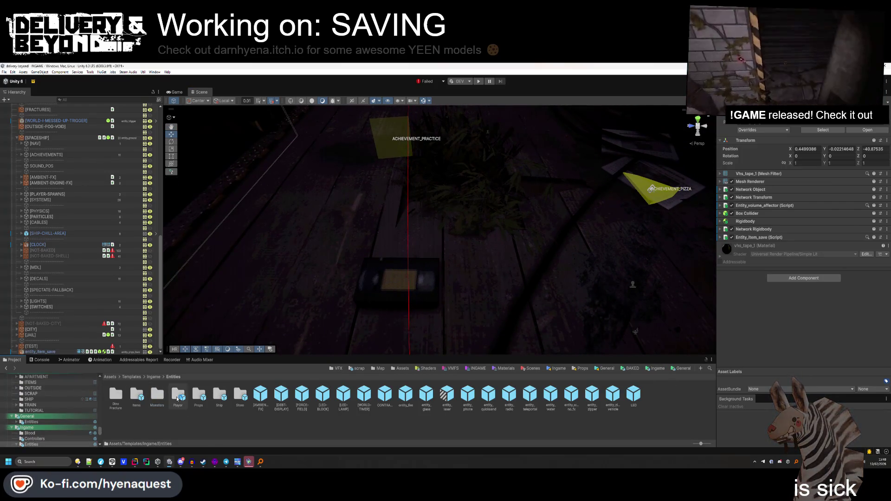
left_click(825, 132)
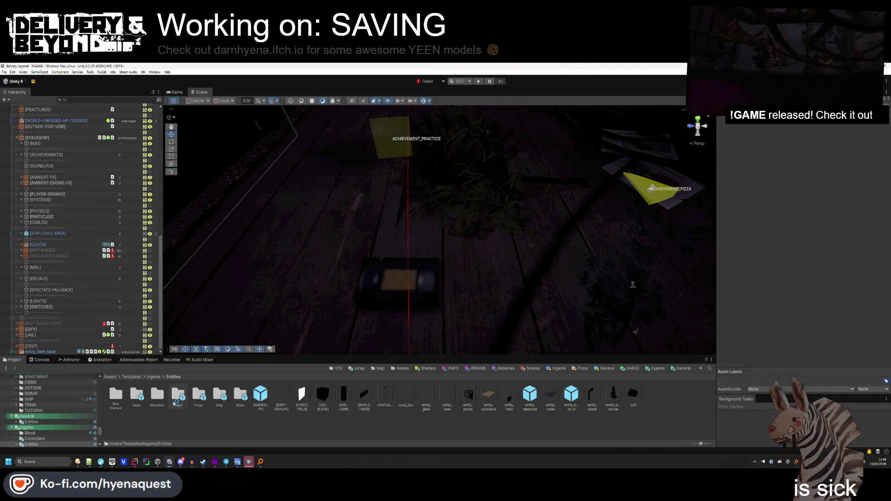
double_click(137, 396)
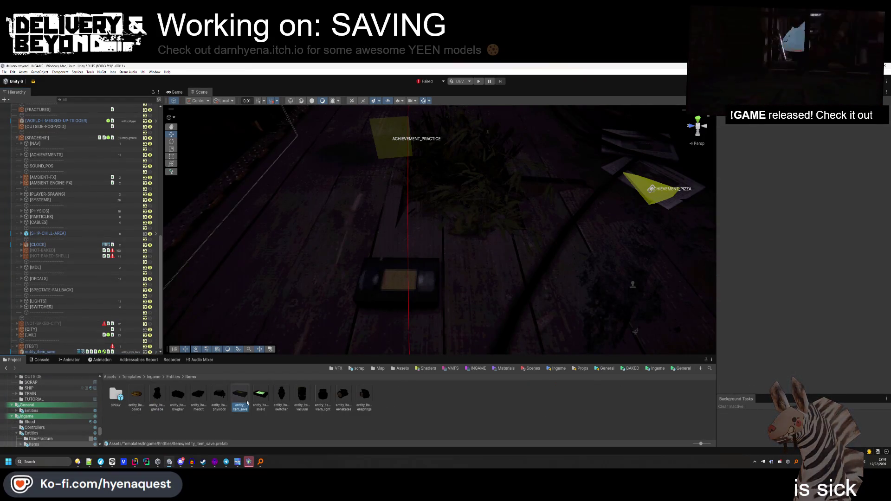
type("0")
key("Tab")
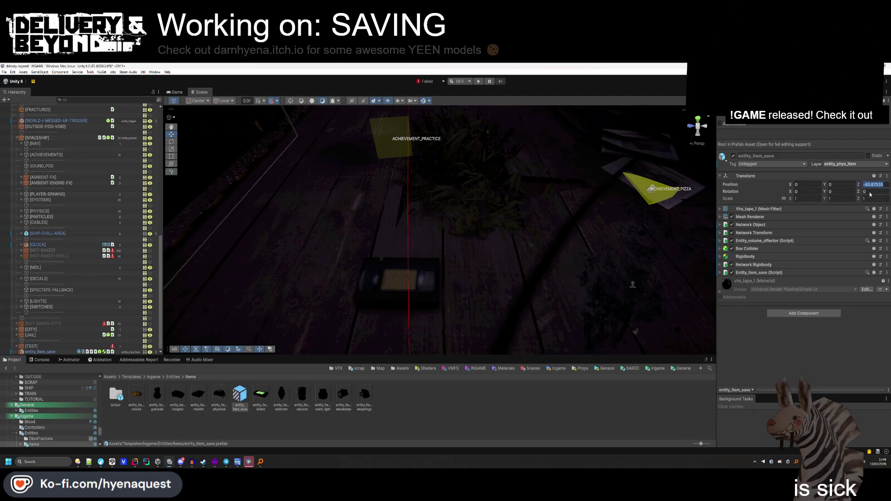
left_click(466, 419)
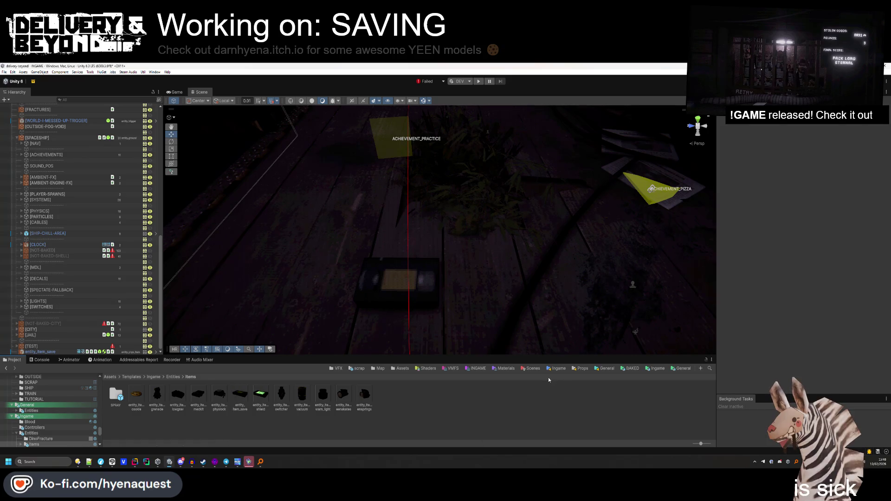
left_click(402, 370)
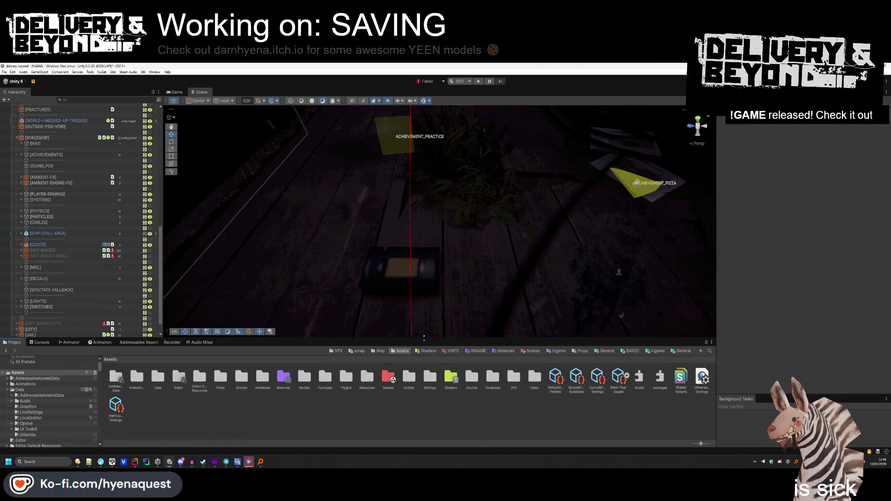
Create a HyenaQuest Store Item Settings asset named SAVE in Resources/Store.
double_click(367, 377)
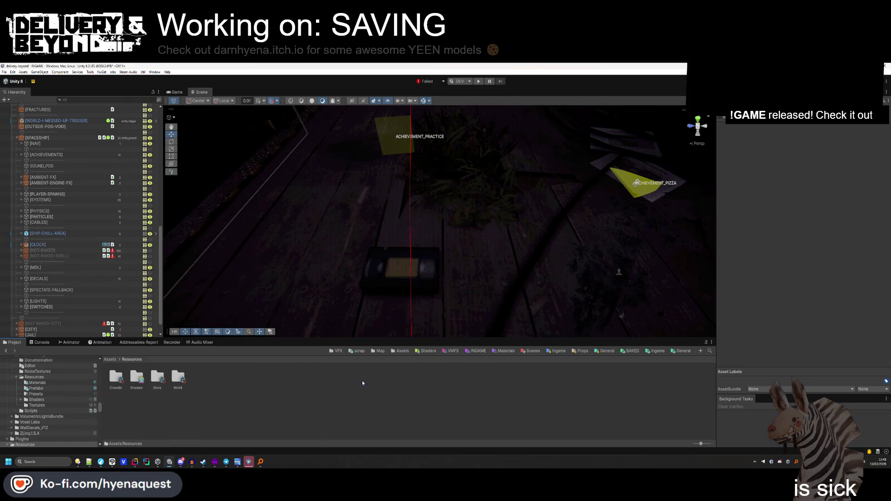
double_click(163, 378)
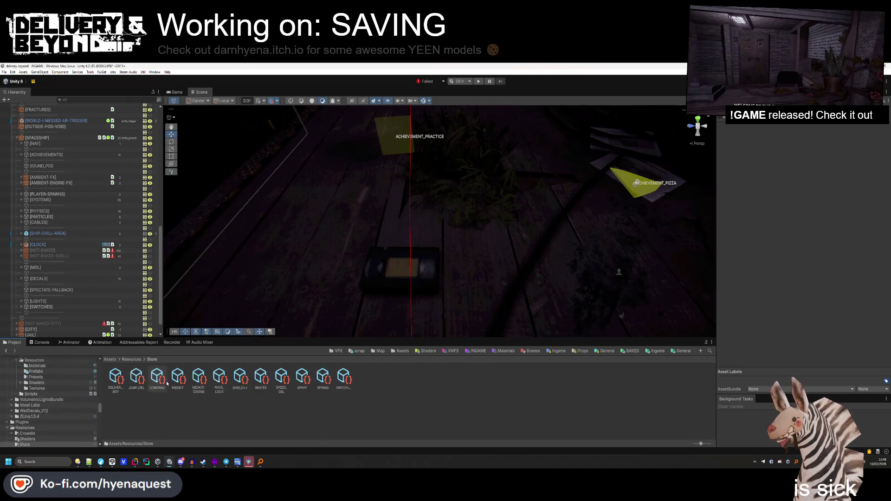
right_click(169, 377)
mouse_move(218, 202)
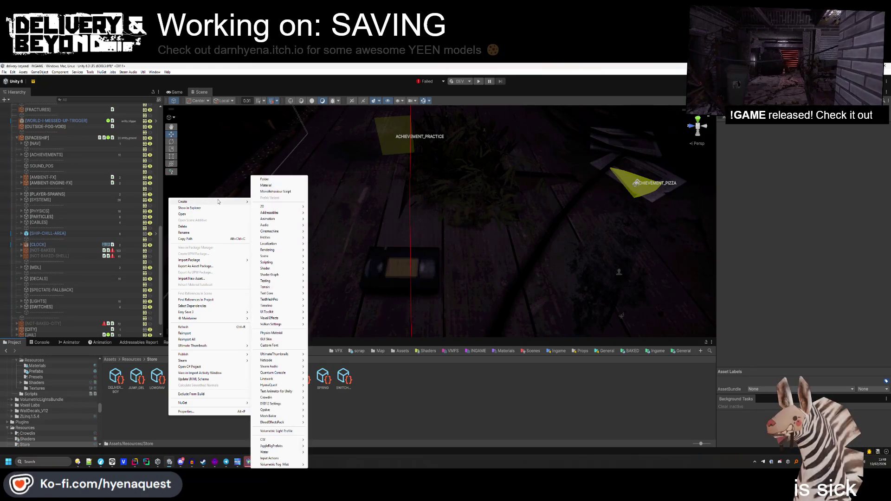
mouse_move(278, 367)
mouse_move(285, 387)
left_click(329, 386)
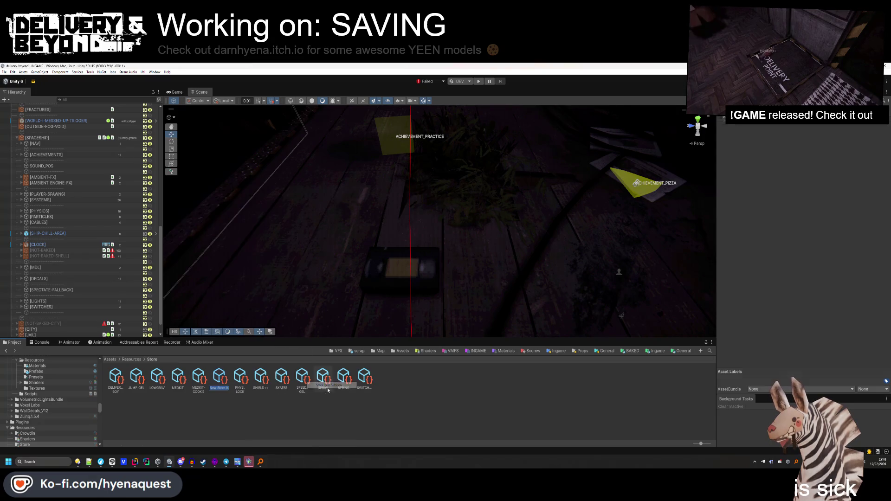
type("SAVE")
key("Return")
Give the SAVE item the name SAVE, entity_item_save as its prefab, and price 15.
left_click(799, 141)
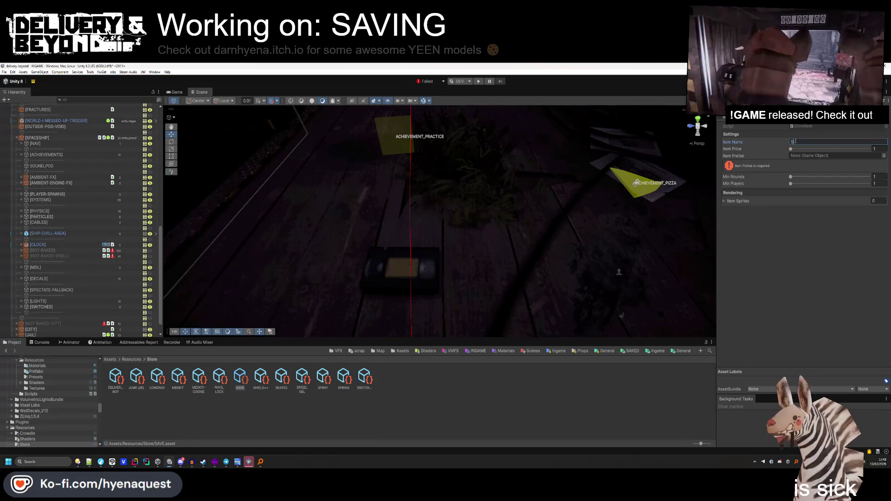
type("AVE")
left_click(402, 352)
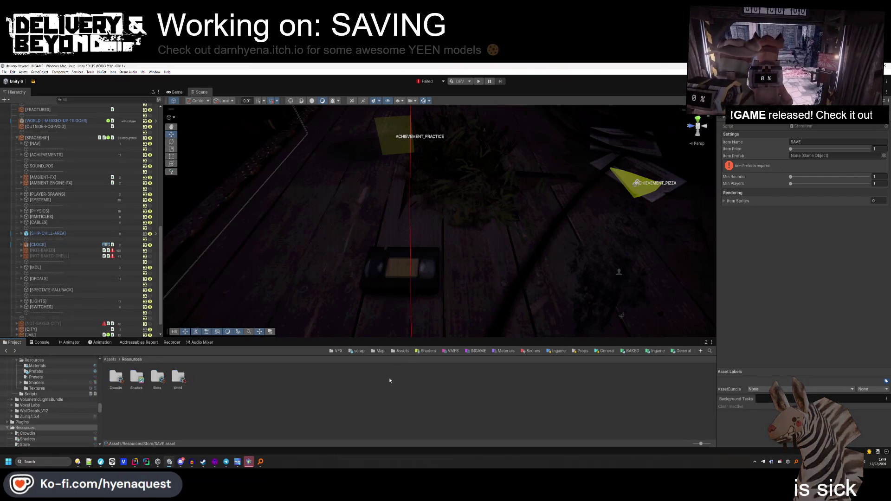
key("alt+Left")
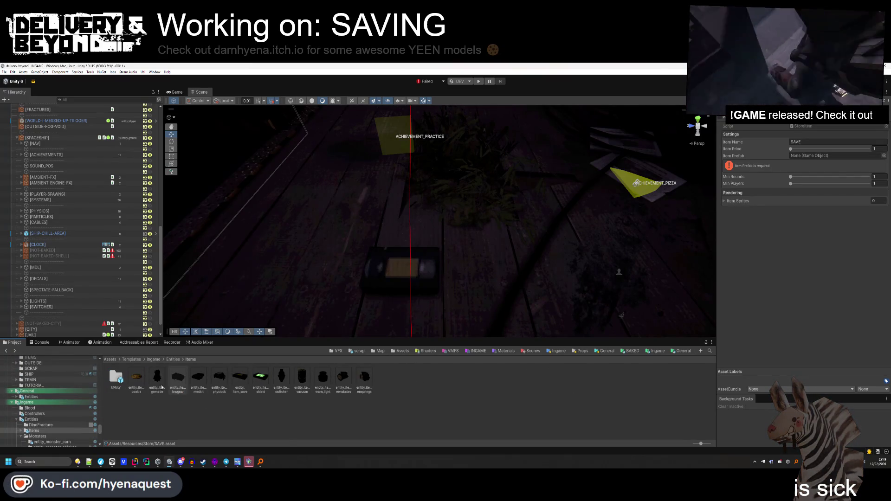
mouse_move(240, 378)
left_mouse_down()
mouse_move(696, 195)
mouse_move(838, 158)
left_mouse_up()
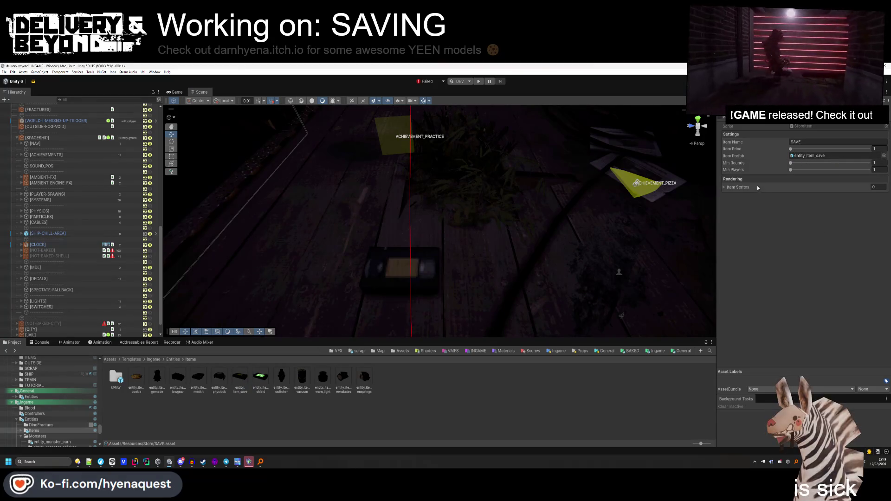
left_click(876, 149)
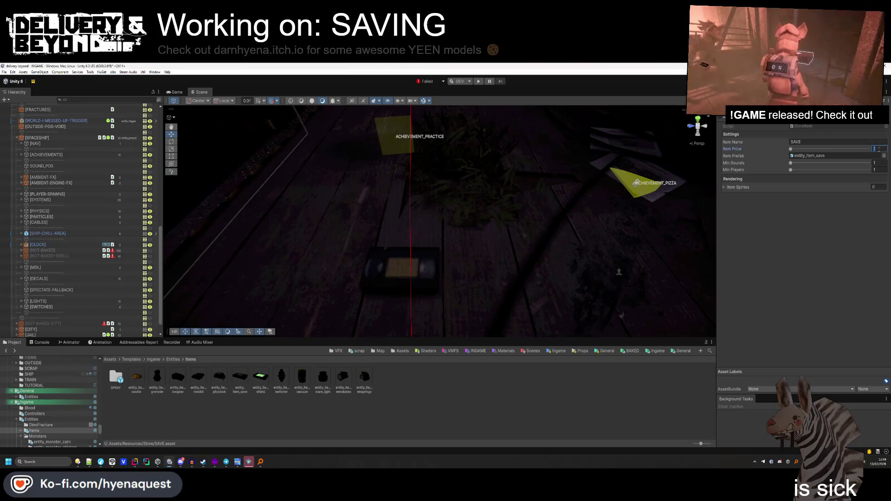
type("15")
key("Return")
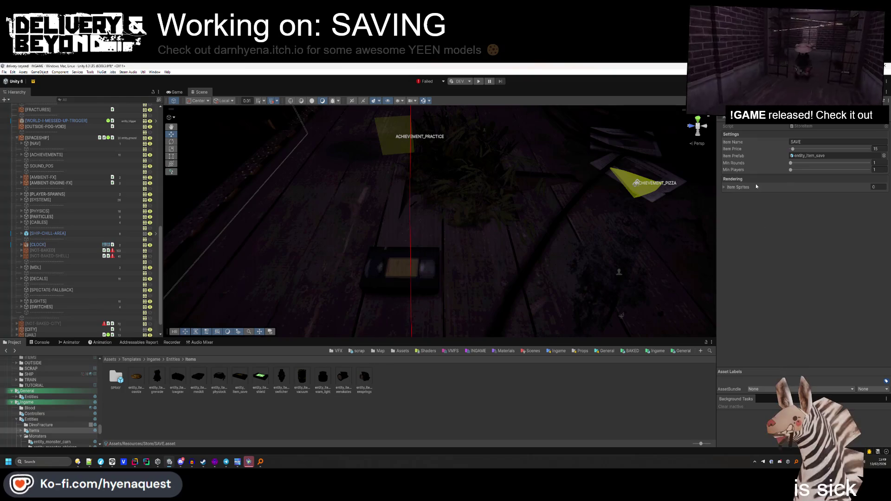
mouse_move(505, 243)
left_mouse_down()
mouse_move(519, 204)
mouse_move(520, 236)
left_mouse_up()
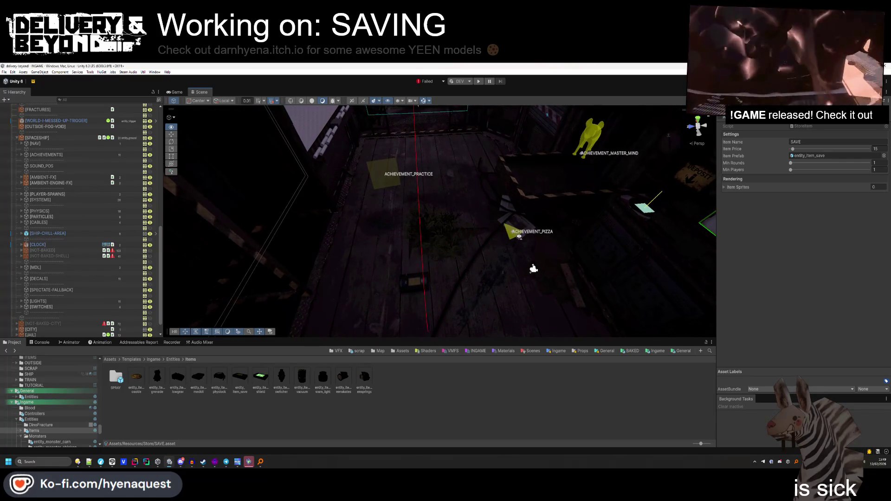
double_click(818, 127)
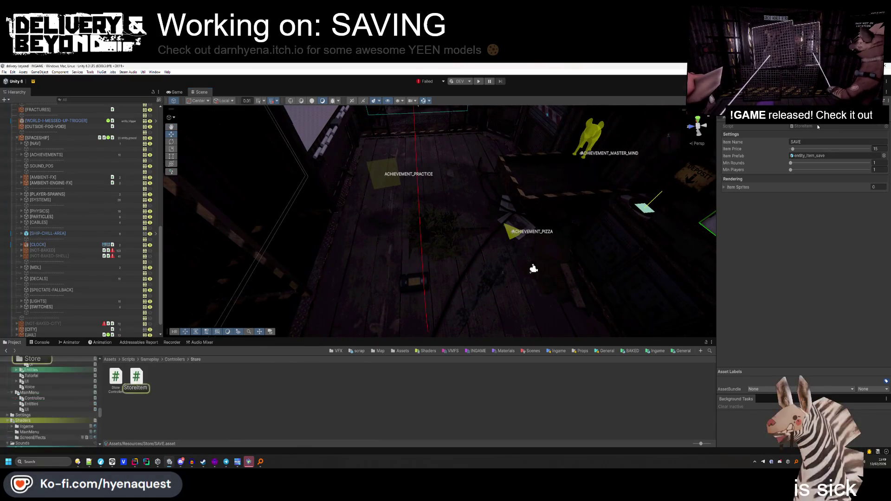
Add a 'public int priority = 0;' field after minPlayers in StoreItem.
left_click(353, 306)
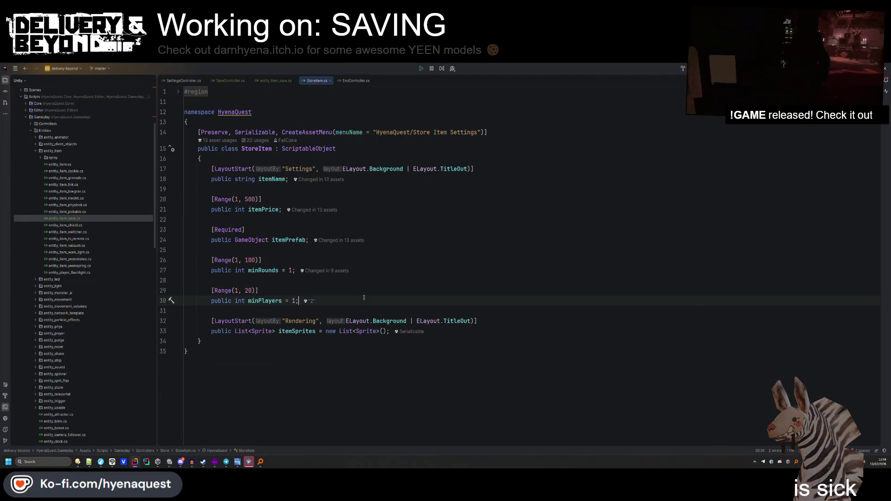
key("Return")
key("Return")
key("BackSpace")
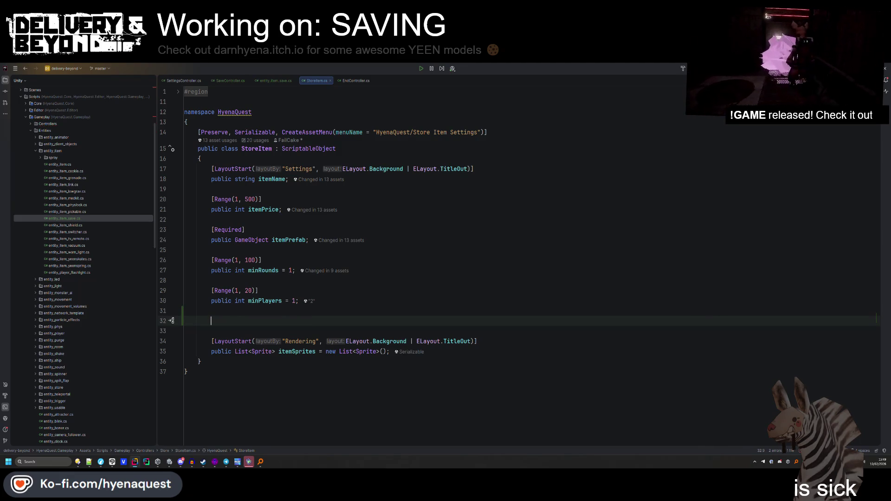
type("Ppublic bool high")
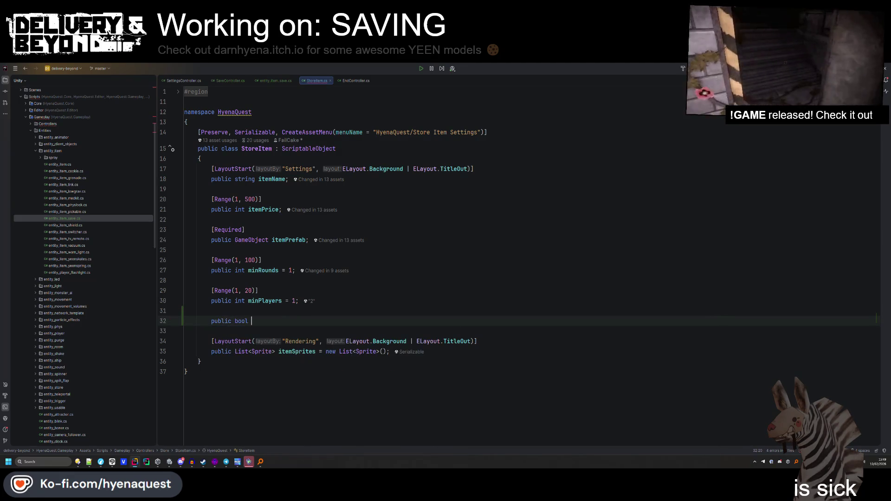
key("BackSpace")
key("BackSpace")
key("BackSpace")
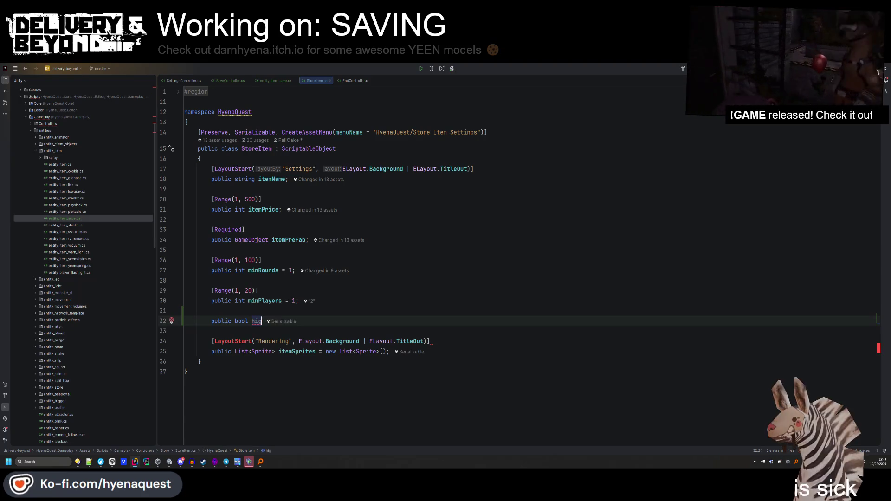
type("lic ")
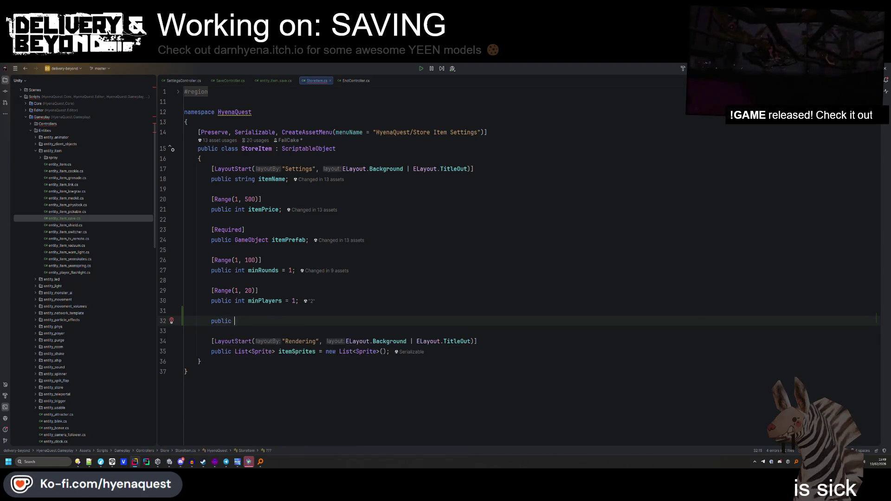
type("int priority = 0;")
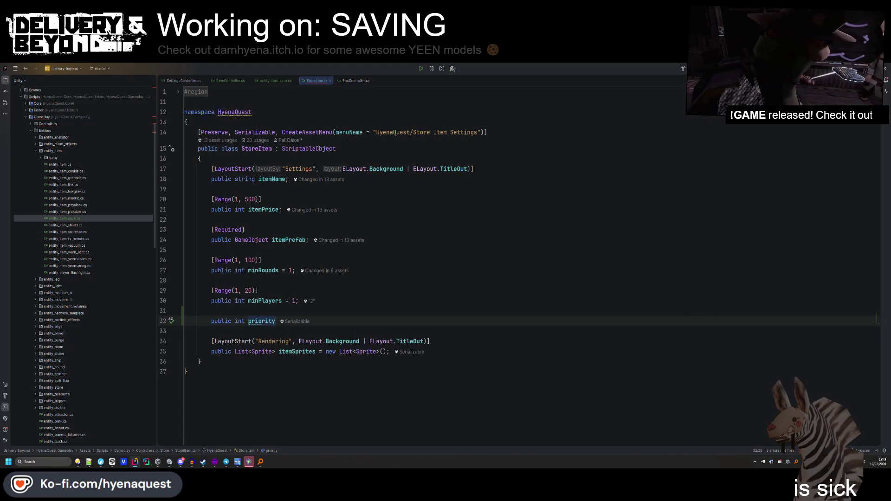
Add [Range(0, 1)] above priority, change its type to float, and save.
key("ctrl+alt+Return")
type("[Range(0, 1")
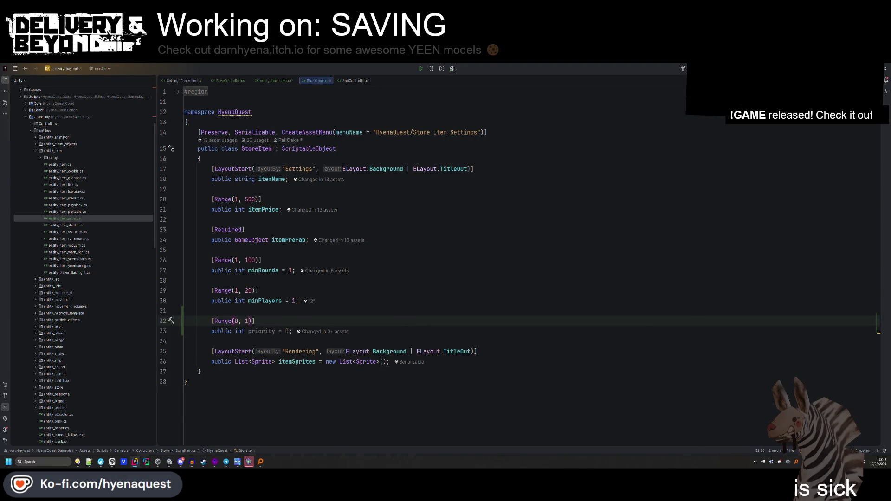
double_click(240, 331)
type("float")
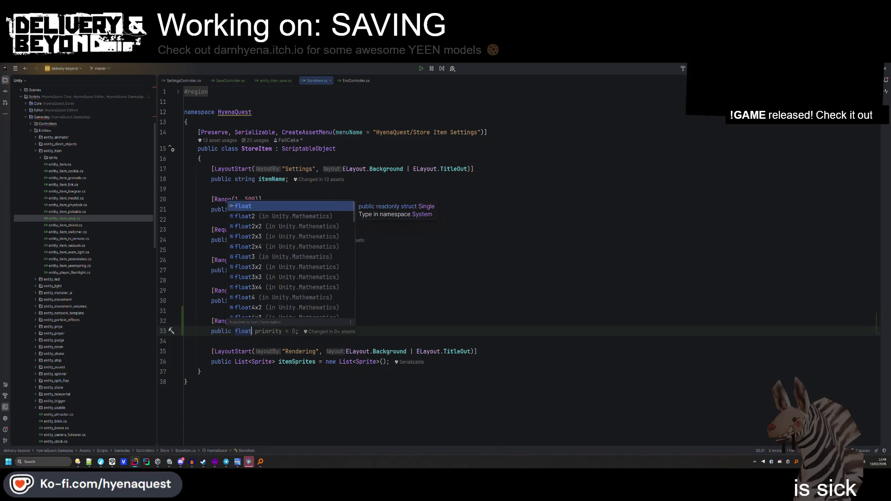
left_click(322, 351)
key("ctrl+s")
double_click(253, 149)
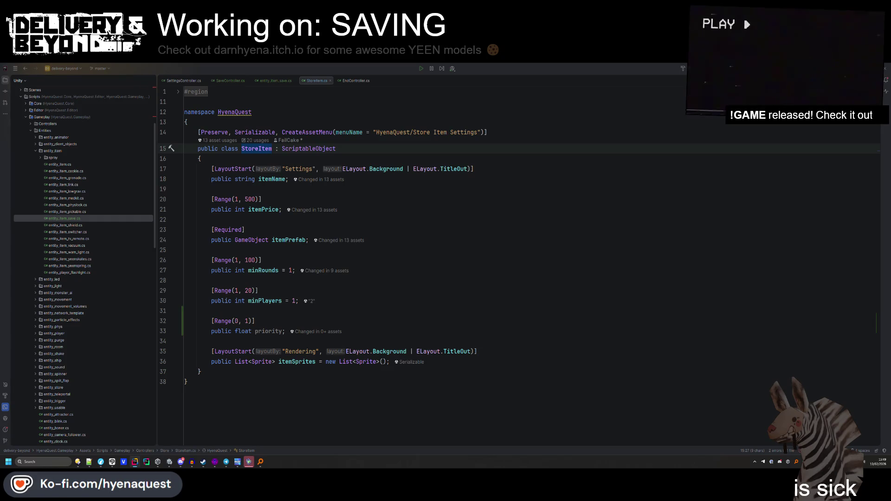
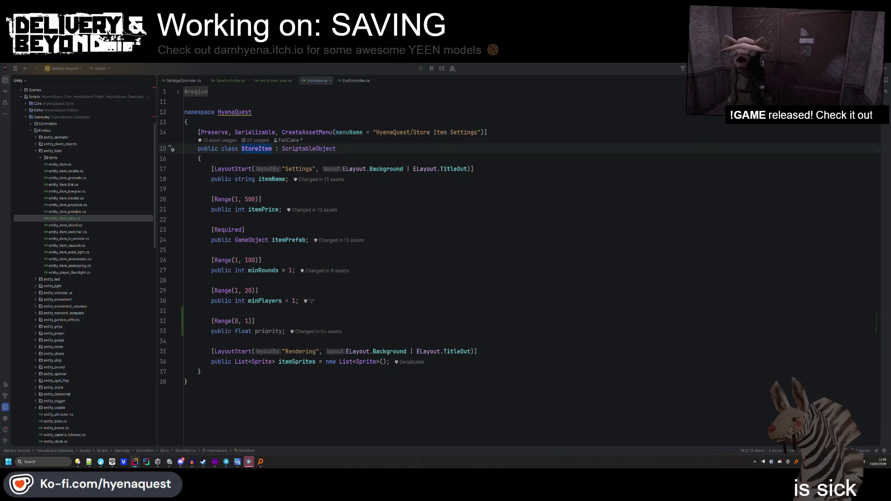
Place the caret on the minRounds range attribute at line 26, then switch to the Unity editor.
left_click(274, 259)
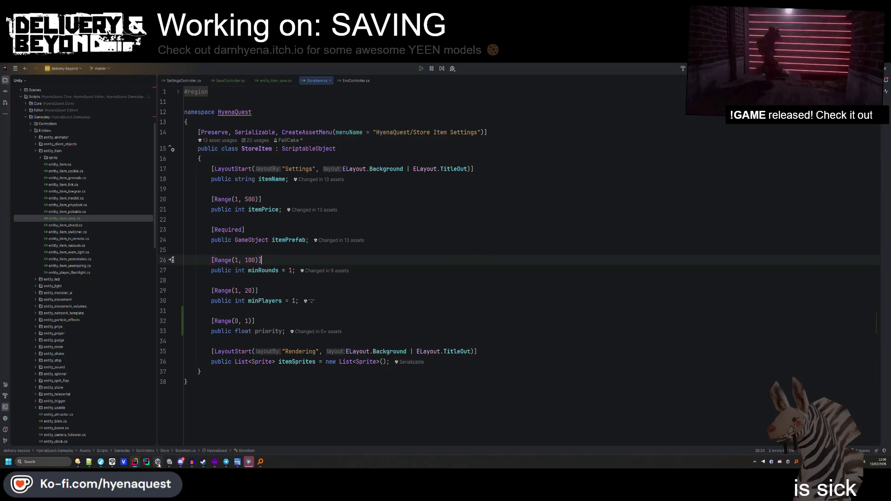
left_click(157, 462)
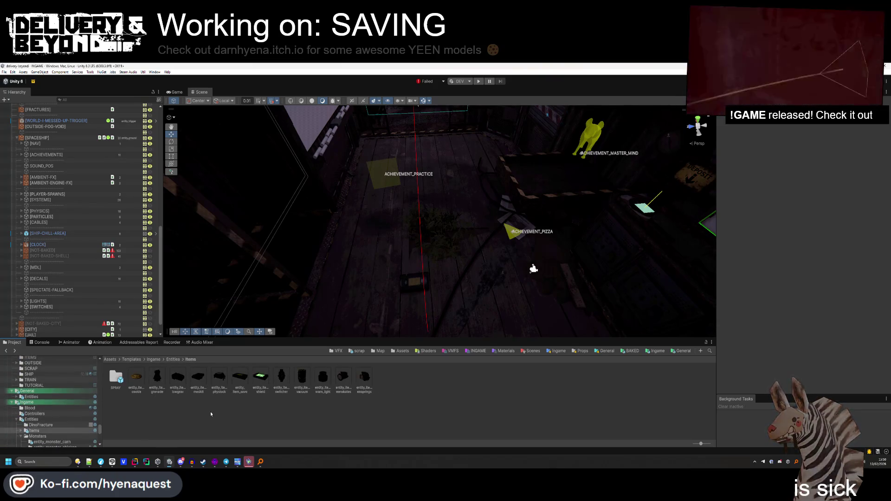
Inspect entity_item_save and the SAVE asset in Resources/Store, then return to Rider.
left_click(240, 378)
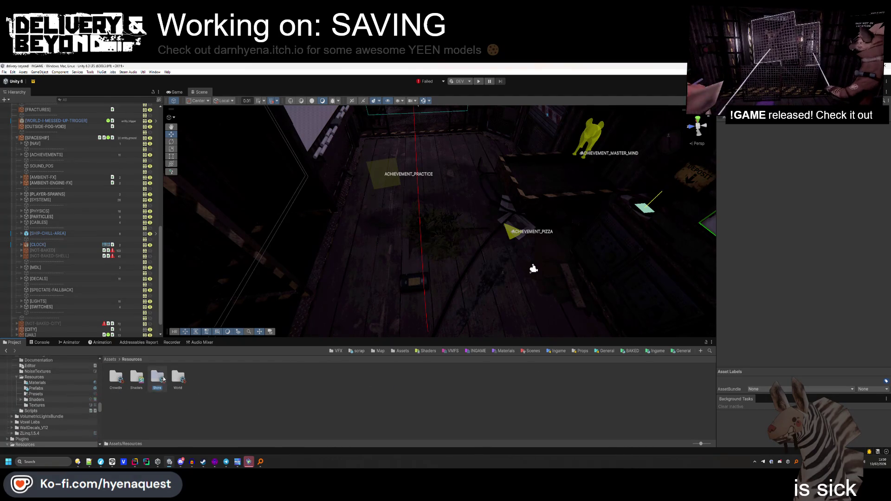
double_click(157, 377)
left_click(239, 379)
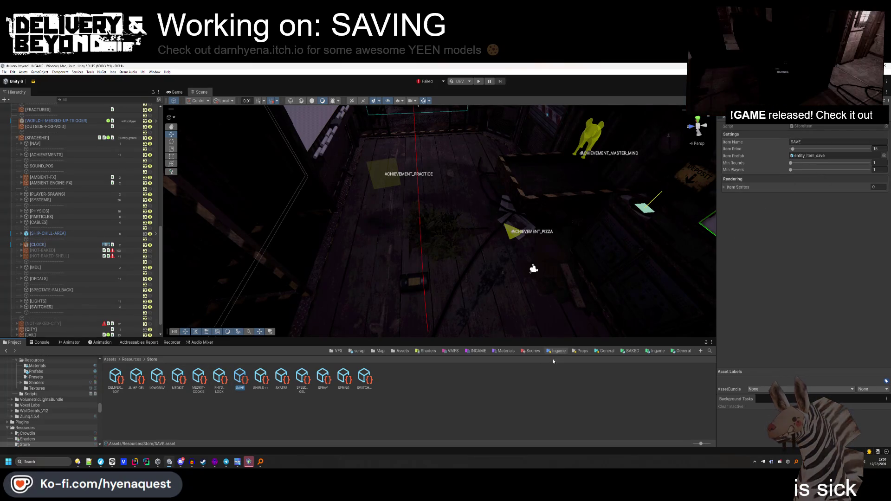
left_click(464, 195)
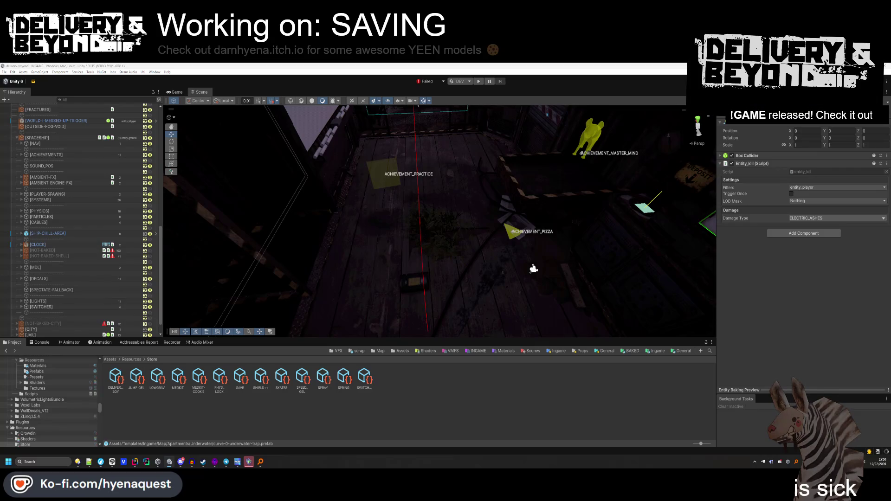
key("alt+Tab")
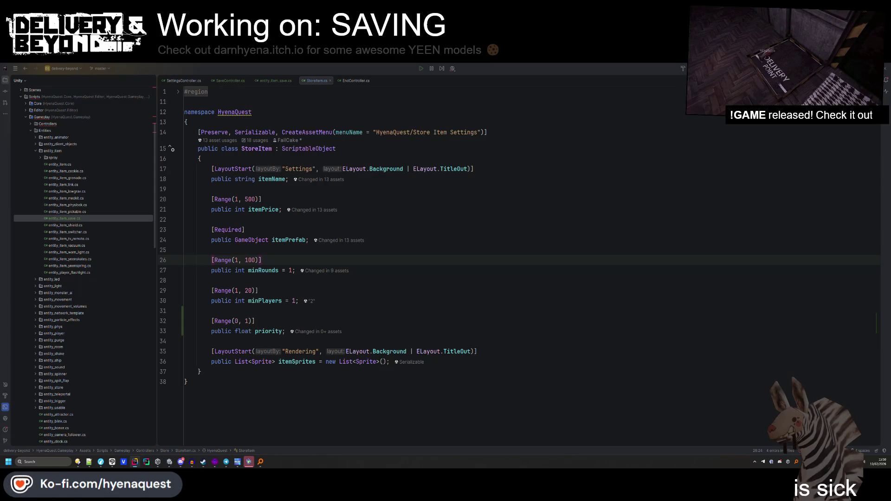
Switch from Rider back to the Unity editor window.
key("alt+Tab")
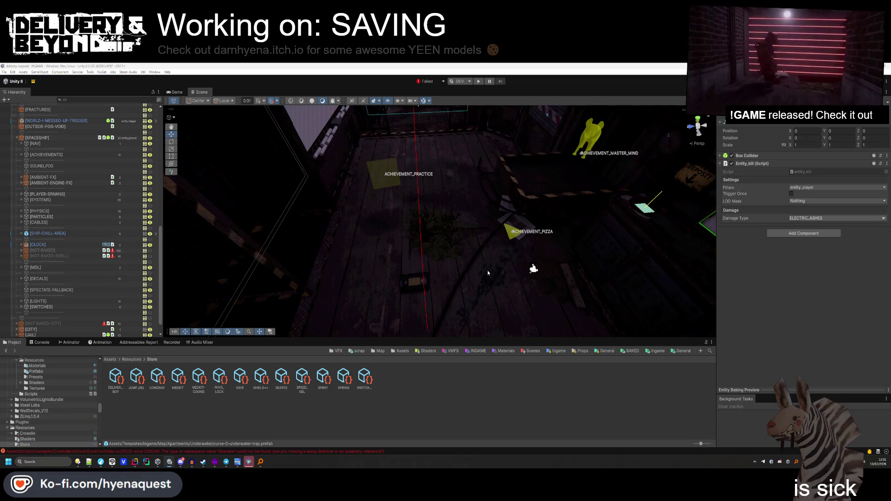
Raise the SAVE store item's Priority to 1, check MEDKIT-COOKIE, then return to Rider.
left_click(238, 378)
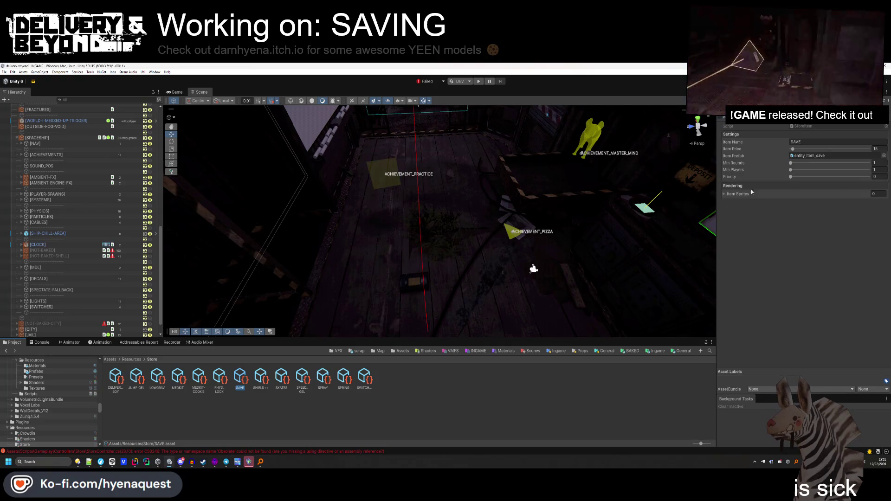
left_click_drag(855, 178, 873, 178)
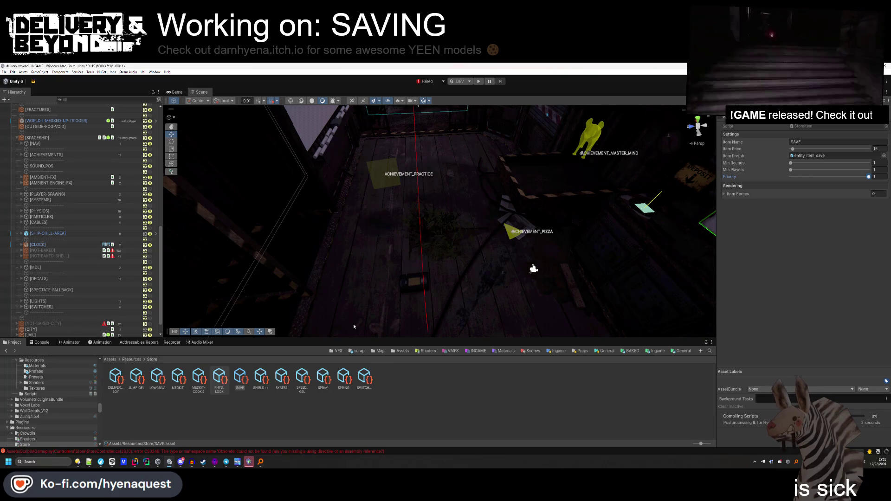
left_click(198, 389)
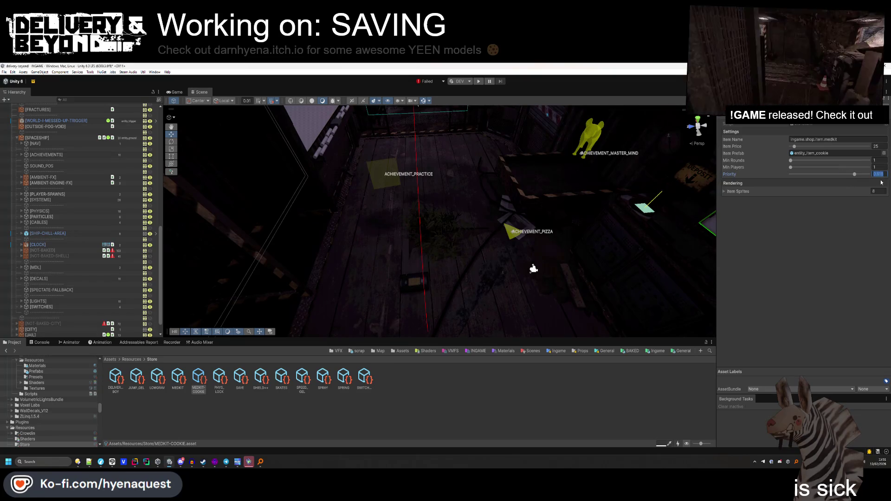
left_click(420, 407)
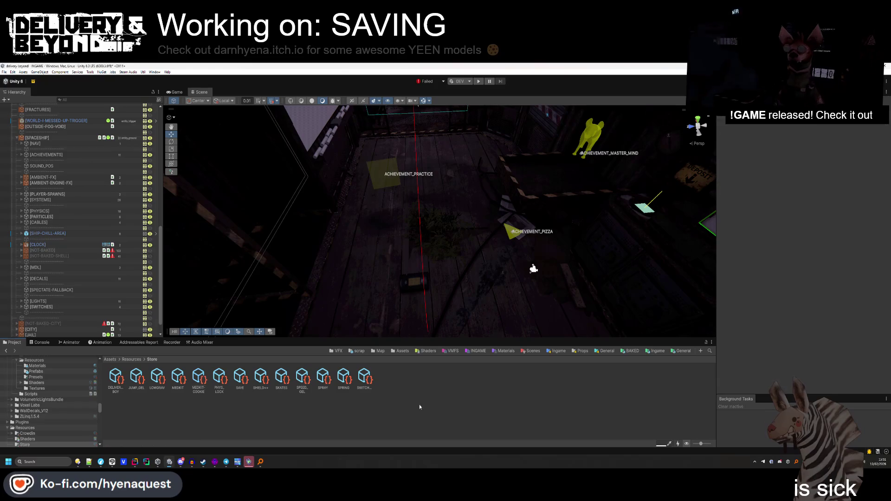
key("alt+Tab")
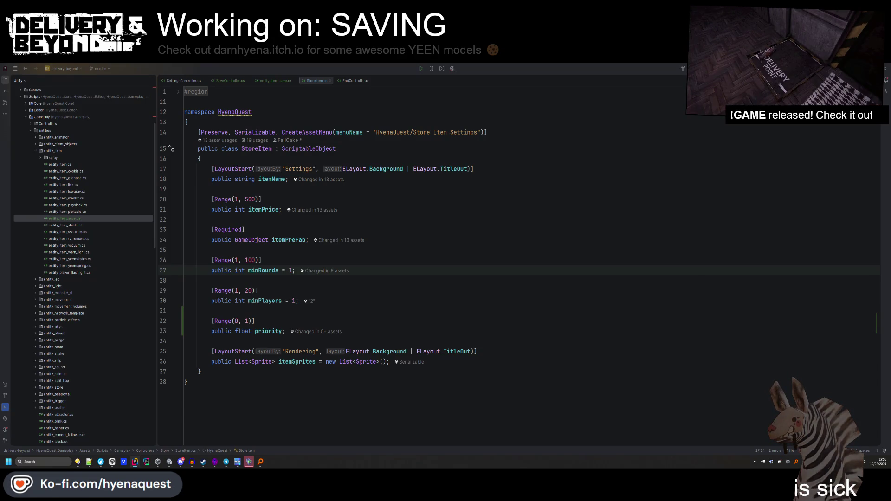
Search for 'torecon' to open StoreController.cs, then switch to Unity.
key("Down")
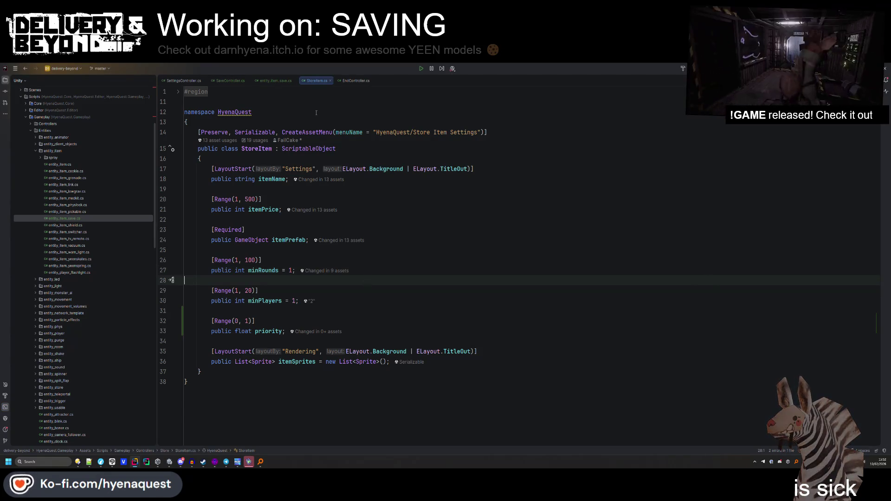
left_click(387, 119)
key("ctrl+t")
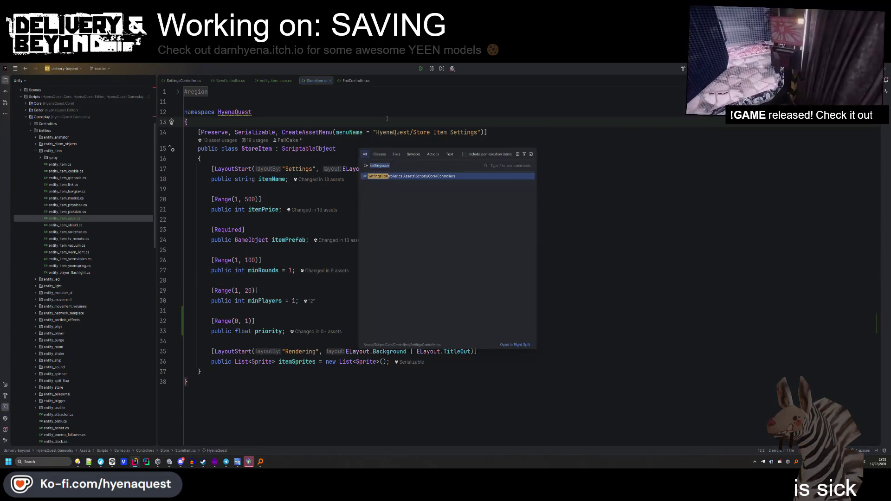
type("storecon")
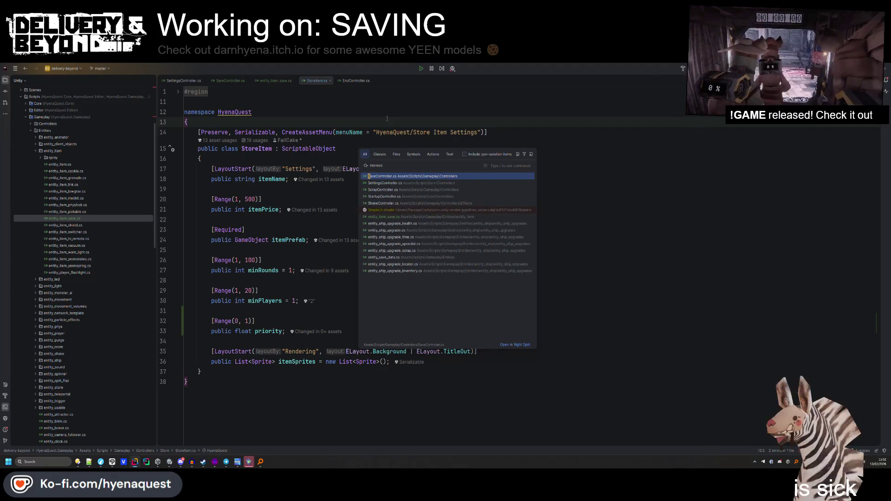
key("Return")
scroll(386, 118, "down", 10)
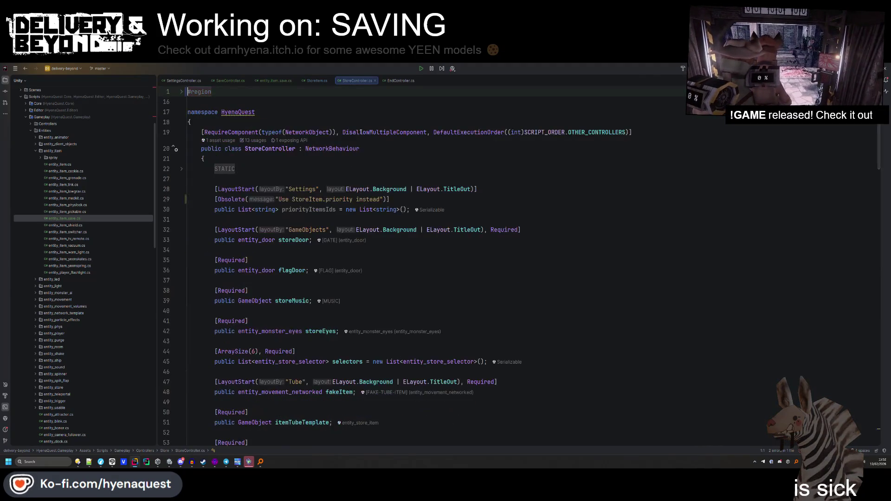
key("alt+Tab")
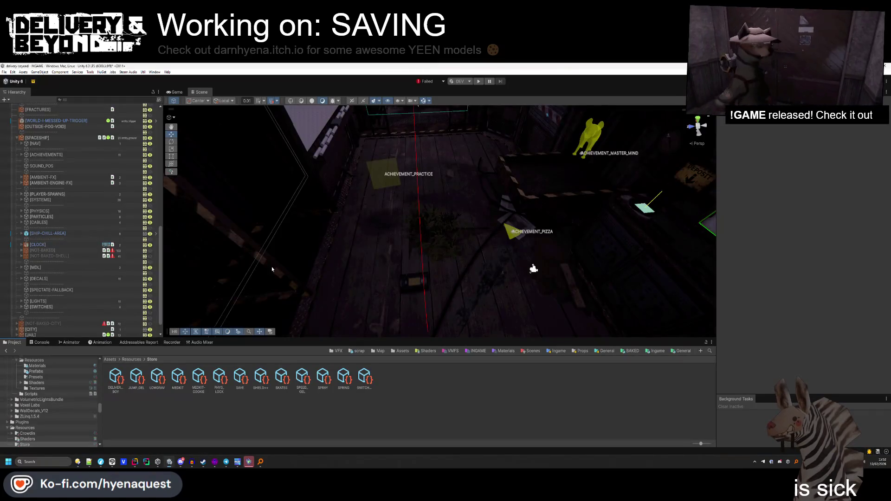
Inspect StoreController's Selectors and Priority Items Ids, checking the item_medkit entry.
left_click(456, 254)
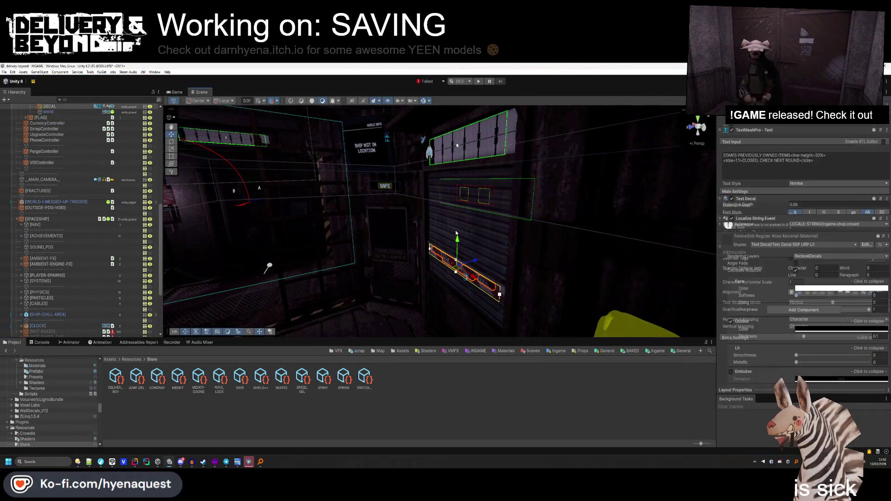
scroll(59, 296, "down", 3)
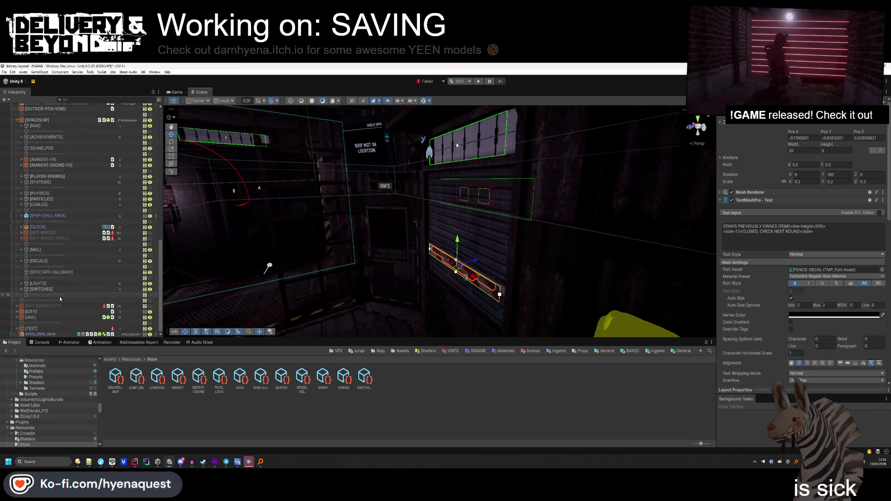
scroll(60, 296, "down", 4)
scroll(41, 190, "down", 10)
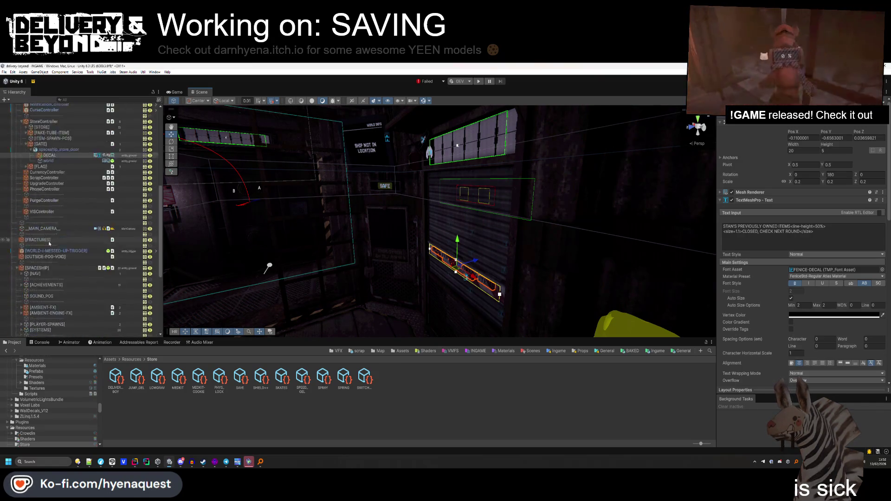
left_click(44, 227)
left_click(738, 234)
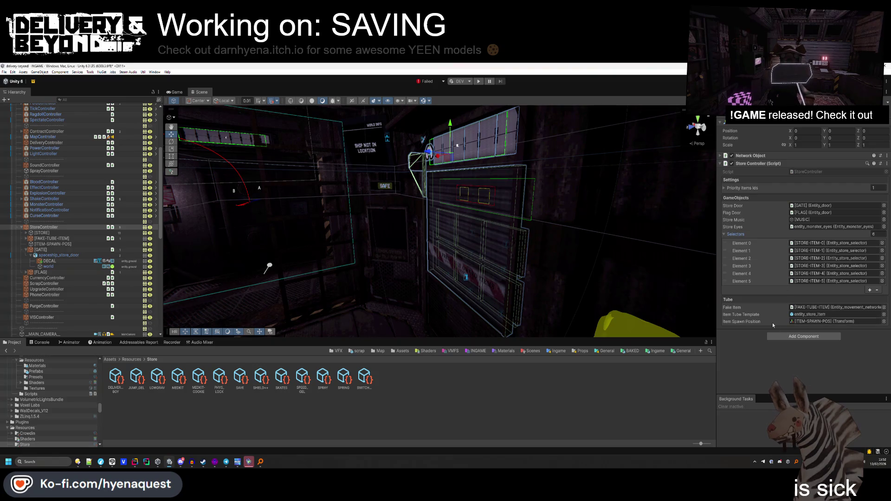
left_click(742, 188)
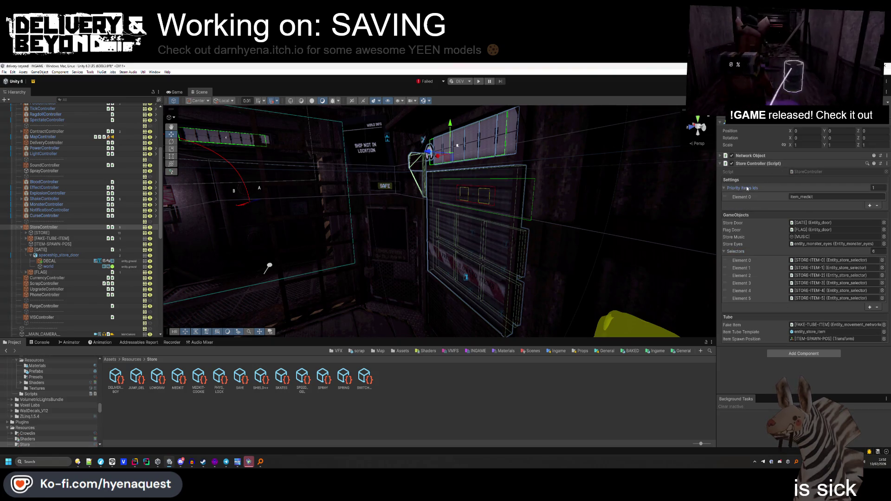
left_click(815, 197)
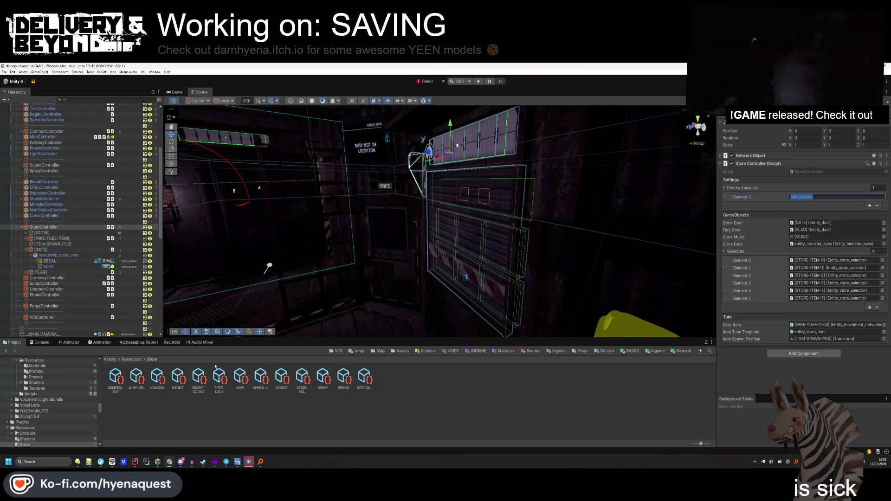
Set the MEDKIT store item's Priority to 0.3 and return to Rider.
left_click(178, 377)
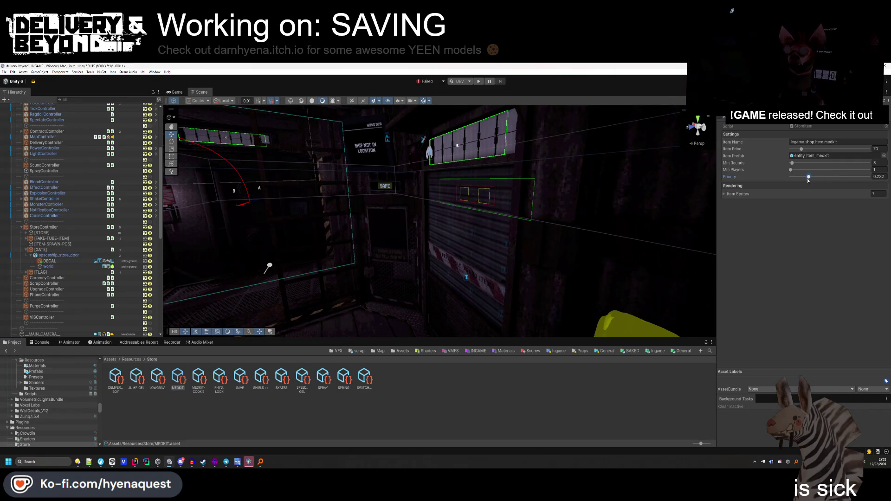
left_click(881, 176)
type("0.3")
key("Return")
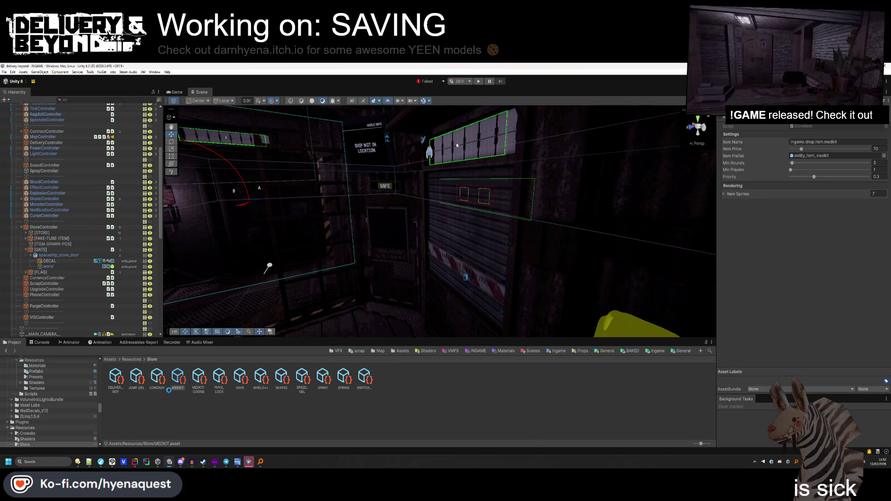
left_click(146, 466)
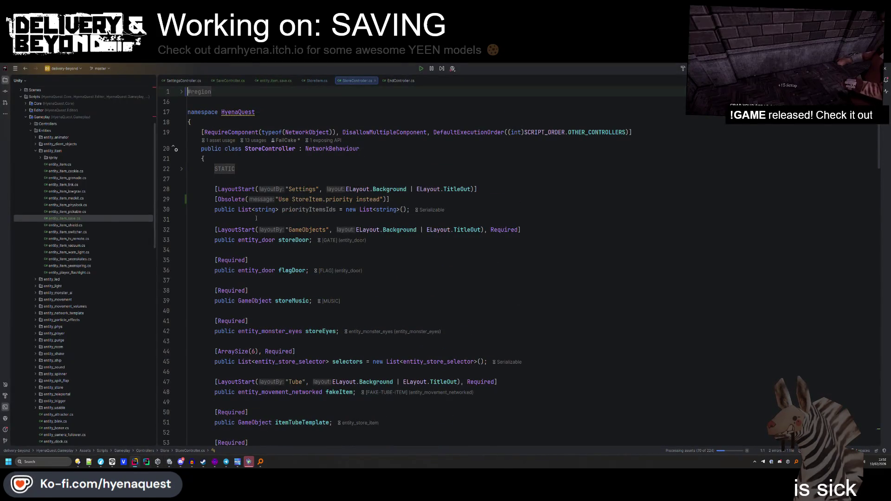
Delete the obsolete priorityItemsIds field, the leftover Settings line and the extra blank line.
left_click_drag(257, 218, 201, 199)
key("Delete")
key("Up")
key("Up")
key("Up")
left_click_drag(201, 199, 202, 184)
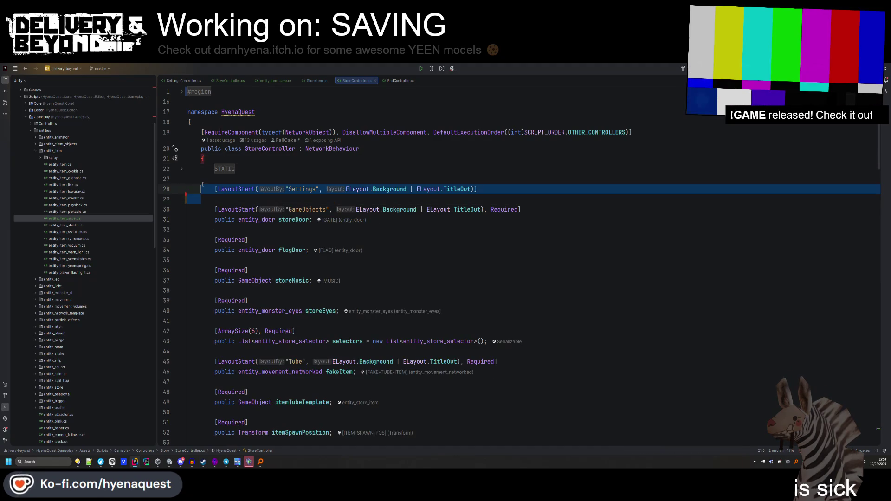
scroll(232, 230, "down", 2)
scroll(232, 230, "up", 2)
key("Delete")
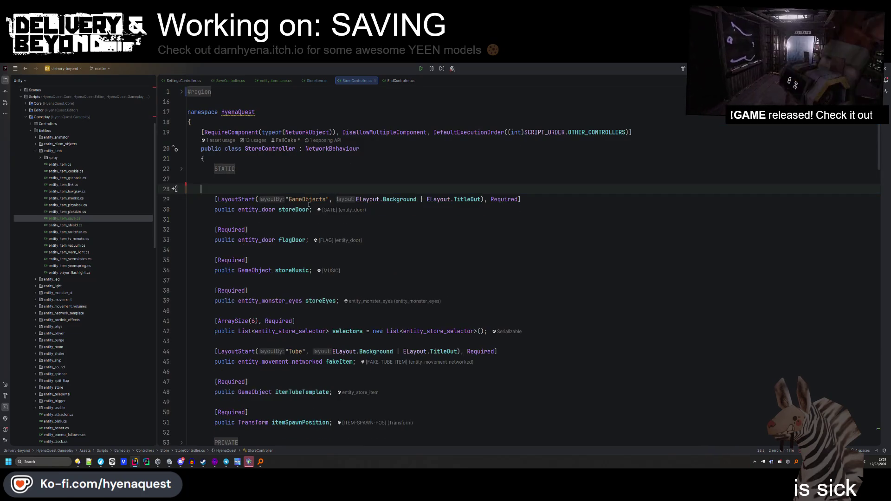
key("BackSpace")
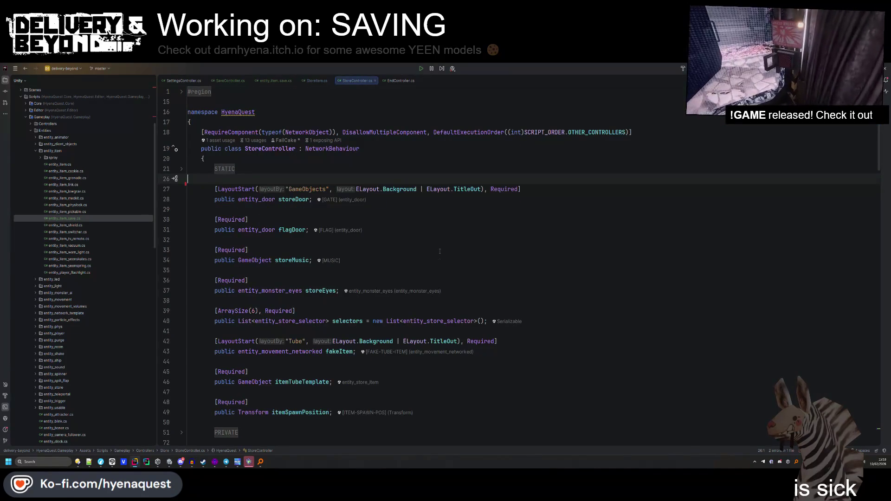
In the PRIVATE region, cut the guaranteed-items comment line from GenerateStoreItems.
scroll(437, 250, "down", 15)
scroll(441, 258, "down", 10)
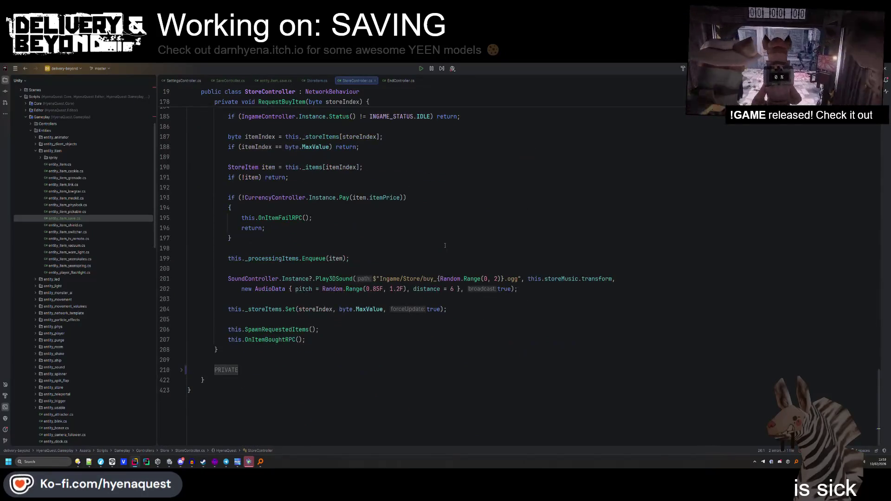
left_click(215, 370)
scroll(255, 350, "down", 3)
key("Down")
scroll(314, 347, "down", 10)
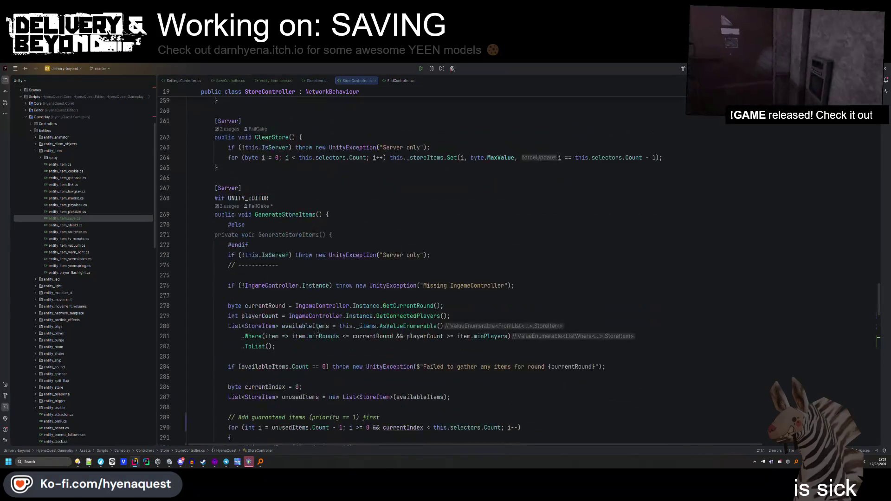
left_click(405, 387)
key("ctrl+x")
Look over the rest of StoreController.cs, then bring Unity to the front.
scroll(418, 372, "down", 3)
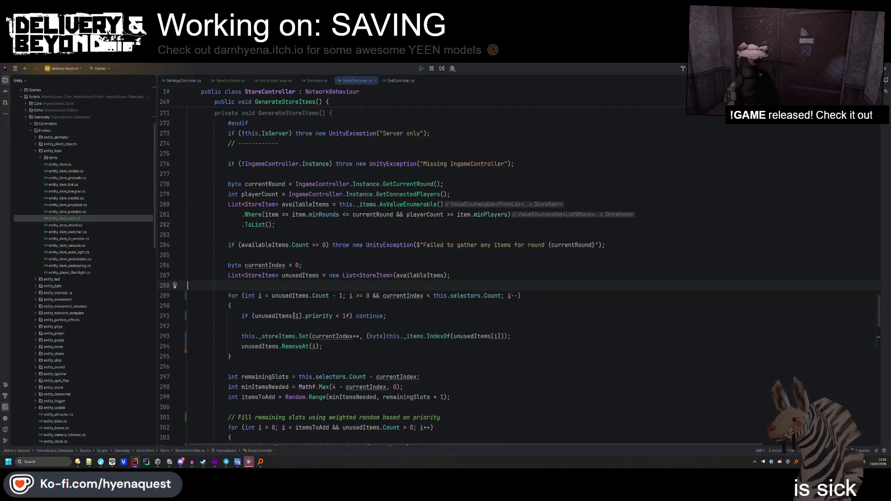
left_click(452, 347)
scroll(355, 328, "down", 3)
left_click(315, 313)
scroll(394, 297, "down", 3)
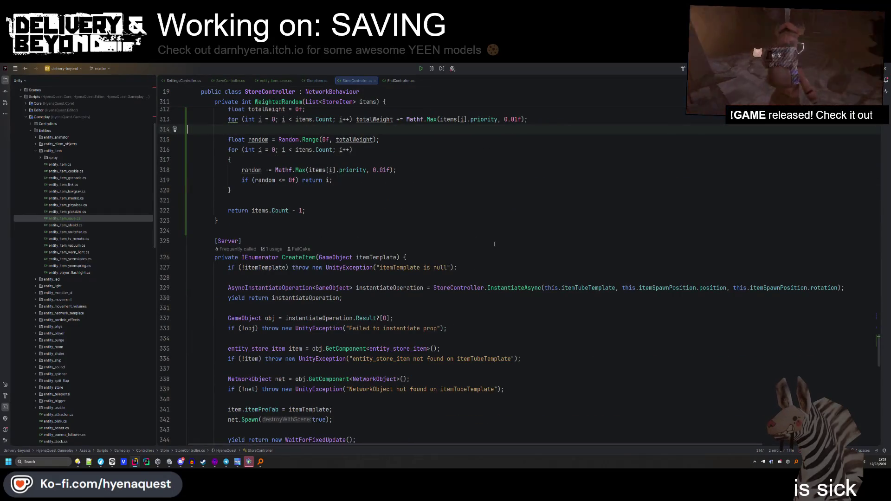
scroll(494, 245, "down", 14)
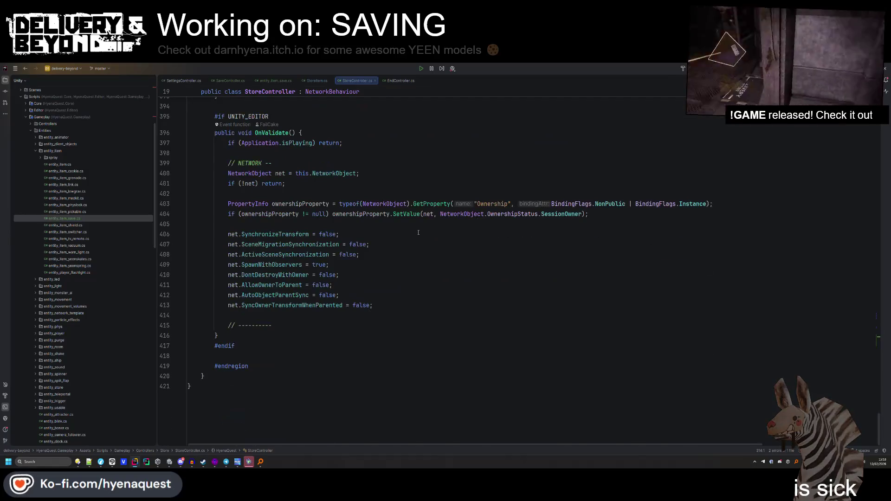
scroll(418, 232, "up", 4)
left_click(417, 228)
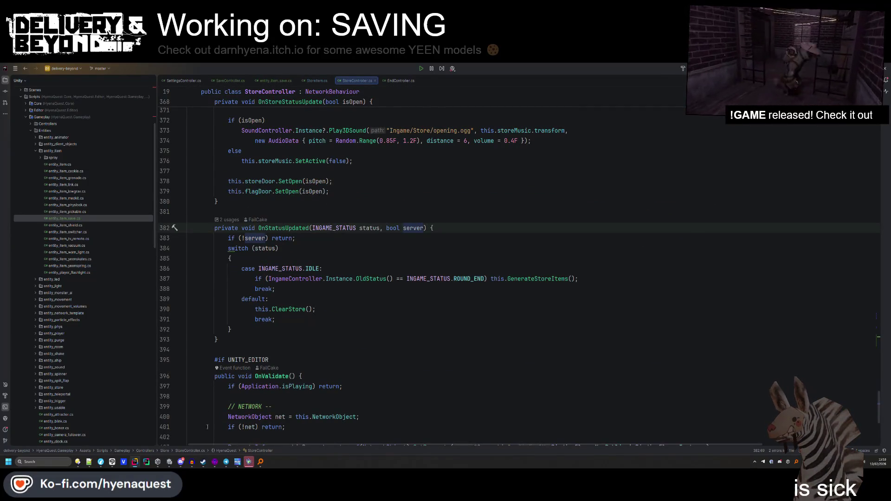
left_click(169, 461)
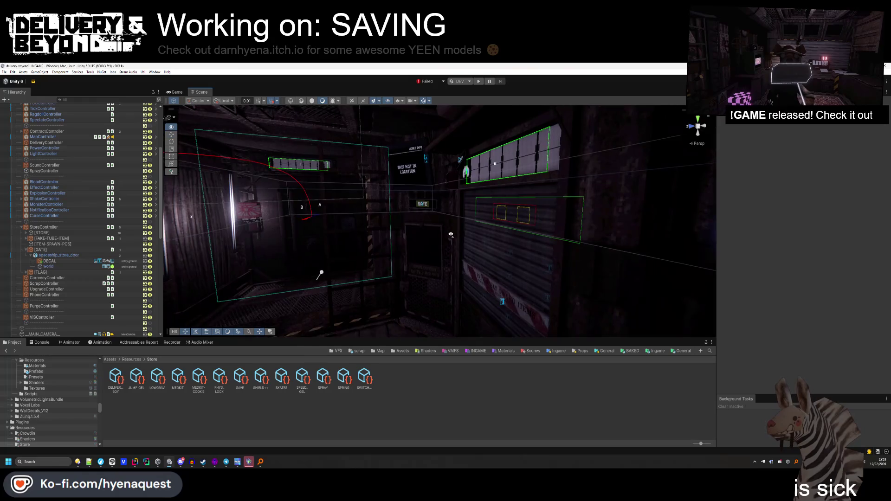
Select the VHS tape and open its vhs_tape_1 texture import settings.
mouse_move(438, 223)
left_mouse_down()
mouse_move(408, 315)
mouse_move(411, 358)
mouse_move(414, 301)
left_mouse_up()
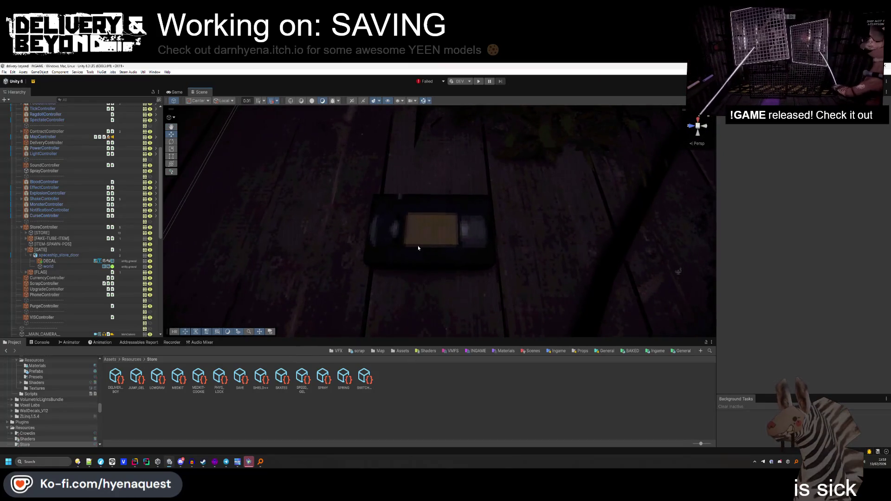
left_click(418, 246)
left_click(720, 258)
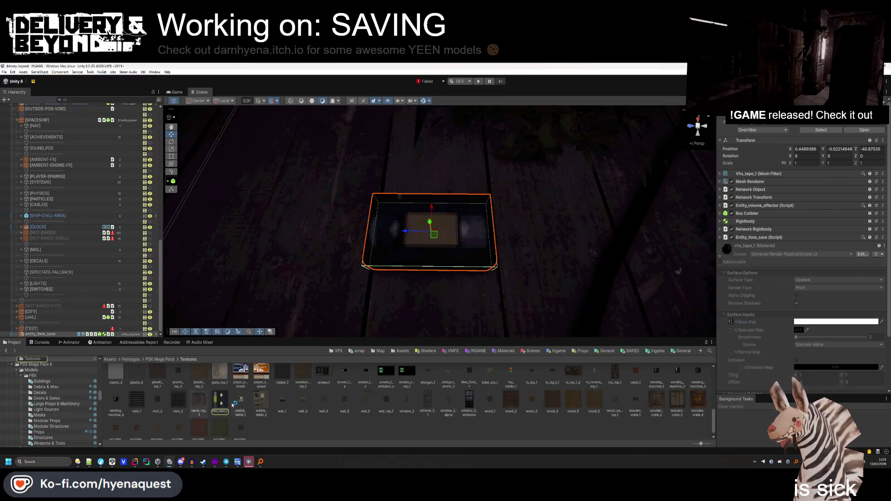
left_click(216, 407)
Apply a texture Max Size of 1024, then revert it to 512 and apply.
left_click(797, 214)
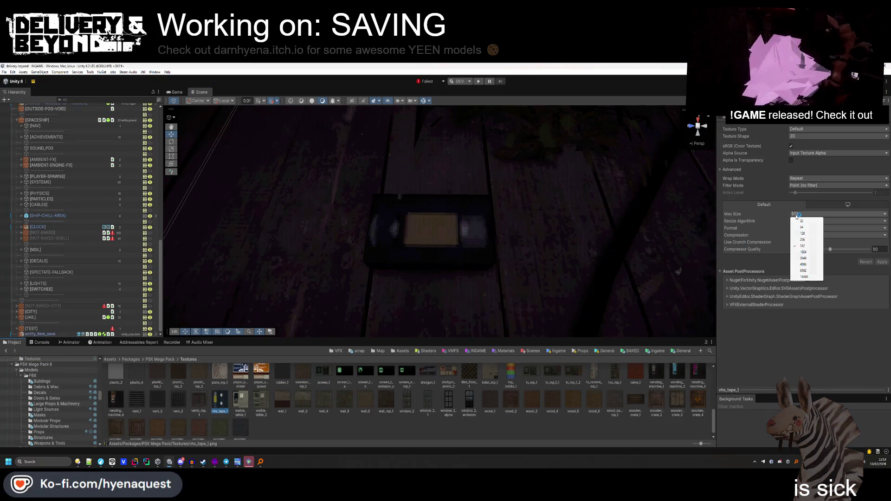
left_click(807, 253)
left_click(883, 262)
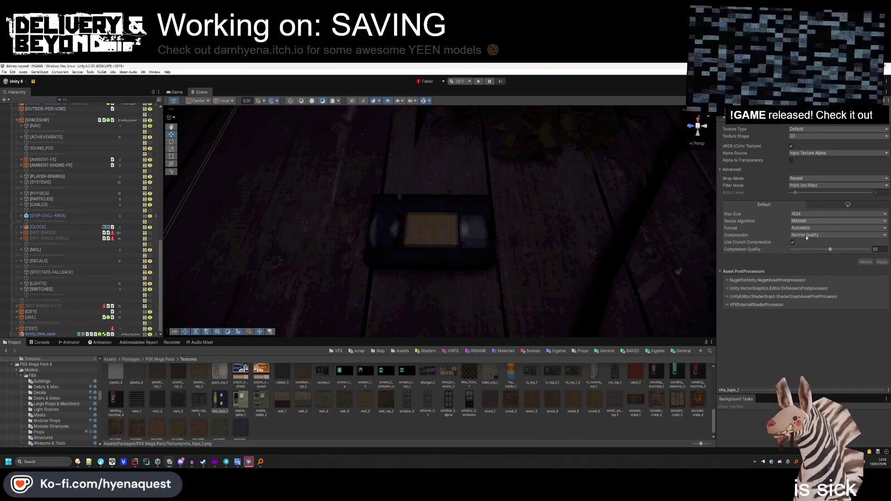
left_click(817, 215)
left_click(806, 246)
left_click(883, 262)
Reselect the VHS tape and move the view in closer to it.
left_click(404, 253)
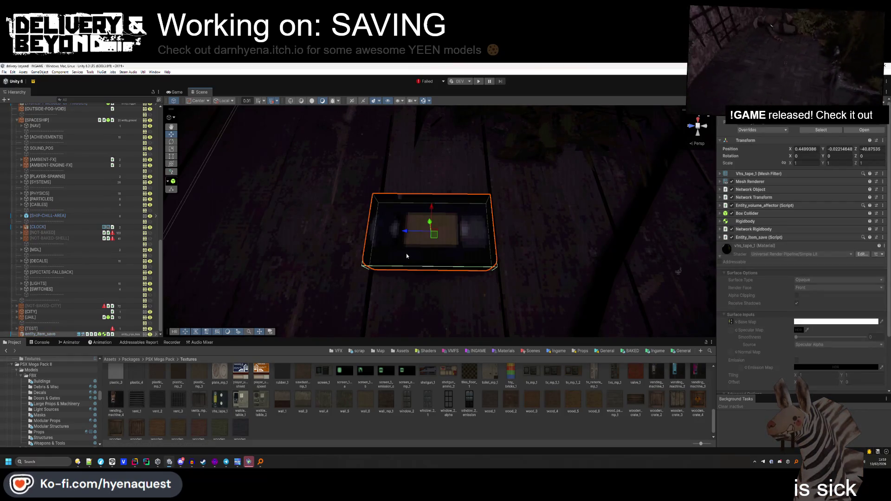
scroll(764, 281, "down", 1)
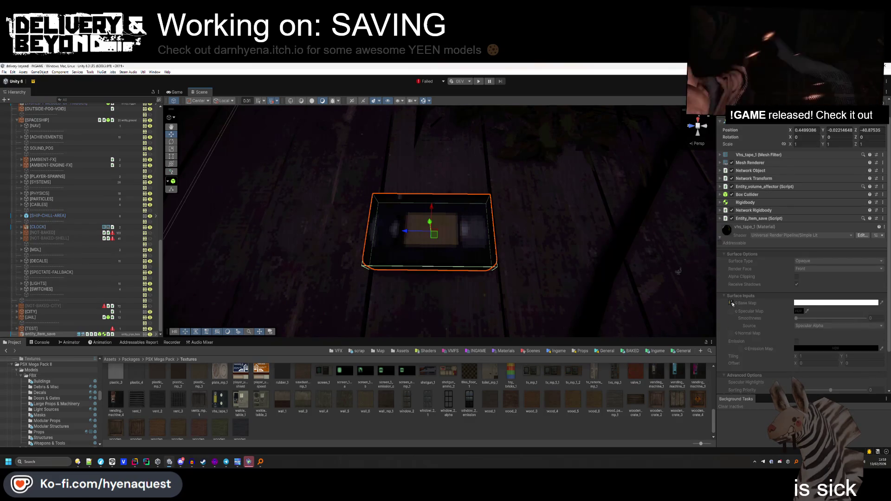
mouse_move(511, 260)
left_mouse_down()
mouse_move(560, 256)
mouse_move(344, 191)
mouse_move(325, 195)
left_mouse_up()
scroll(27, 221, "down", 10)
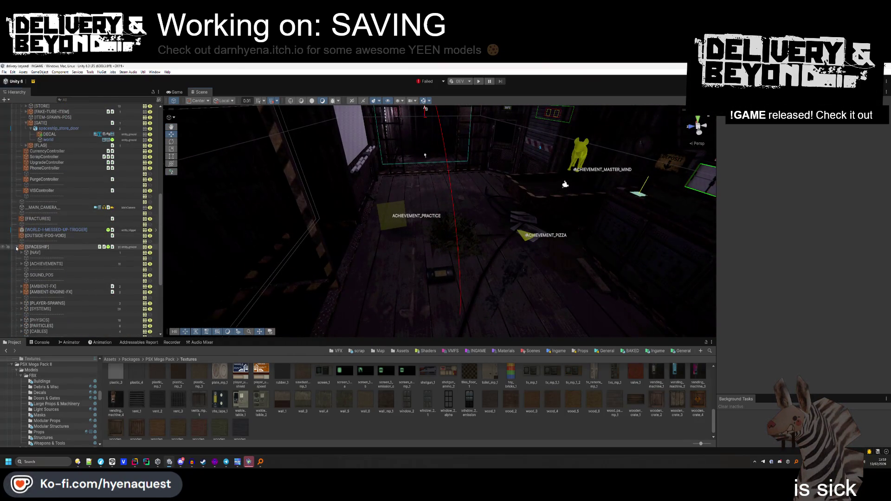
scroll(27, 222, "down", 2)
scroll(27, 222, "up", 2)
left_click(17, 129)
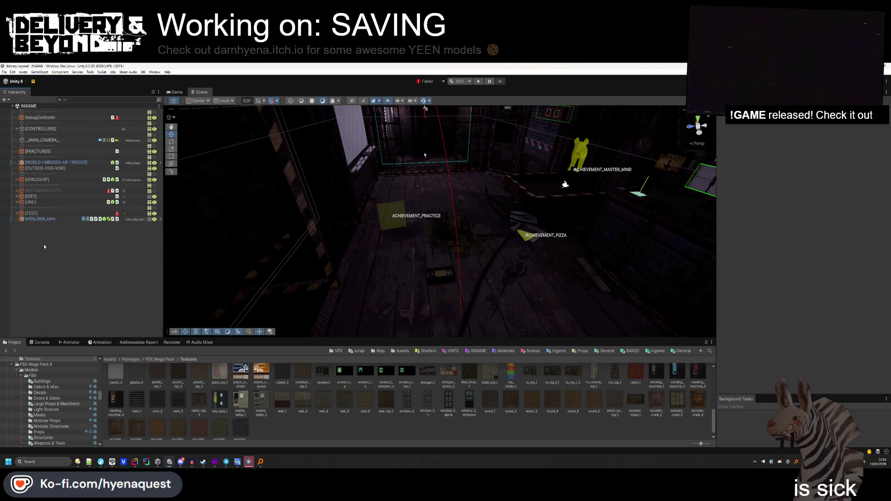
left_click(43, 219)
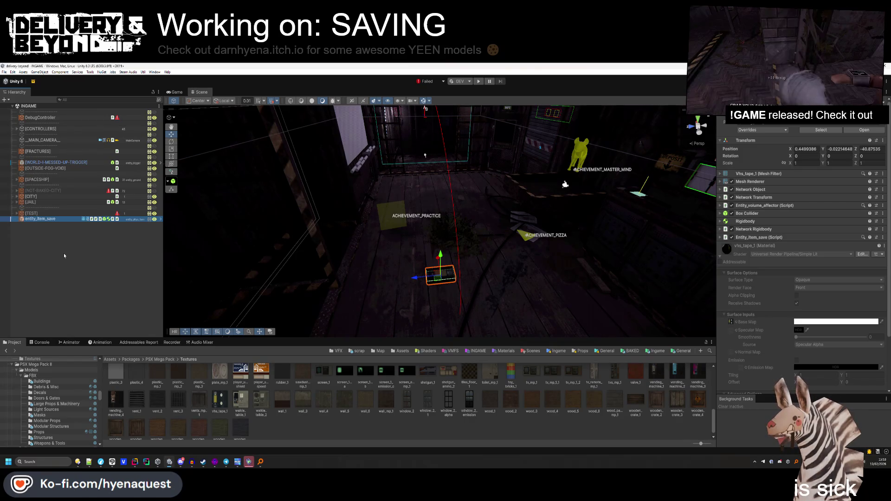
left_click_drag(353, 218, 301, 108)
mouse_move(460, 174)
left_mouse_down()
mouse_move(418, 288)
mouse_move(388, 411)
left_mouse_up()
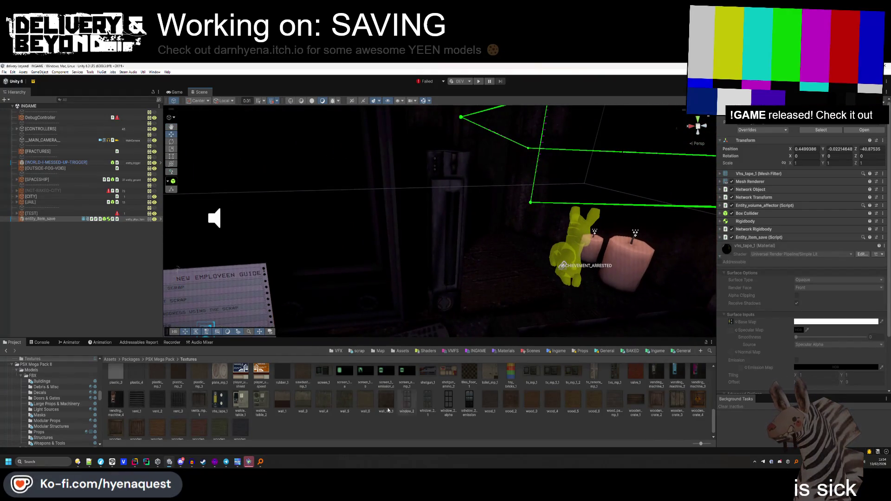
left_click(38, 343)
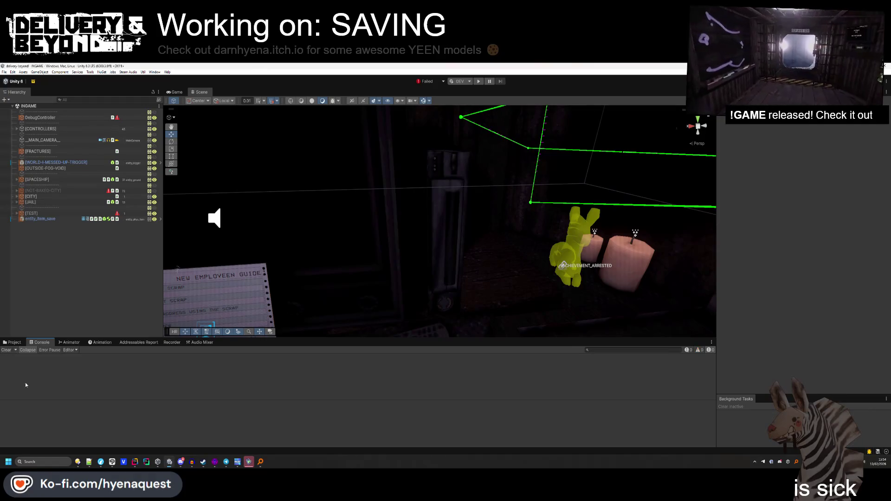
left_click(12, 343)
mouse_move(465, 237)
left_mouse_down()
mouse_move(441, 238)
mouse_move(453, 279)
mouse_move(449, 263)
left_mouse_up()
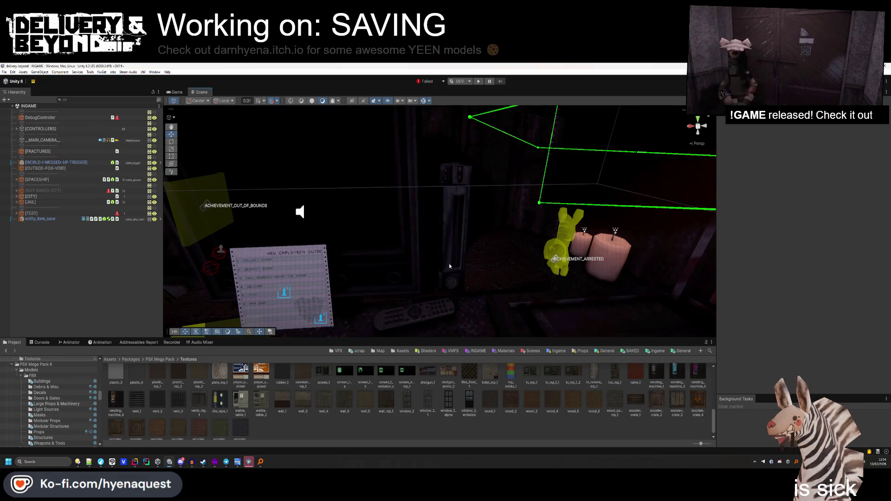
mouse_move(450, 264)
left_mouse_down()
mouse_move(443, 204)
mouse_move(462, 232)
mouse_move(511, 230)
left_mouse_up()
left_click(379, 255)
left_click(464, 235)
left_click(21, 222)
mouse_move(413, 307)
left_mouse_down()
mouse_move(468, 227)
mouse_move(393, 328)
mouse_move(436, 241)
mouse_move(428, 262)
left_mouse_up()
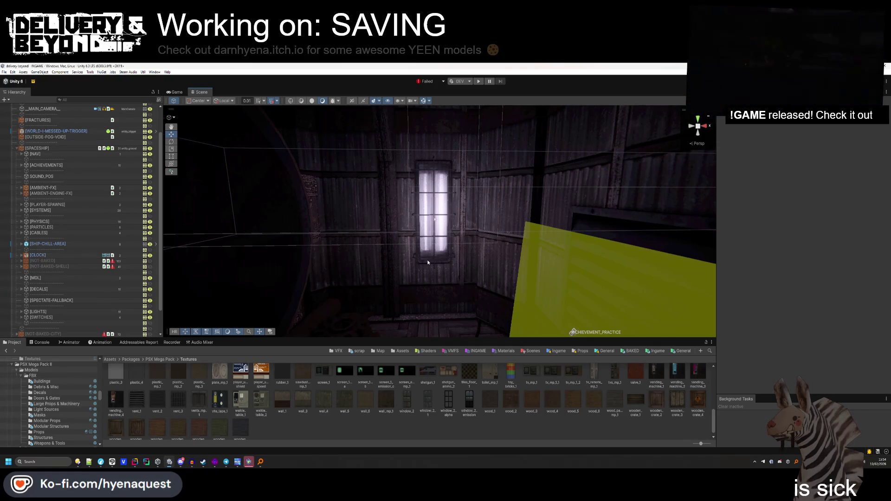
mouse_move(428, 262)
left_mouse_down()
mouse_move(436, 319)
mouse_move(438, 241)
mouse_move(232, 158)
mouse_move(368, 149)
mouse_move(368, 169)
mouse_move(400, 168)
mouse_move(431, 183)
left_mouse_up()
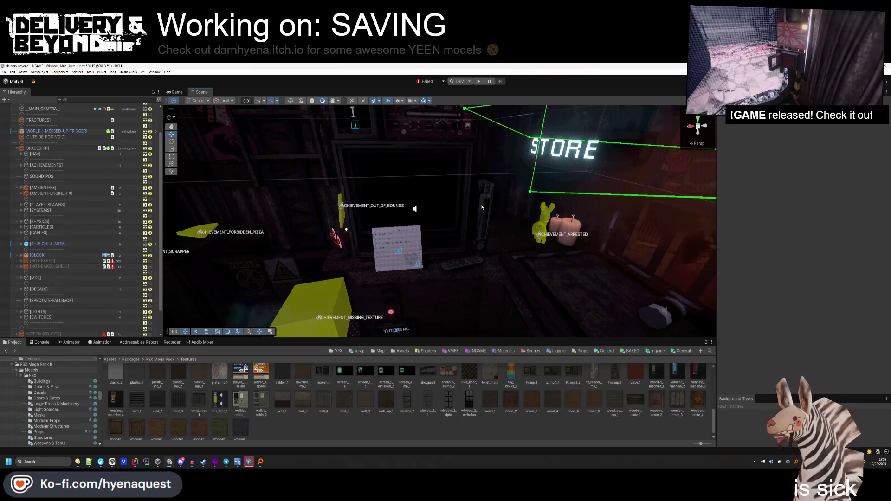
Create an empty child named Item_place under SaveController in the CONTROLLERS group.
left_click(18, 148)
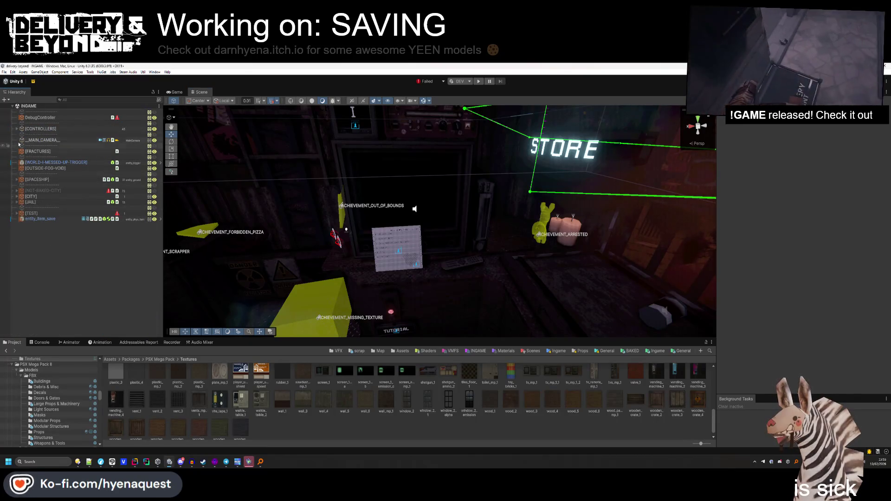
left_click(17, 128)
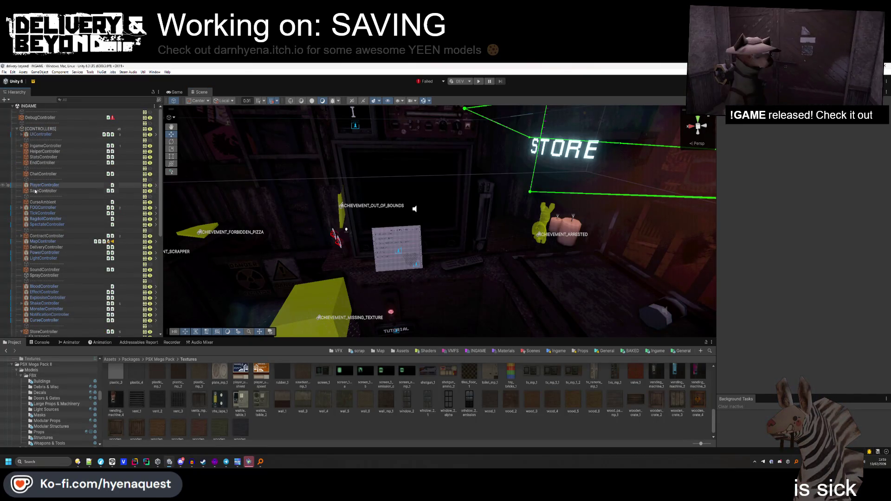
right_click(35, 191)
left_click(54, 260)
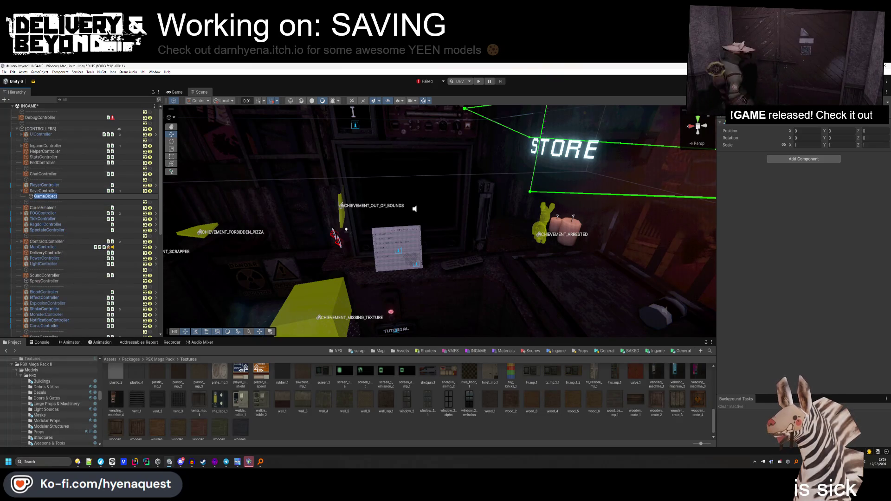
type("Item_place")
key("Return")
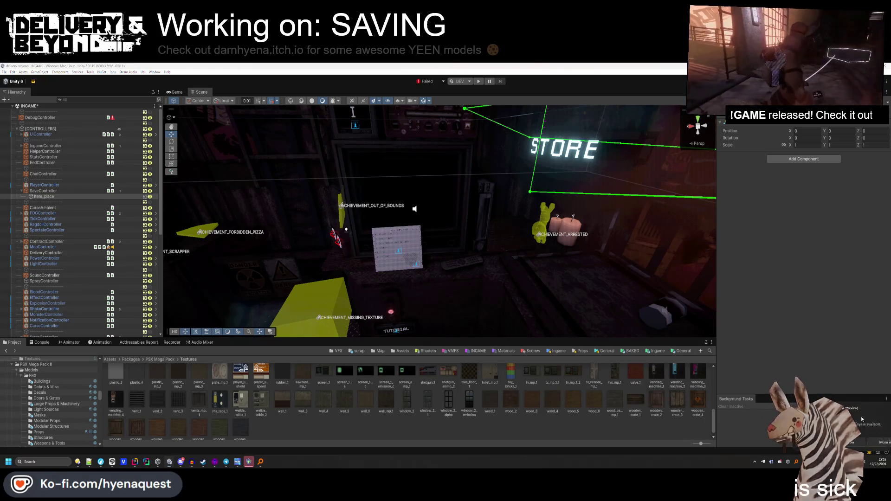
Add the item_place script component to Item_place, then select the decal on the glowing plane.
left_click(827, 161)
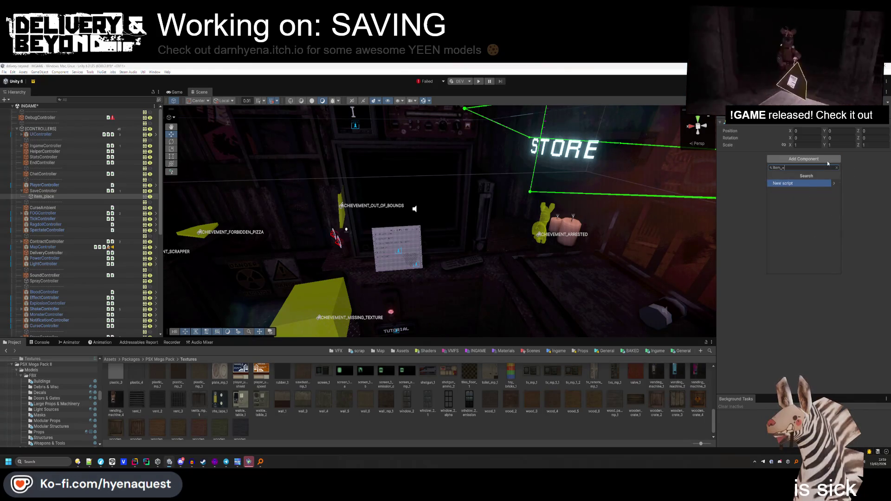
type("item_place")
key("Return")
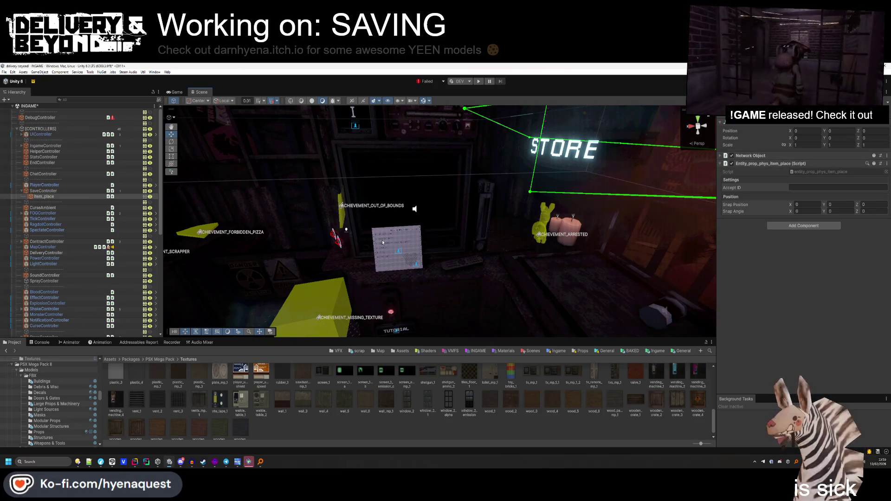
key("w")
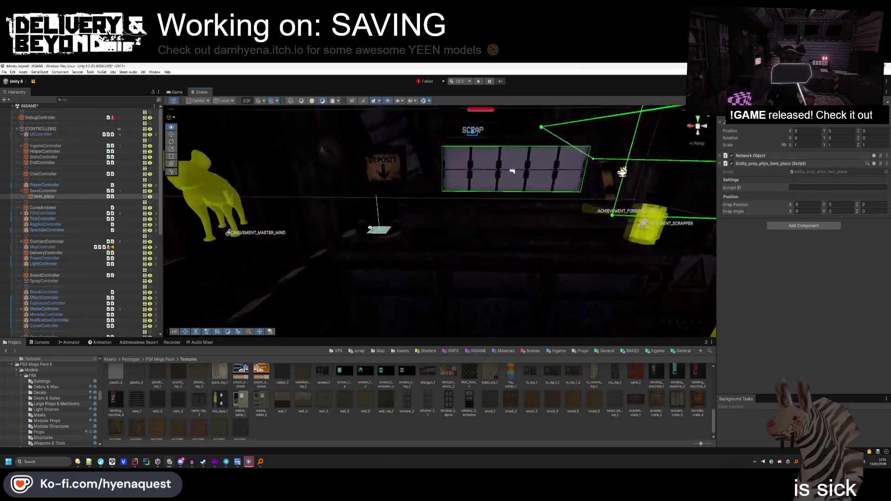
left_click(339, 235)
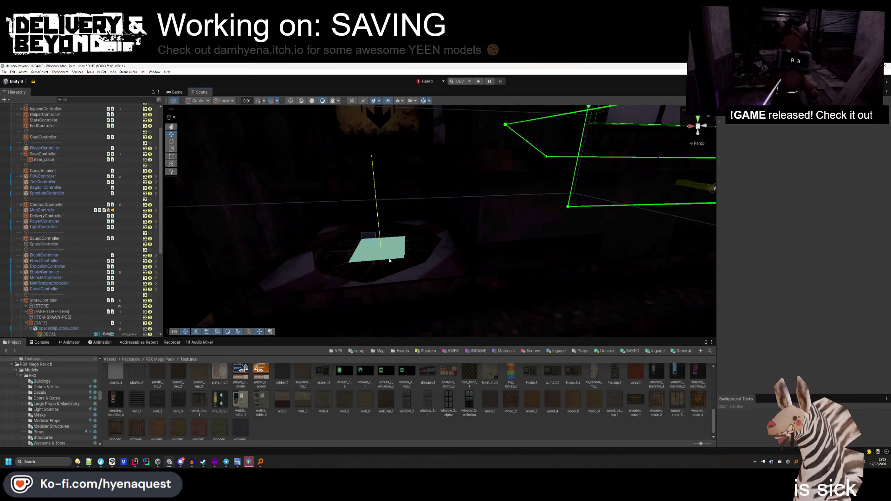
Select the [PLACE] snap point, then Item_place, and try undo/redo on its setup.
left_click(383, 237)
scroll(74, 257, "up", 15)
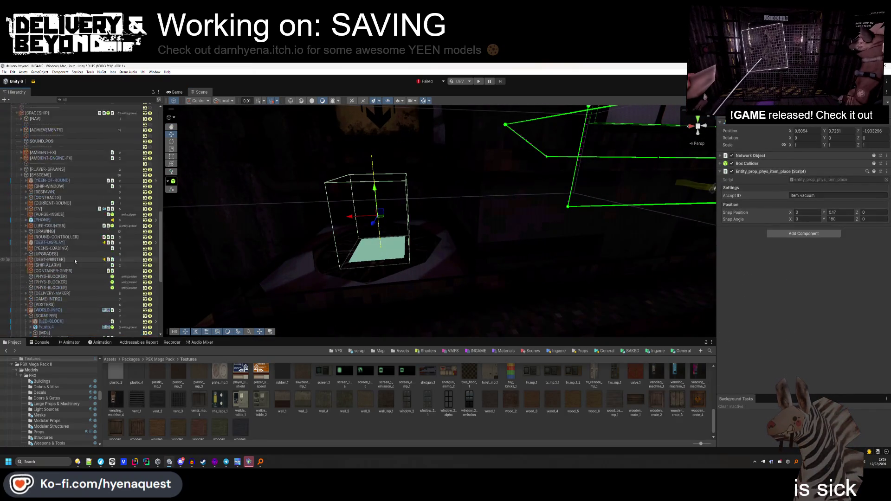
left_click(57, 198)
key("ctrl+z")
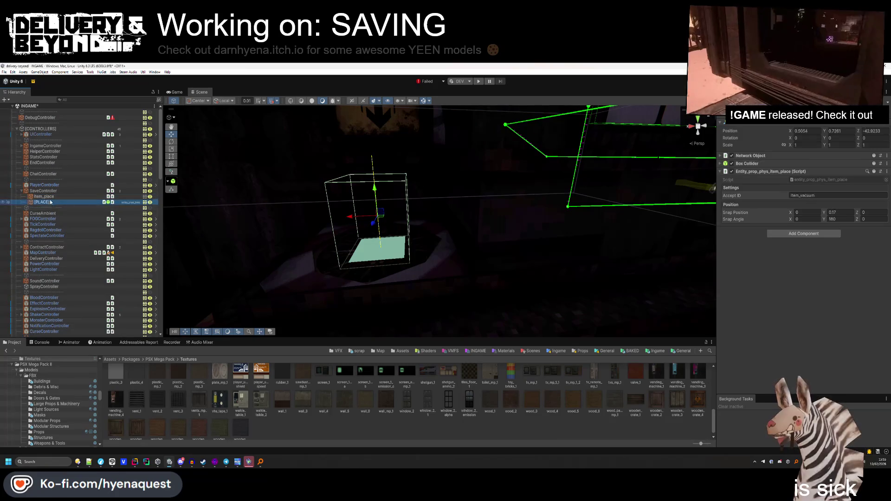
key("ctrl+y")
key("ctrl+z")
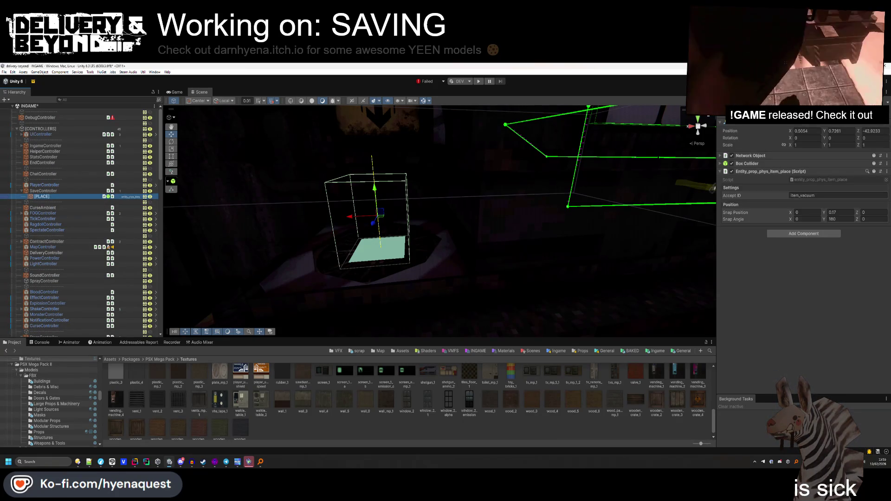
Change Item_place's Accept ID to item_save.
left_click(803, 195)
type("item_")
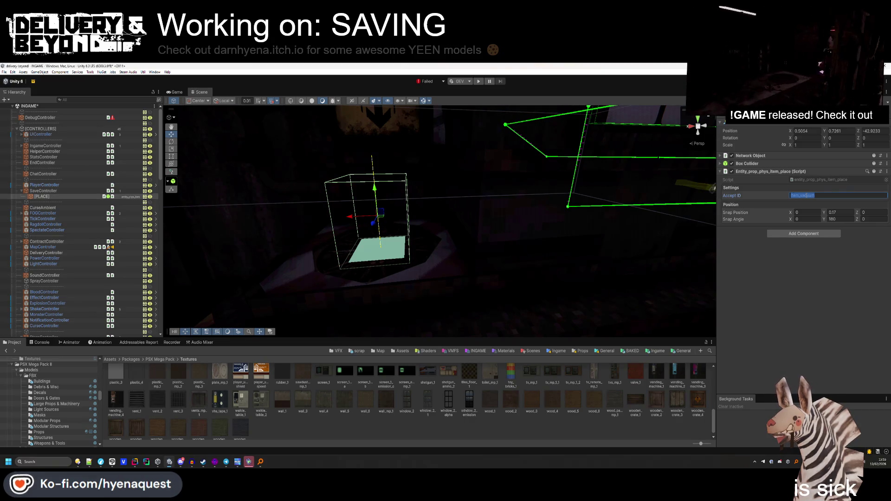
key("Return")
scroll(661, 247, "down", 5)
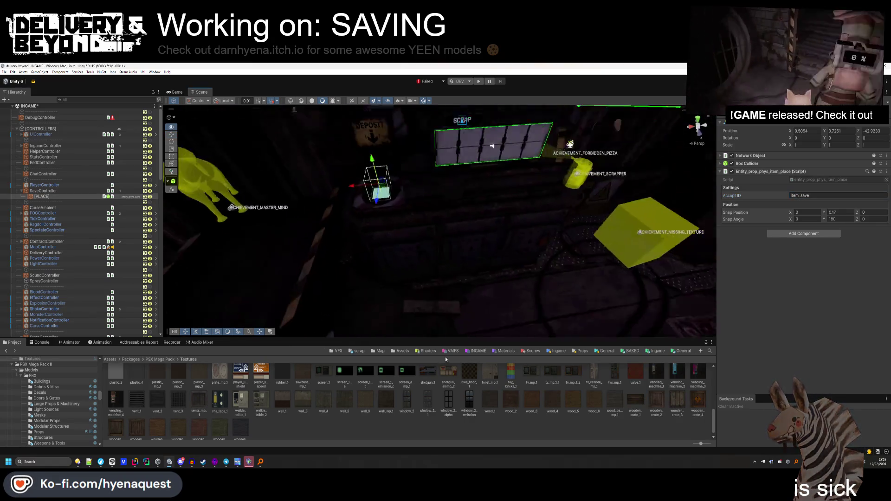
scroll(418, 209, "up", 5)
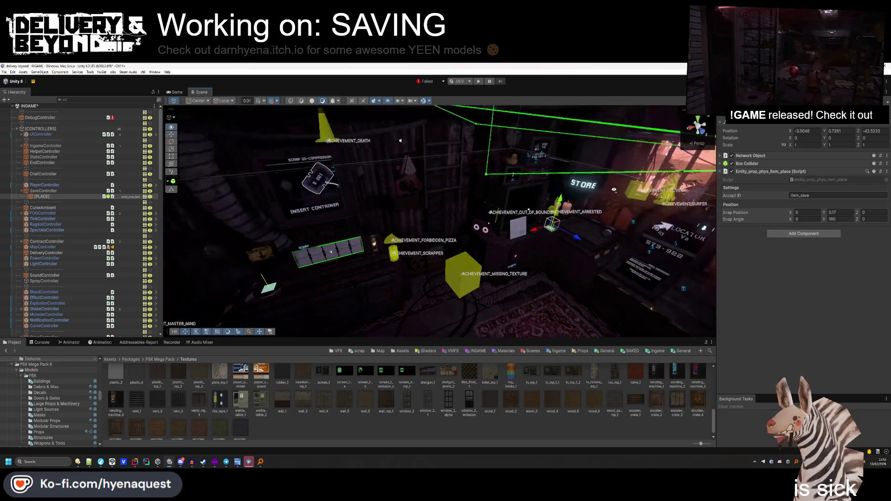
scroll(417, 209, "up", 3)
Move the item-place box to a new spot, undoing a trial 90° X rotation.
mouse_move(527, 277)
left_mouse_down()
mouse_move(501, 237)
mouse_move(524, 153)
left_mouse_up()
left_click(174, 141)
mouse_move(516, 207)
left_mouse_down()
mouse_move(523, 260)
mouse_move(522, 242)
left_mouse_up()
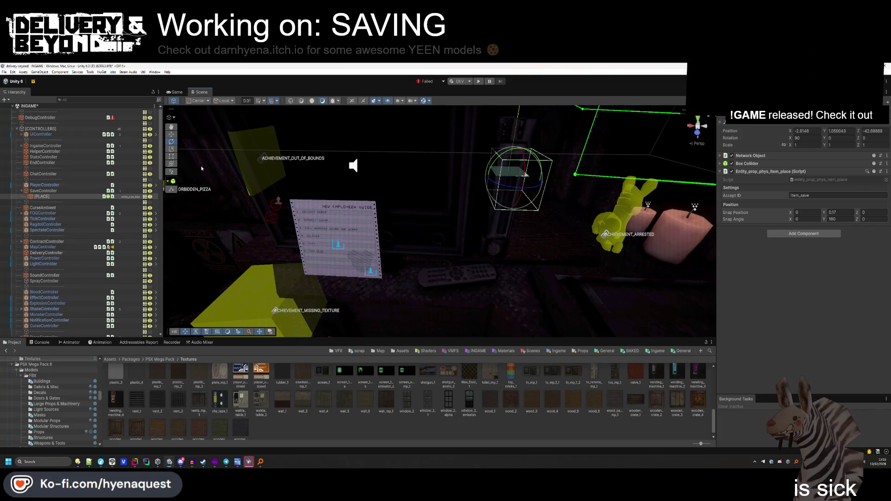
key("ctrl+z")
Set Snap Angle Y to -0.93 and open the item-place script in Rider.
left_click(838, 219)
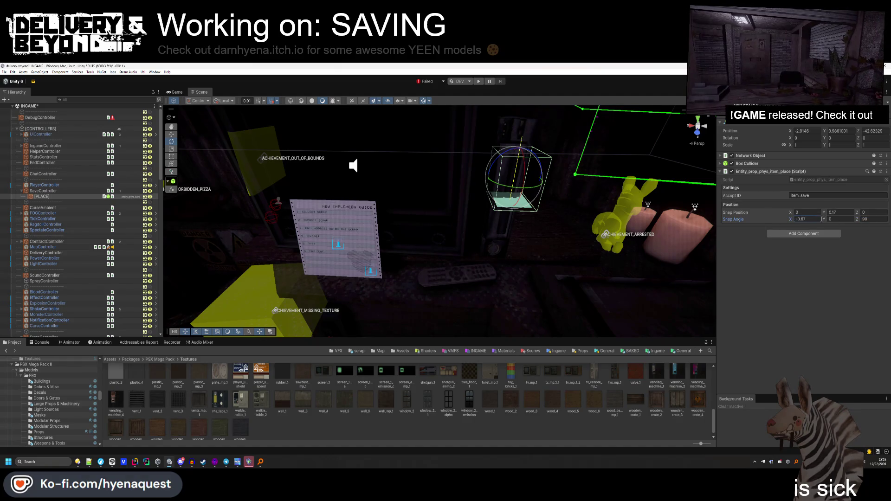
left_click_drag(822, 219, 856, 221)
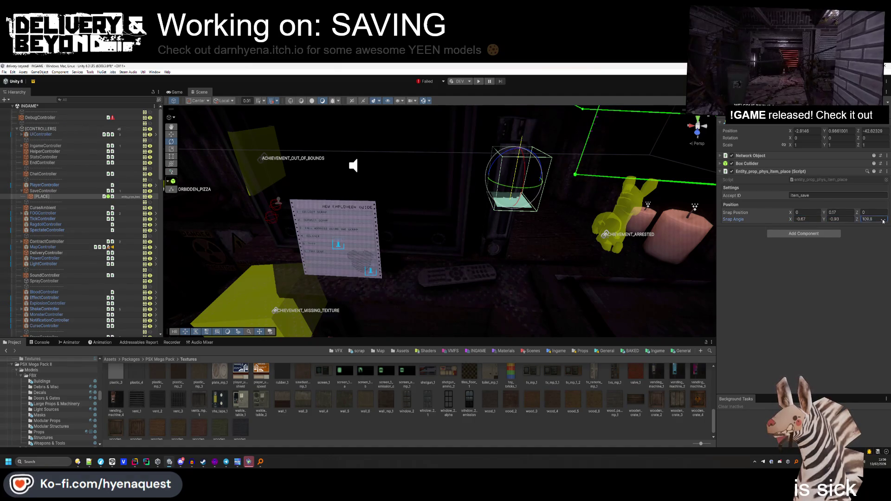
double_click(826, 180)
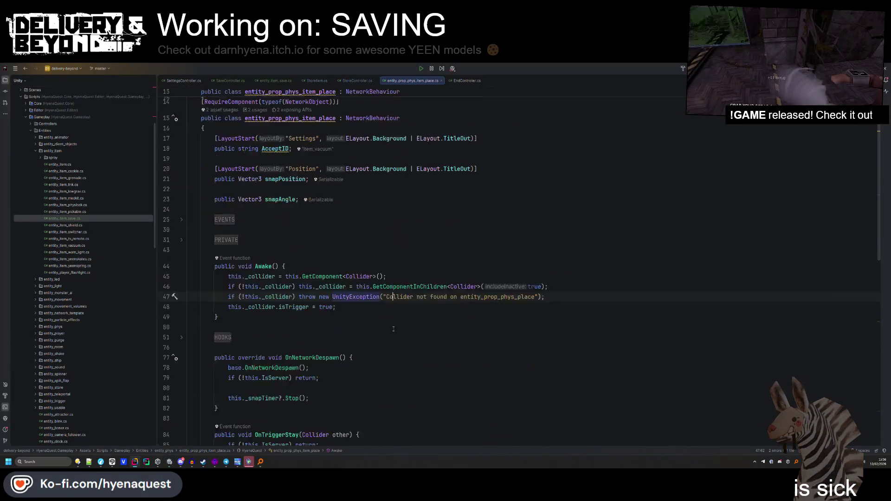
Add Gizmos.matrix = Matrix4x4.TRS(...) from the transform at the top of OnDrawGizmos.
scroll(394, 329, "down", 15)
scroll(241, 352, "down", 10)
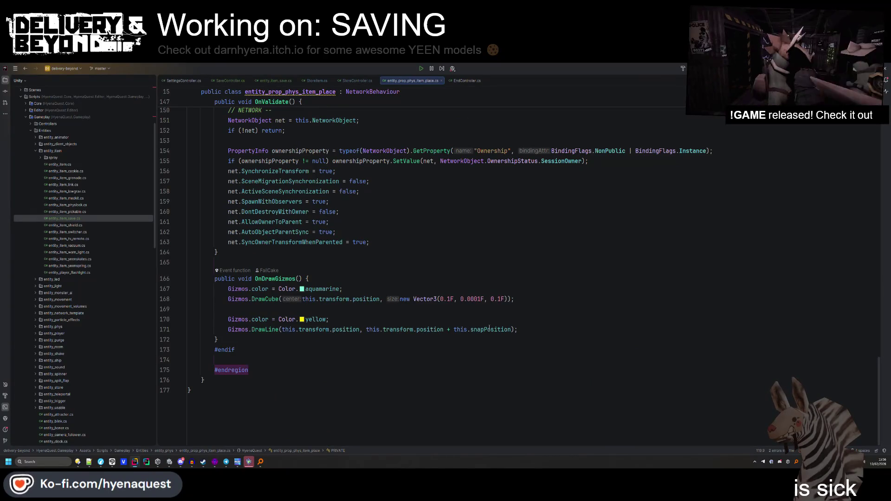
left_click(381, 264)
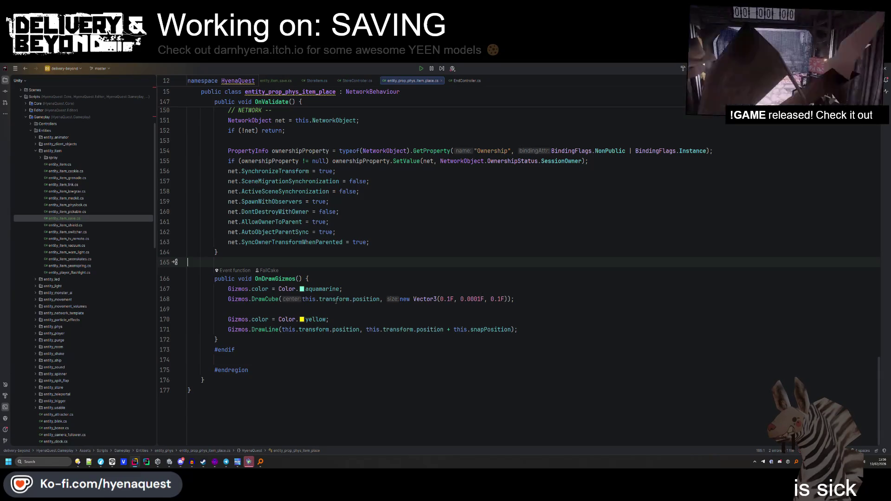
left_click(315, 278)
key("Return")
key("Return")
key("Up")
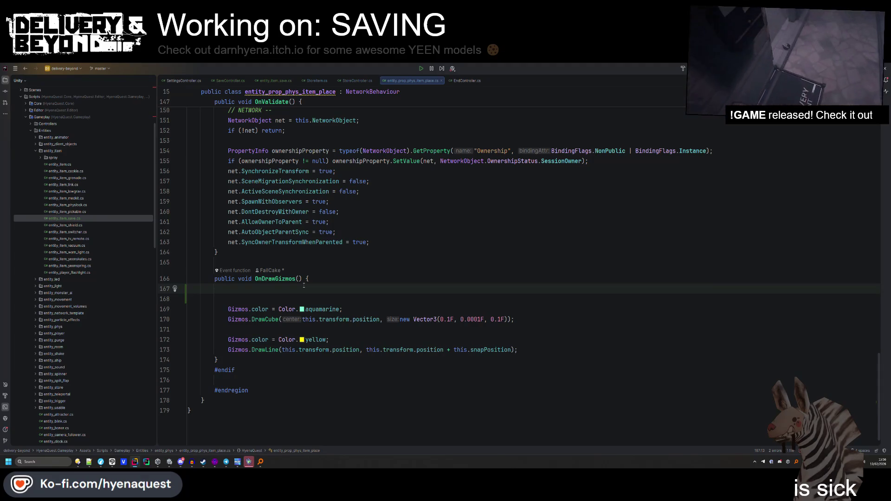
type("Gizmos.matrix =")
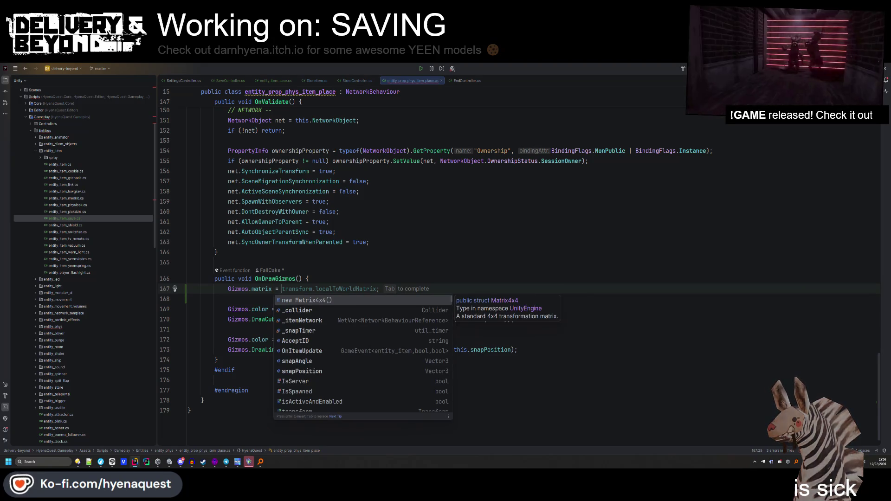
type(" matr")
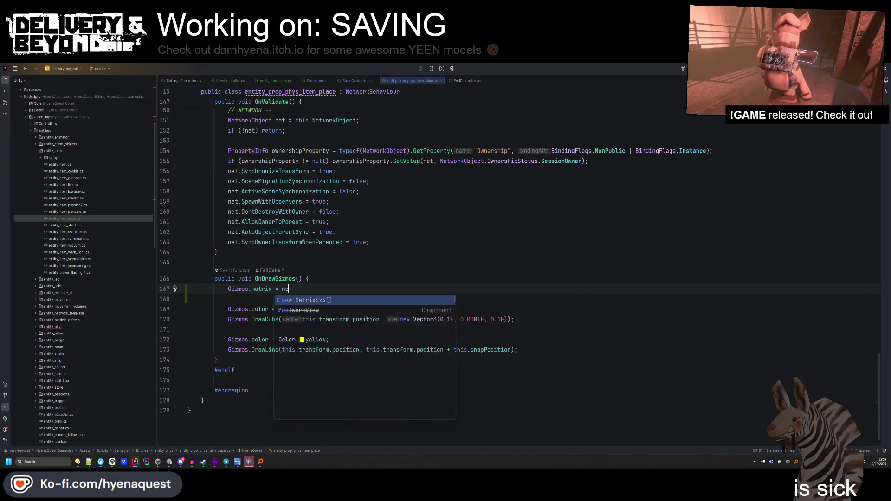
type(".")
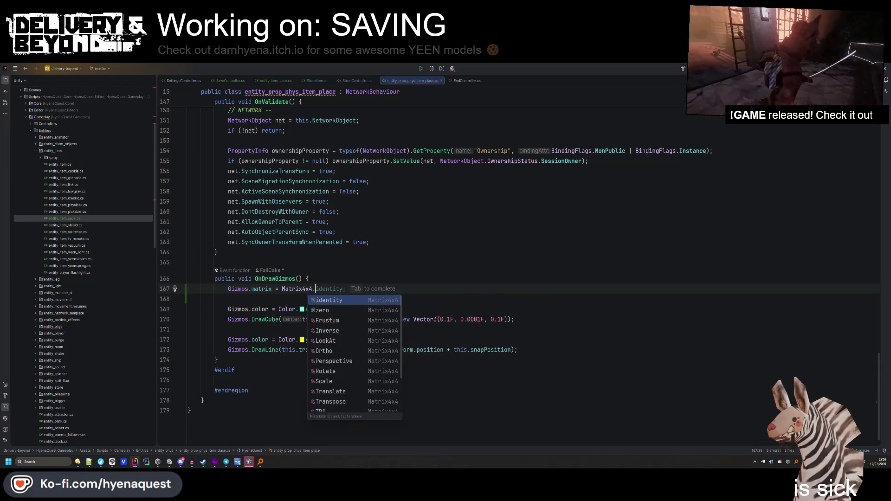
key("BackSpace")
type(".")
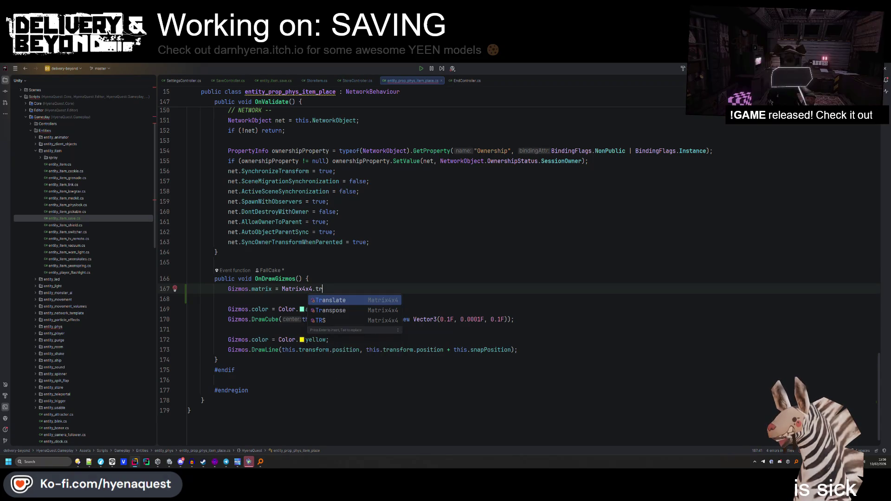
type("trs")
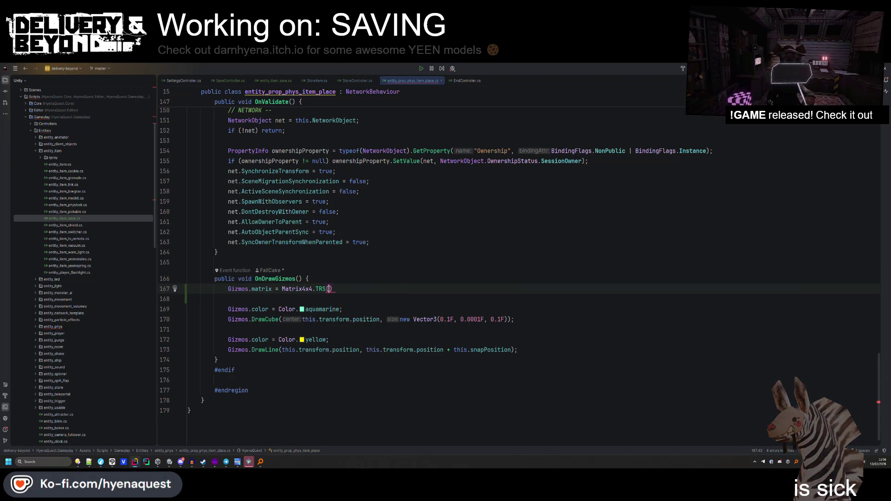
type("this.t")
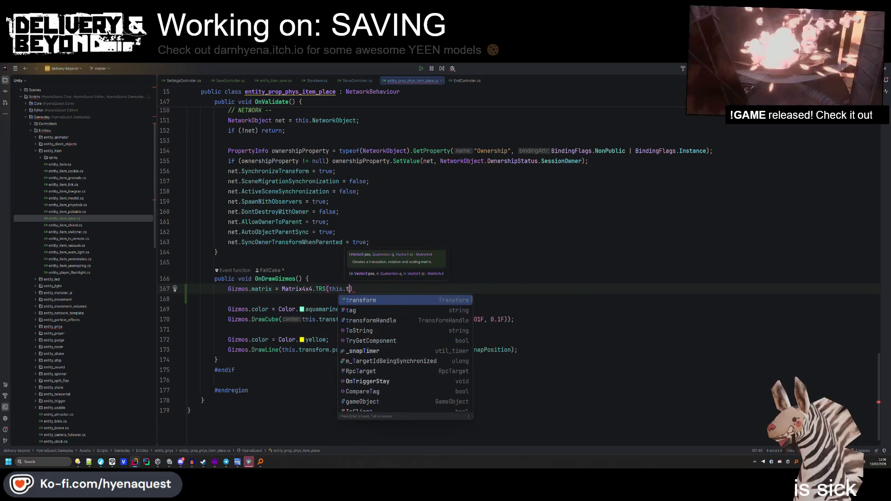
key("Tab")
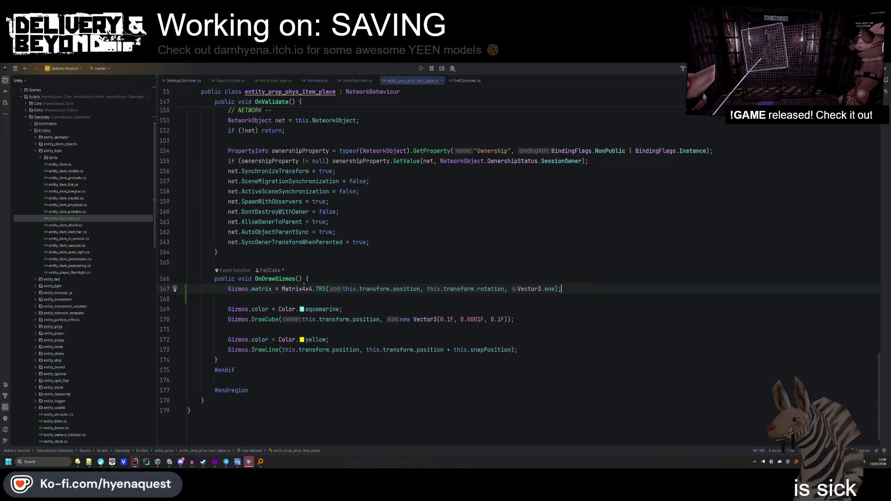
Make DrawCube and DrawLine start at Vector3.zero and drop the position offset from the line end.
left_click(398, 350)
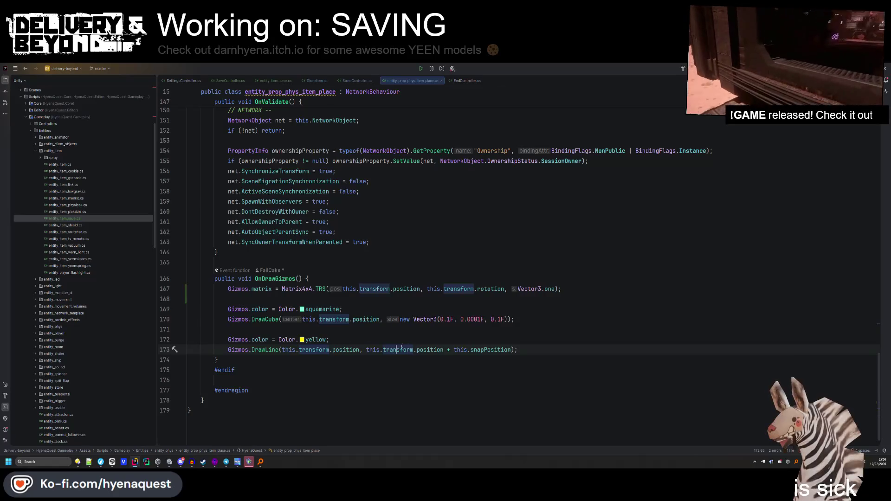
left_click_drag(379, 320, 302, 319)
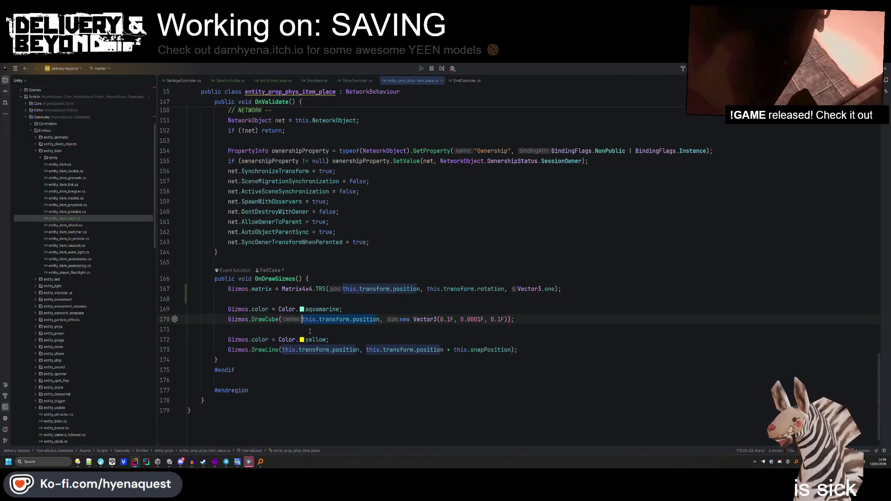
type("Vector3.ze")
key("Return")
left_click_drag(282, 350, 416, 349)
type("Vector3.zero")
left_click(367, 365)
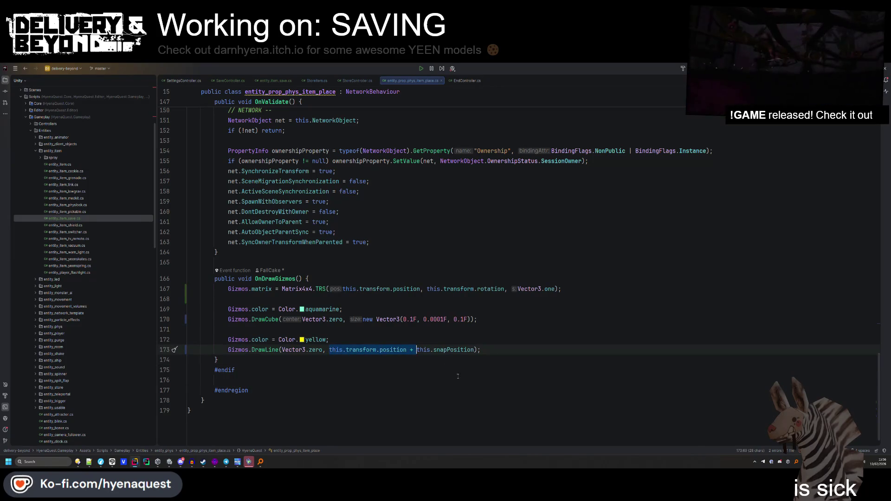
key("BackSpace")
Select the TRS rotation argument and review the snapPosition field declaration.
left_click_drag(504, 288, 444, 289)
scroll(444, 289, "up", 15)
double_click(285, 209)
scroll(282, 227, "down", 15)
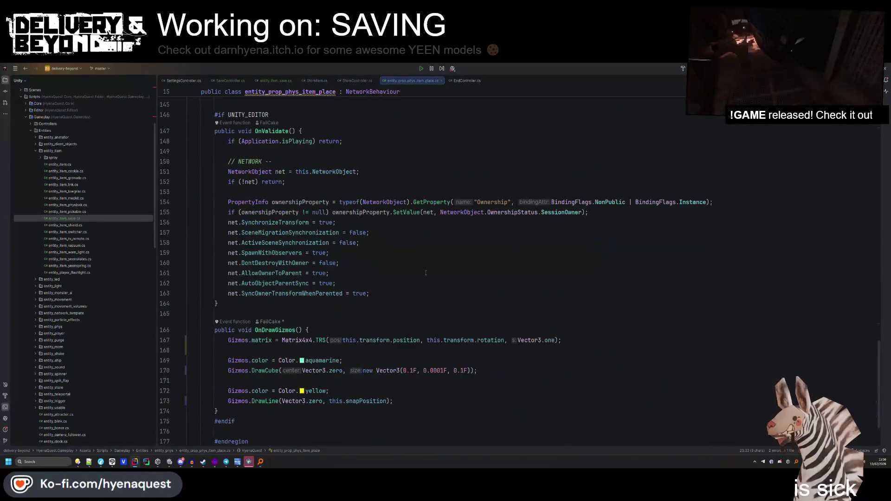
Replace the TRS rotation argument with snapAngle after trying quaternion.RotateY.
left_click(504, 340)
left_click_drag(504, 340, 428, 340)
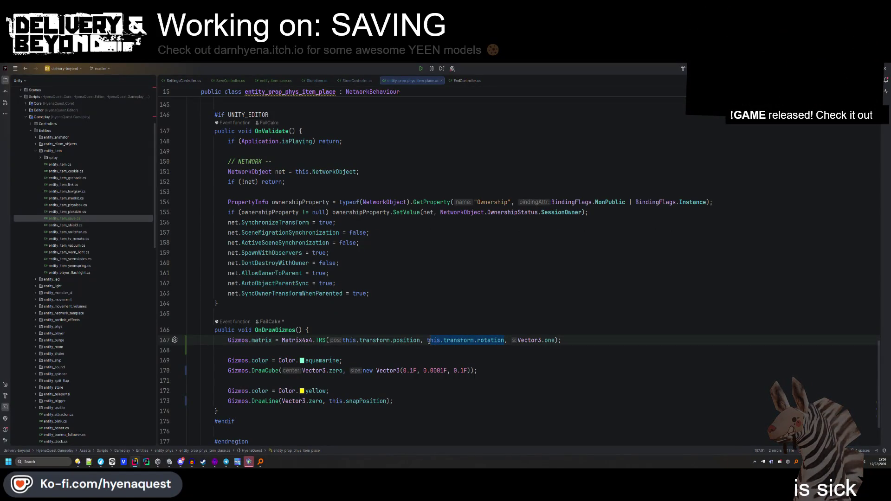
type("Quar")
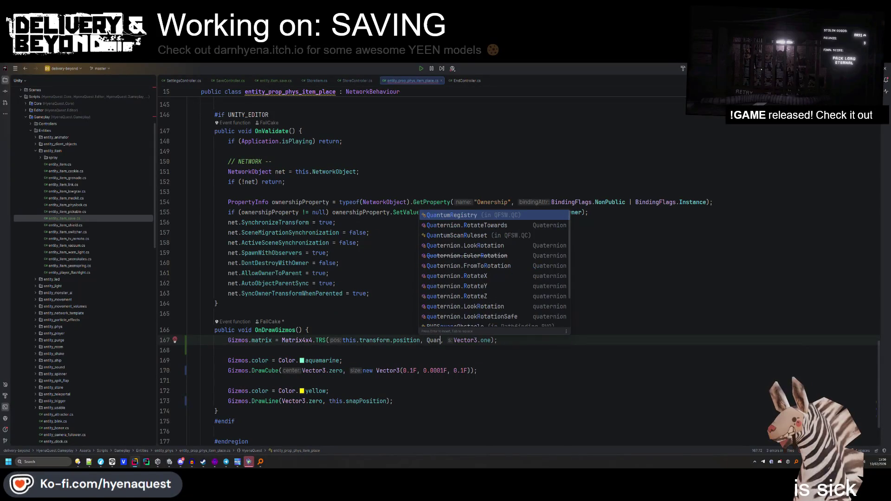
key("Down")
key("Down")
key("Down")
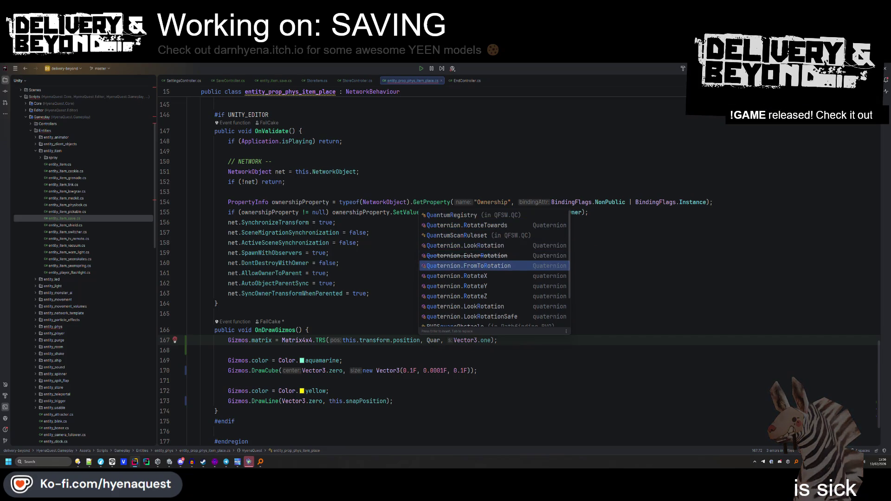
key("Down")
key("Down")
key("Return")
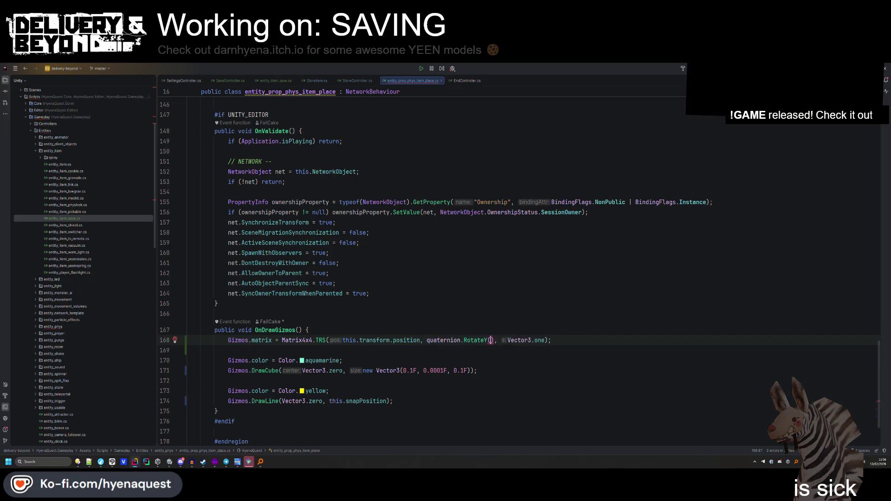
key("ctrl+BackSpace")
key("ctrl+BackSpace")
key("ctrl+BackSpace")
type("Quaer")
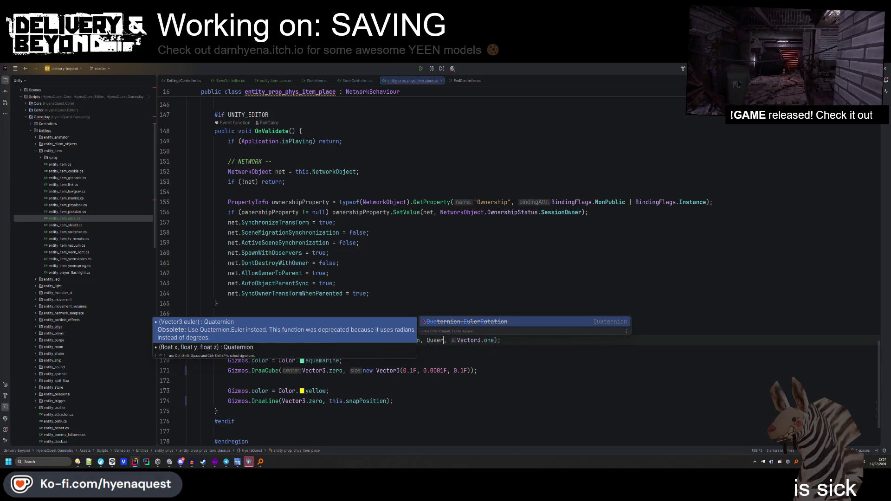
key("BackSpace")
key("BackSpace")
key("BackSpace")
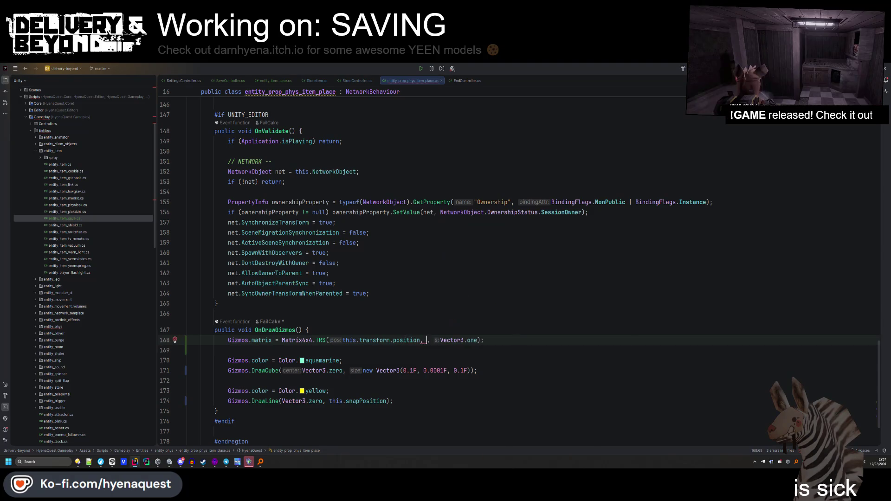
type("snapAngle")
key("Up")
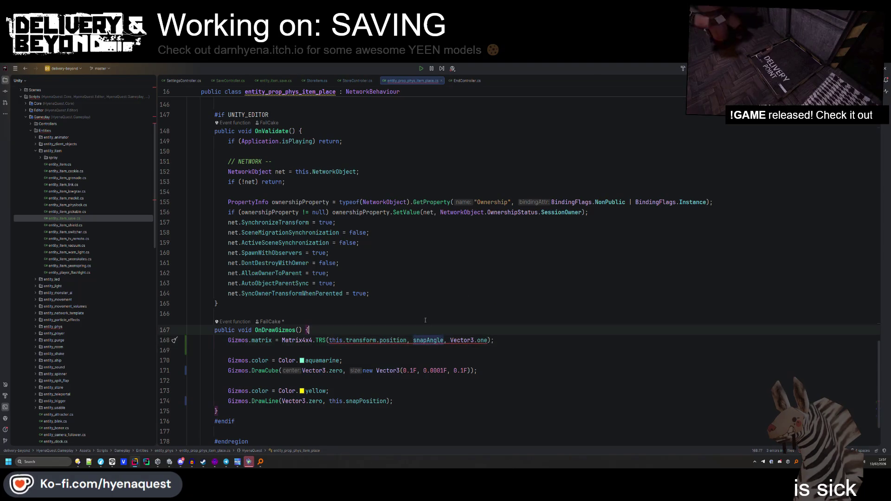
Offset the TRS position argument by adding this.snapPosition.
double_click(411, 340)
key("ctrl+w")
type("t")
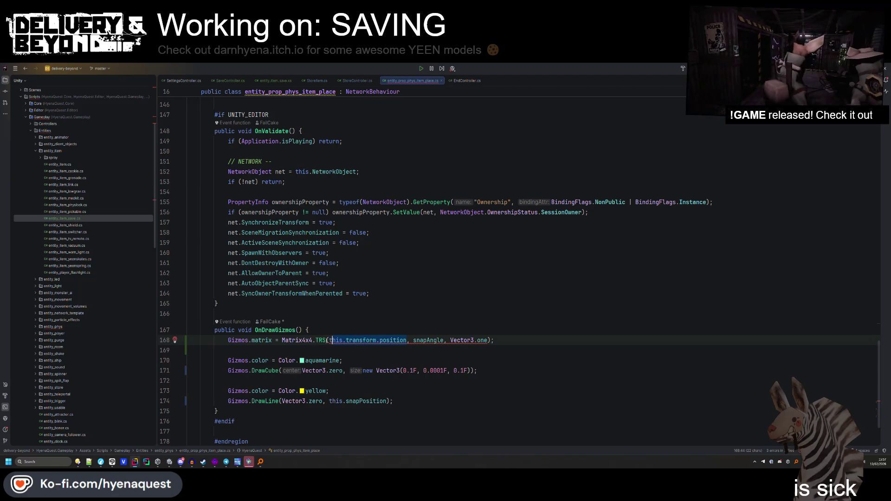
key("ctrl+z")
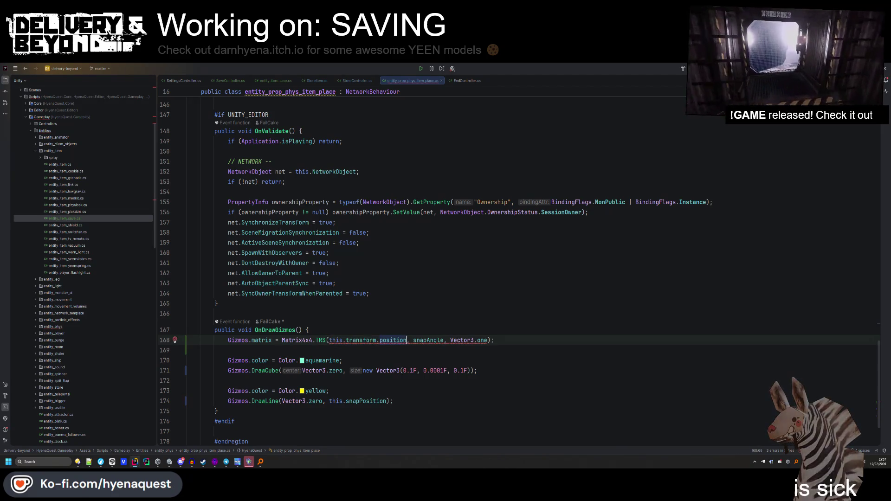
type("+ this.snapPosition")
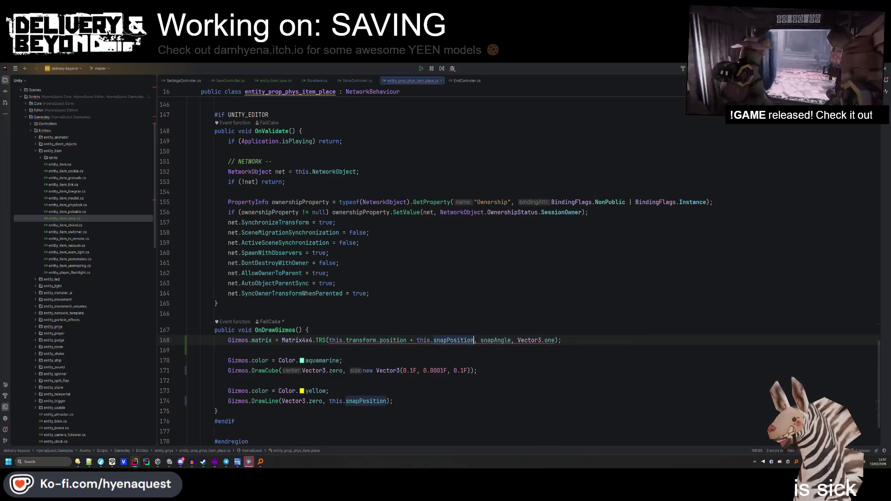
Swap snapAngle for new Quaternion() and inspect its Euler-related members.
double_click(496, 341)
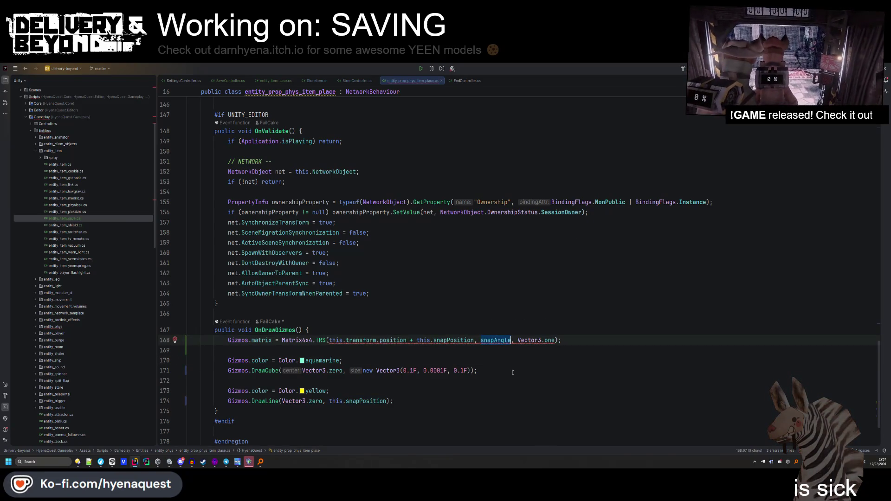
type("n")
type("ew Q")
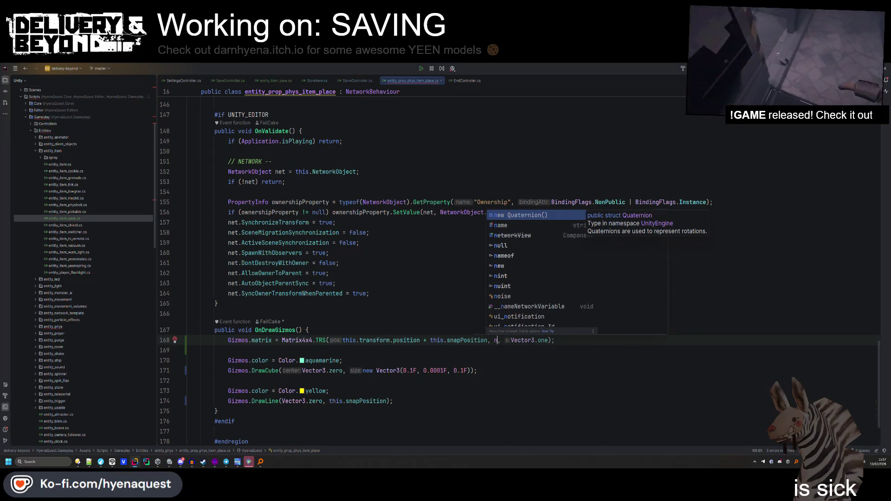
key("Return")
type(".eur")
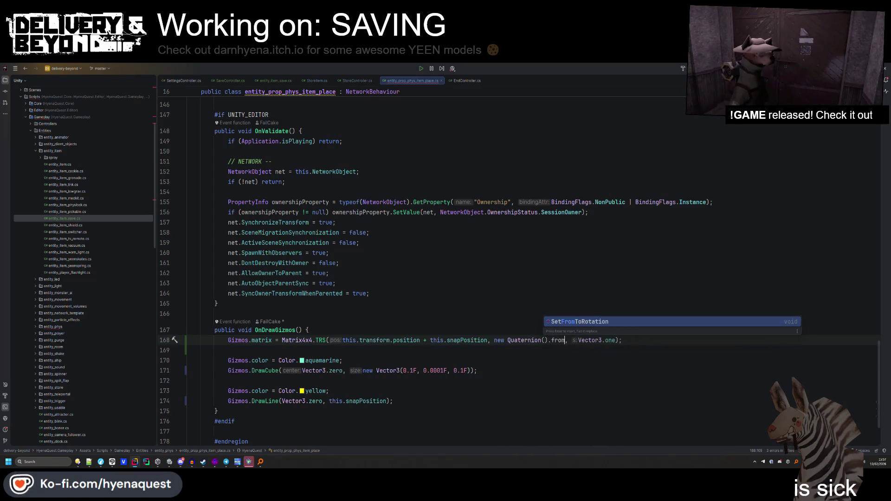
key("BackSpace")
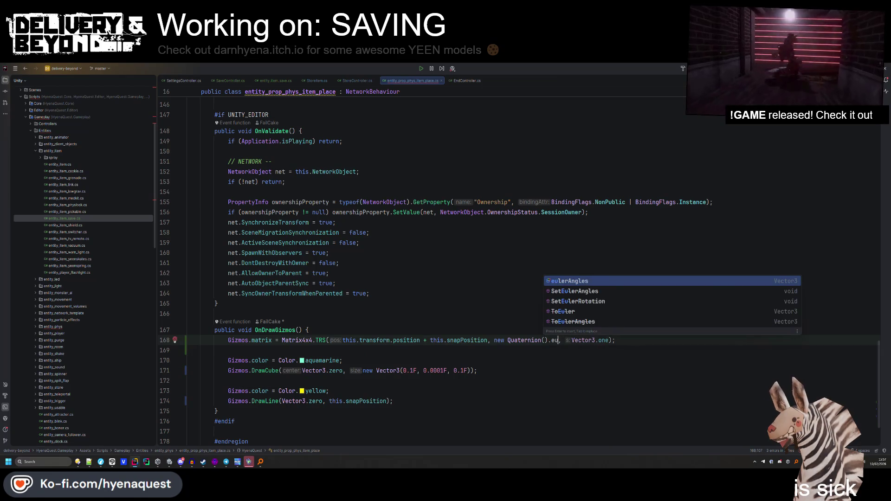
key("Down")
key("Down")
key("Down")
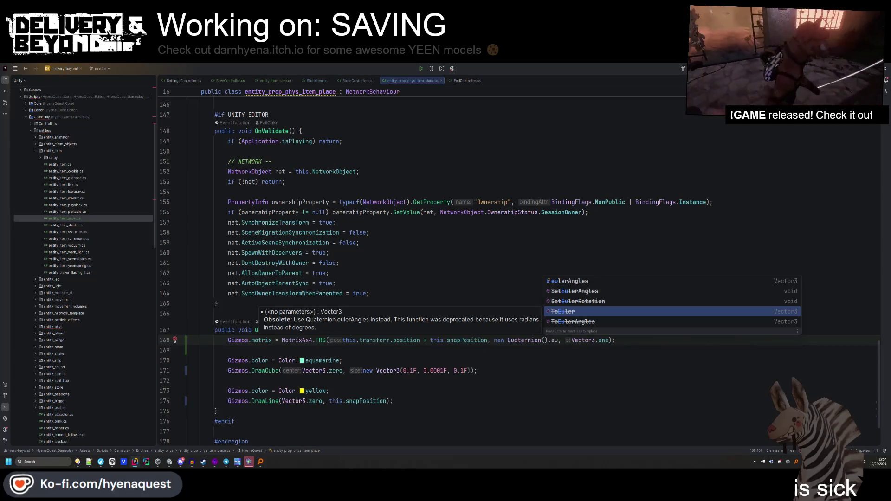
key("BackSpace")
key("BackSpace")
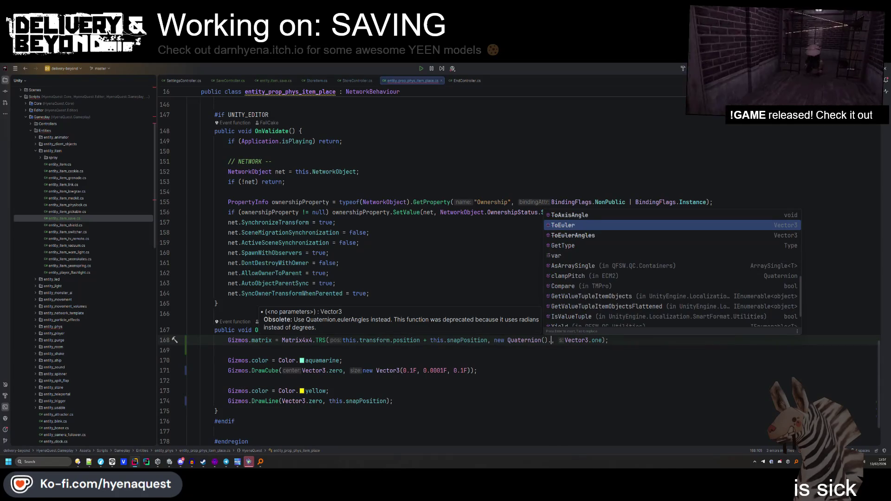
key("BackSpace")
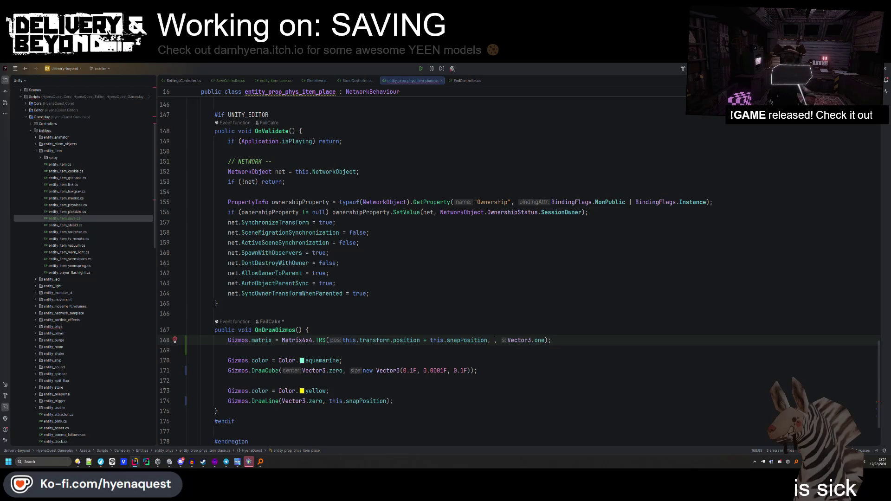
Discard a Vector3.eu attempt, re-enter new Quaternion() and browse its member list.
type("Vector3.eur")
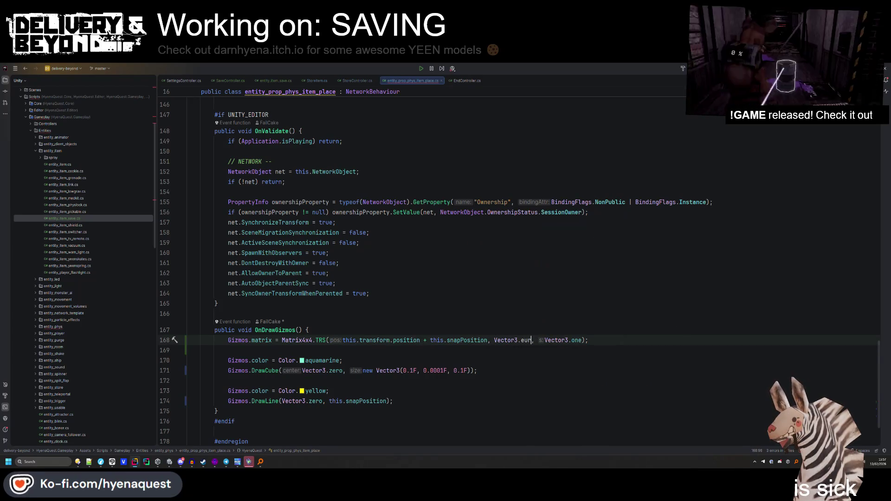
key("BackSpace")
key("BackSpace")
key("BackSpace")
type("new")
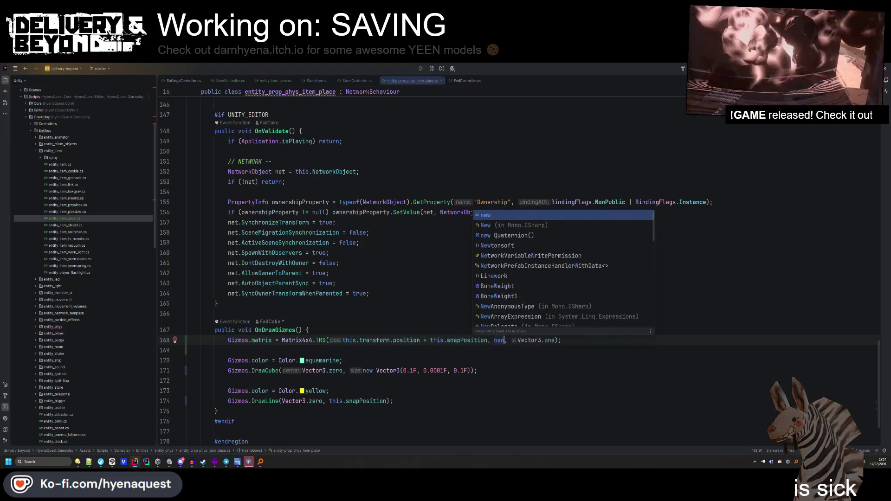
key("Return")
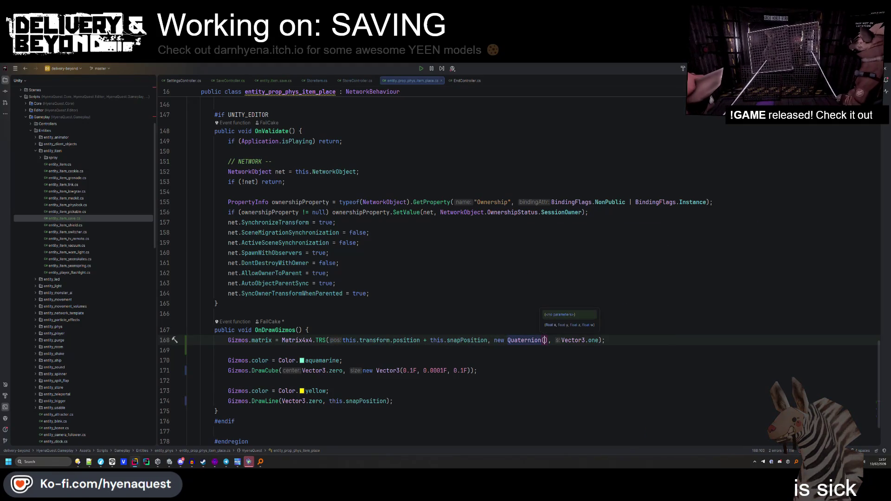
key("Right")
type(".")
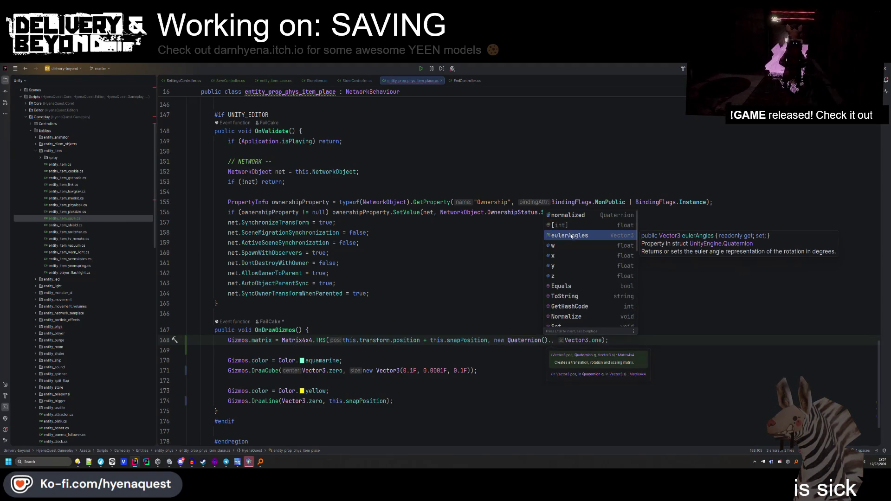
scroll(572, 236, "down", 4)
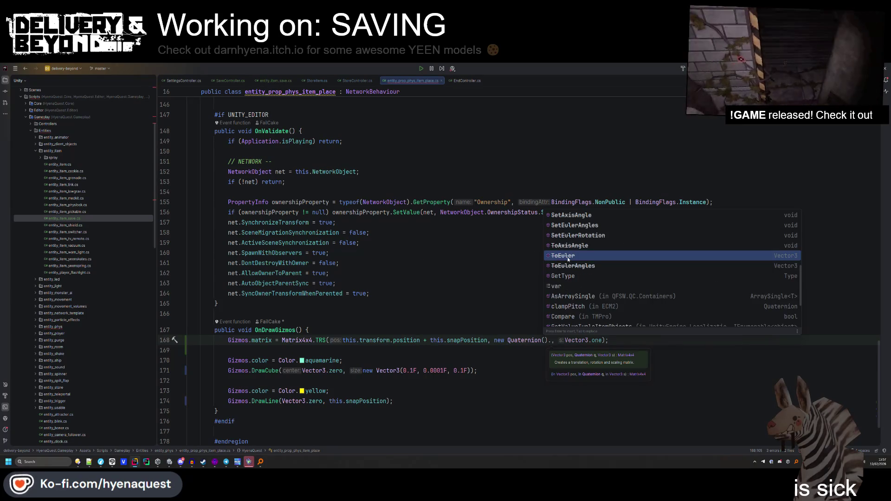
scroll(569, 259, "up", 2)
scroll(569, 259, "up", 1)
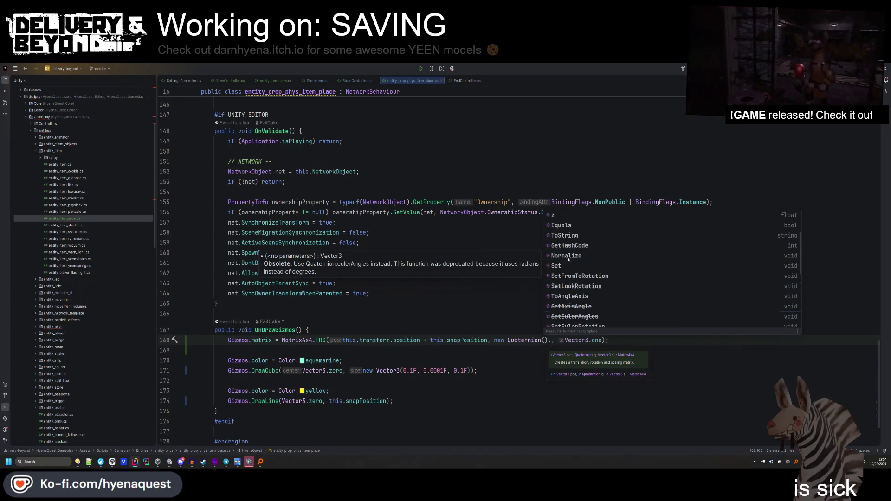
scroll(568, 259, "up", 2)
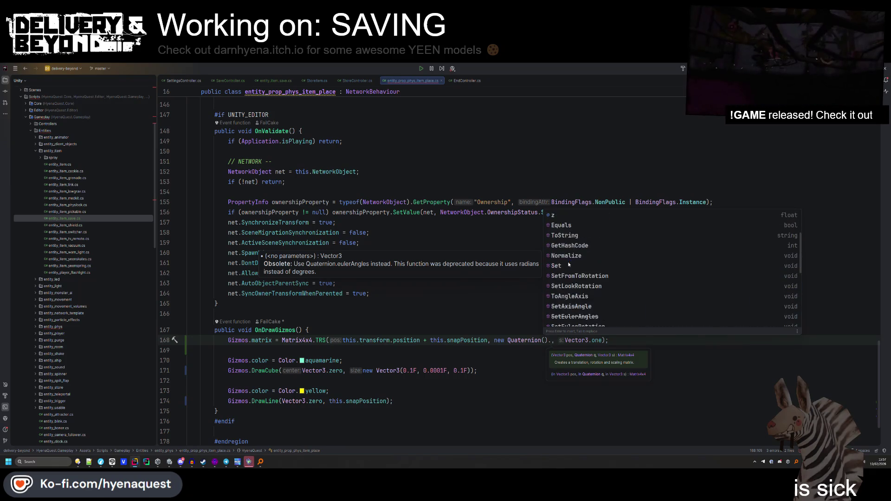
key("Escape")
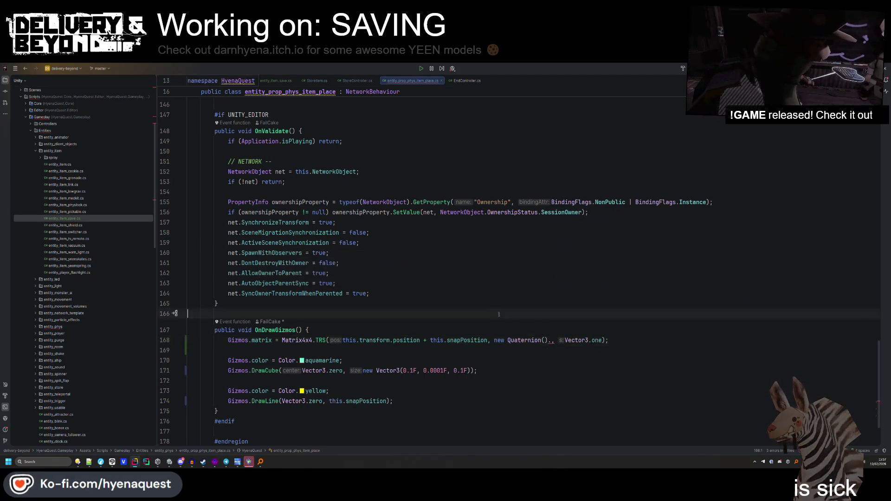
Look up existing Euler usages, then set the rotation to Quaternion.Euler(this.snapAngle).
key("ctrl+shift+f")
type("romeu")
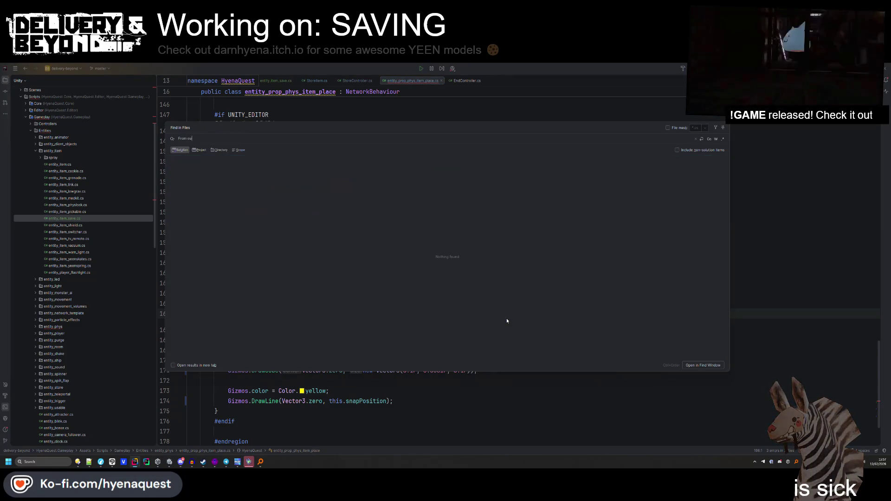
type("ler")
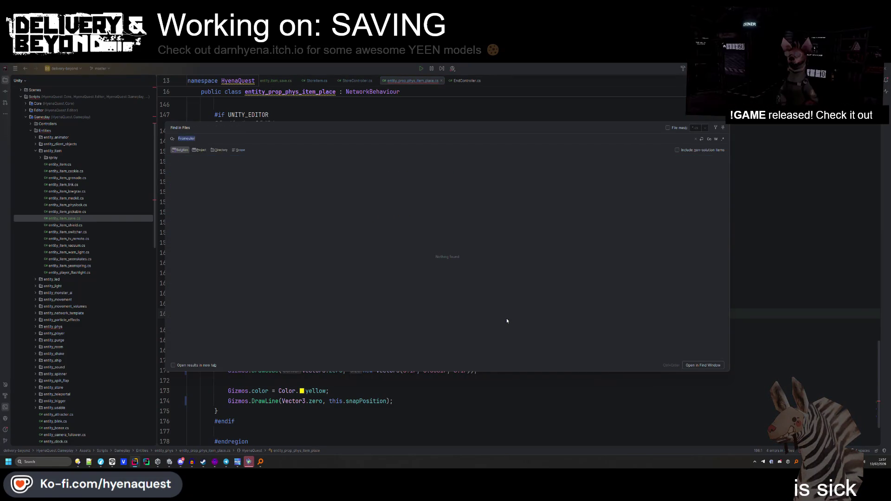
type("Euler")
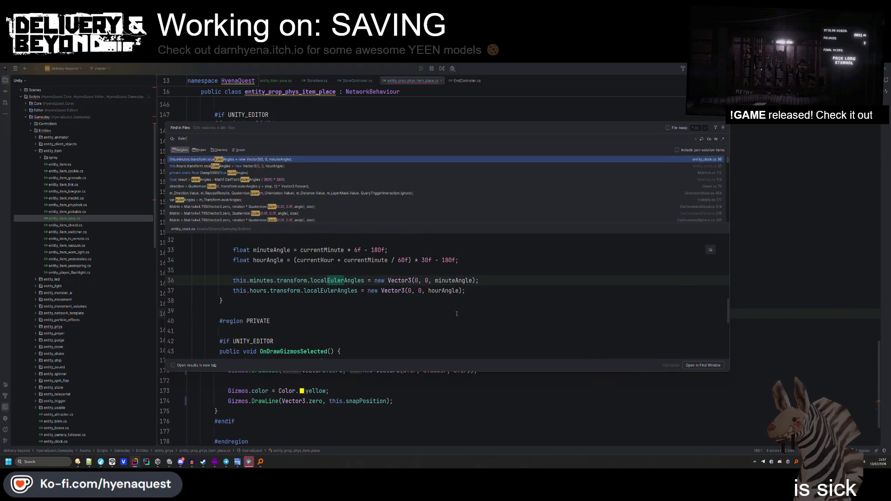
scroll(327, 216, "down", 3)
left_click(303, 200)
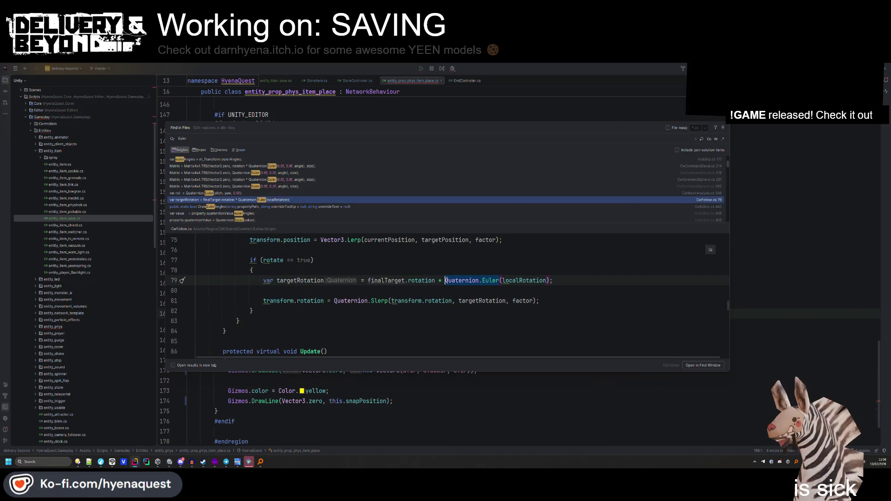
key("Escape")
type("Quaternion.Euler(")
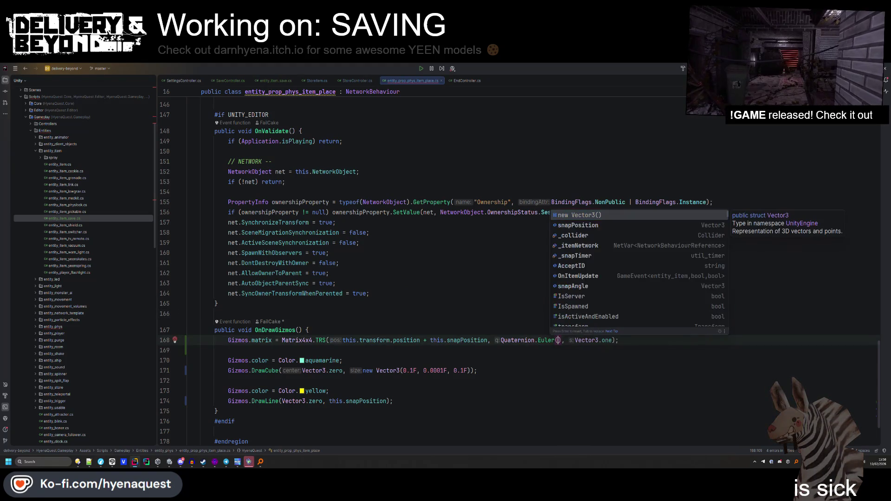
type("this.snapAngle")
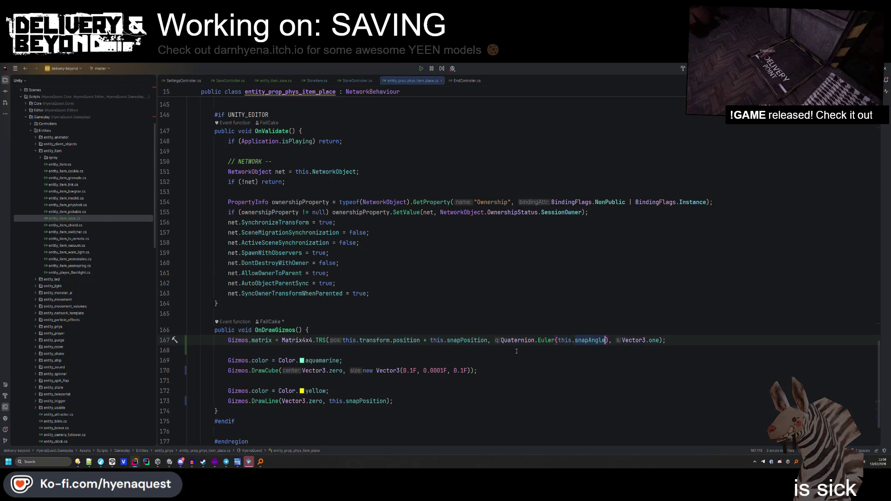
key("alt+Tab")
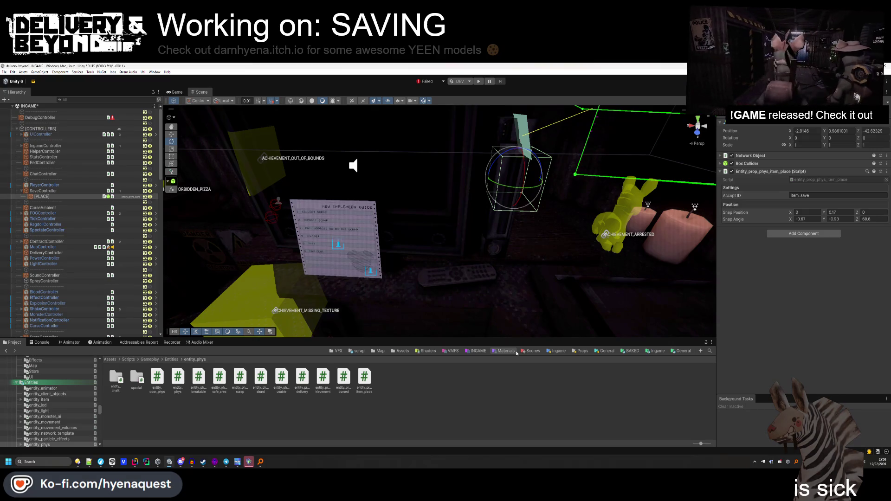
Set the item_place Snap Angle to 0, 0, 0 in the Inspector.
left_click(818, 219)
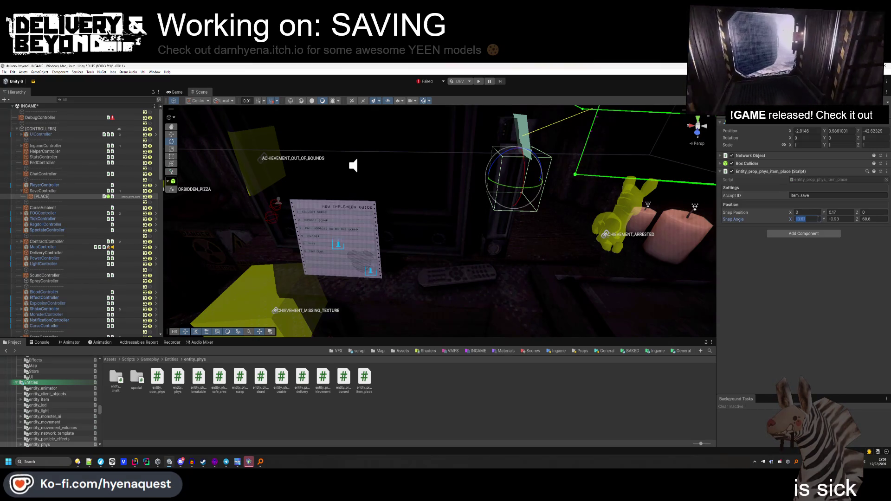
type("0")
key("Tab")
type("0")
key("Tab")
type("0")
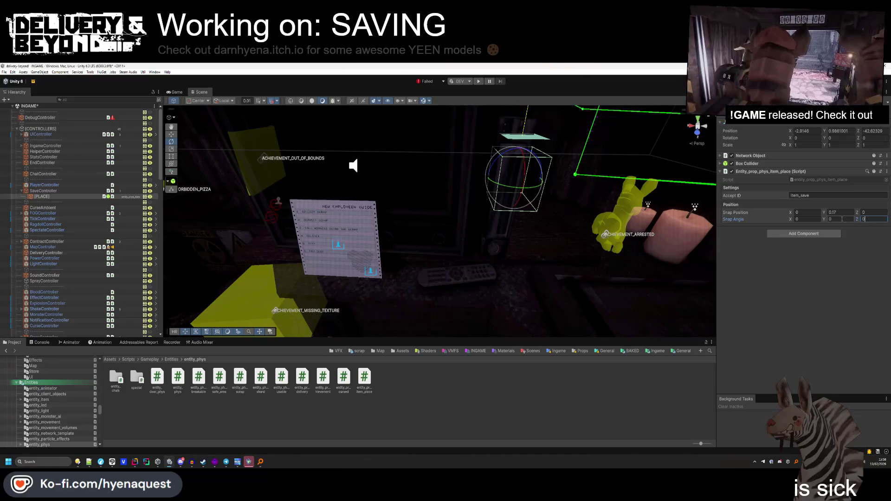
left_click_drag(534, 209, 608, 223)
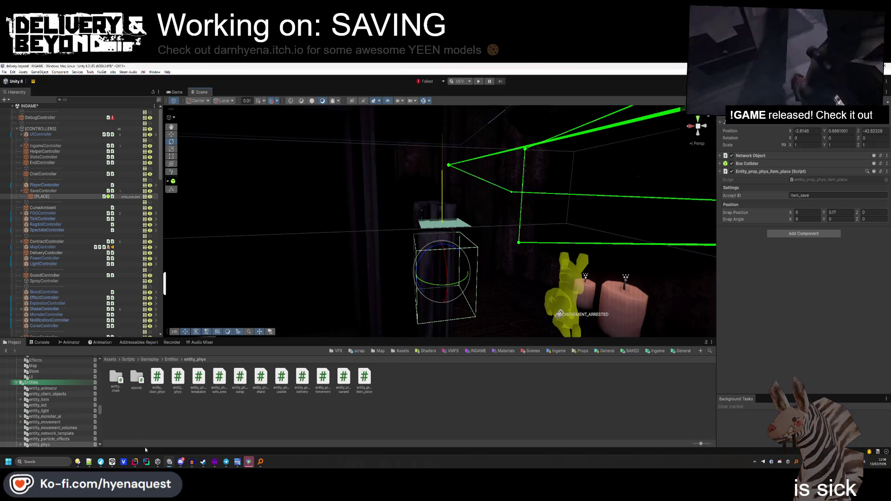
Remove snapPosition from the gizmo matrix, then set Snap Angle X to 90.
left_click(135, 462)
left_click_drag(488, 340, 443, 340)
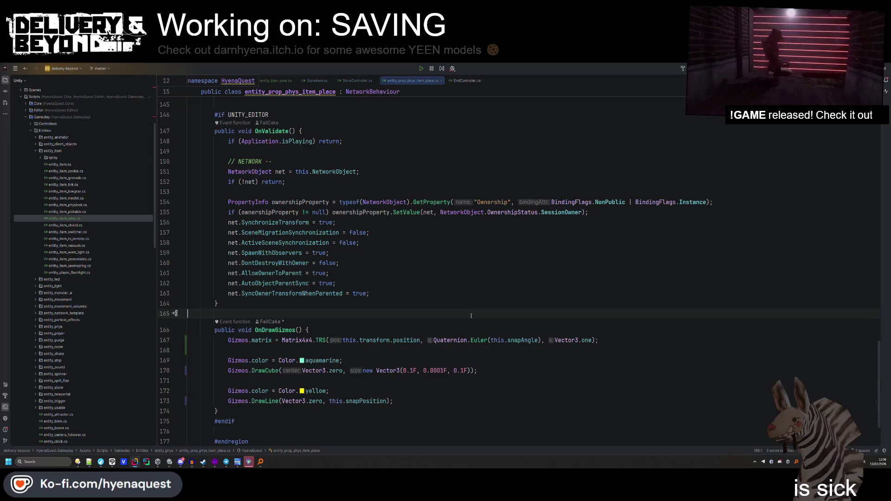
key("alt+Tab")
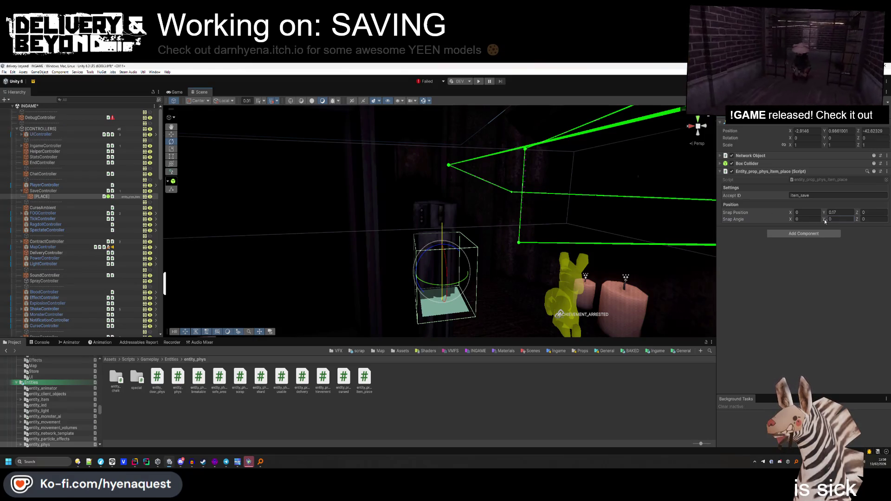
key("BackSpace")
key("BackSpace")
key("BackSpace")
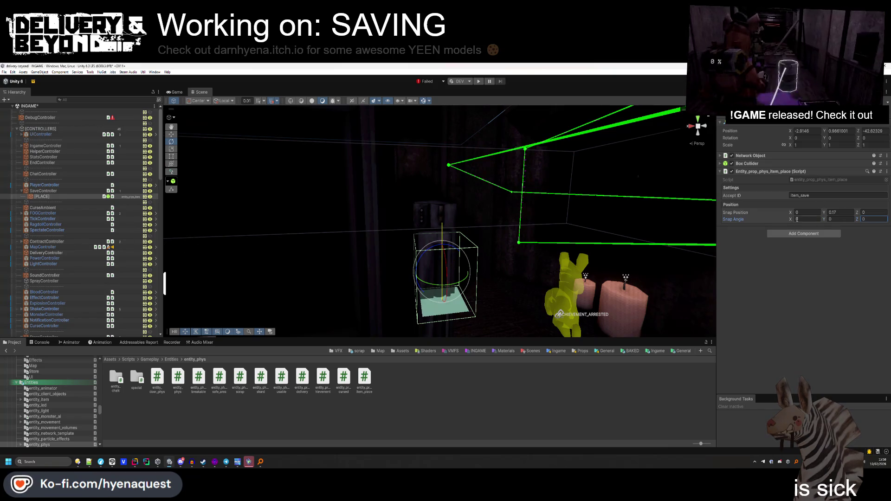
type("18")
left_click_drag(855, 246, 562, 280)
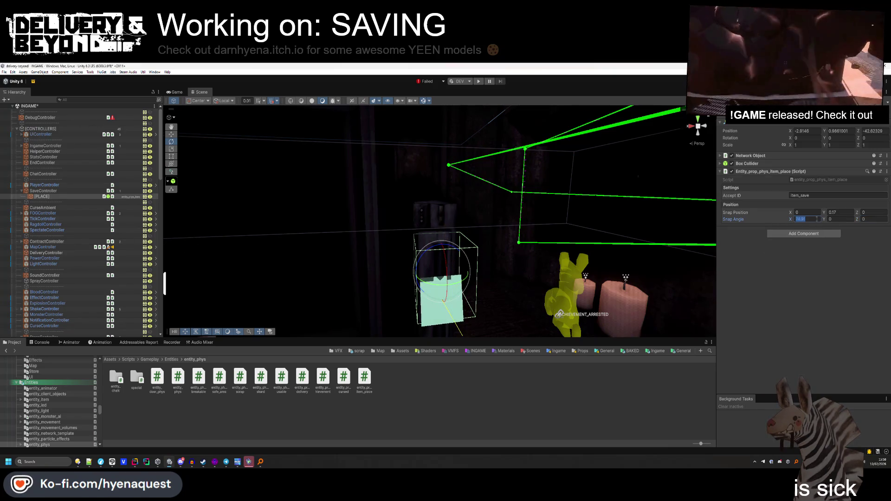
type("90")
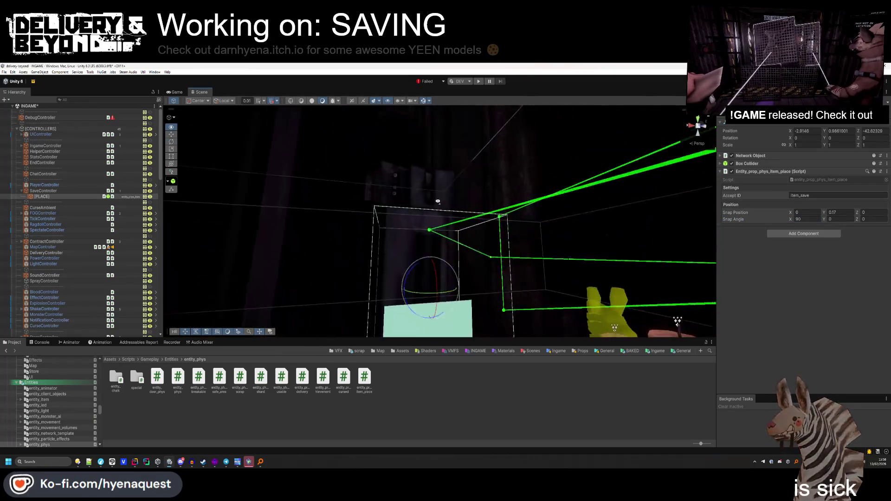
mouse_move(454, 217)
left_mouse_down()
mouse_move(327, 238)
mouse_move(225, 160)
mouse_move(493, 181)
left_mouse_up()
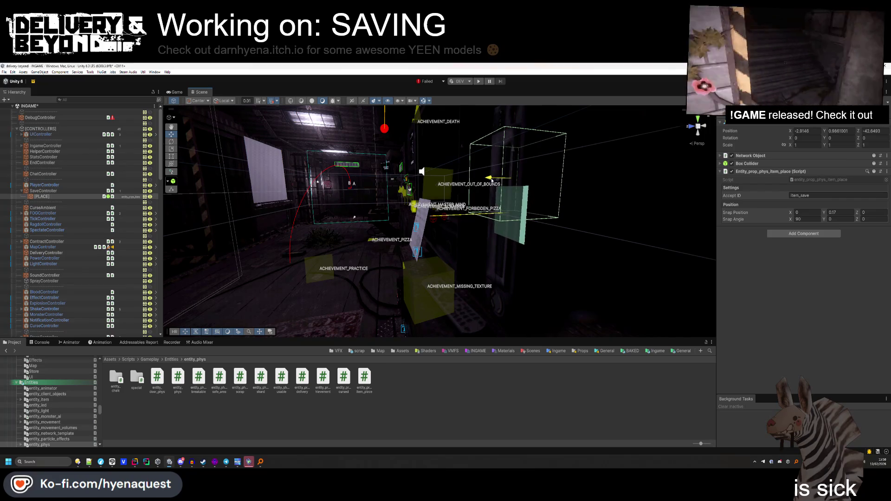
Reshape the item_place Box Collider with its edit handles, ending with a shallower depth.
key("f")
left_click(747, 163)
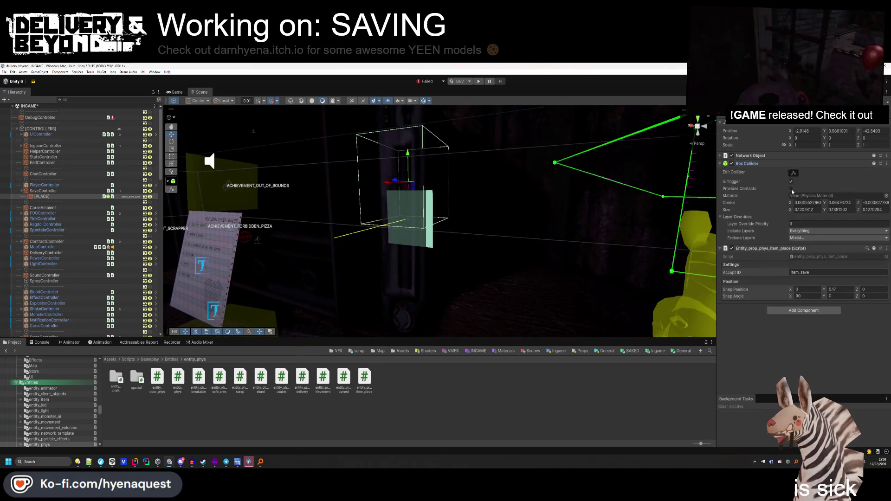
left_click_drag(411, 223, 411, 279)
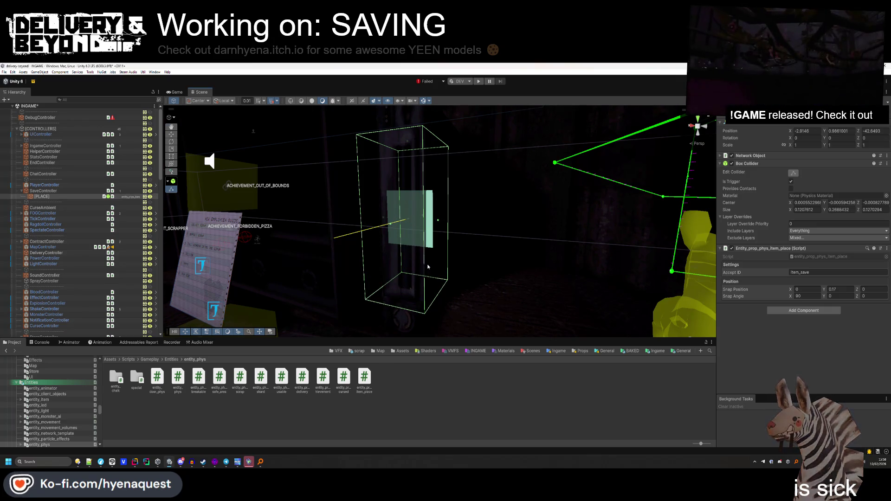
key("f")
left_click_drag(426, 230, 449, 233)
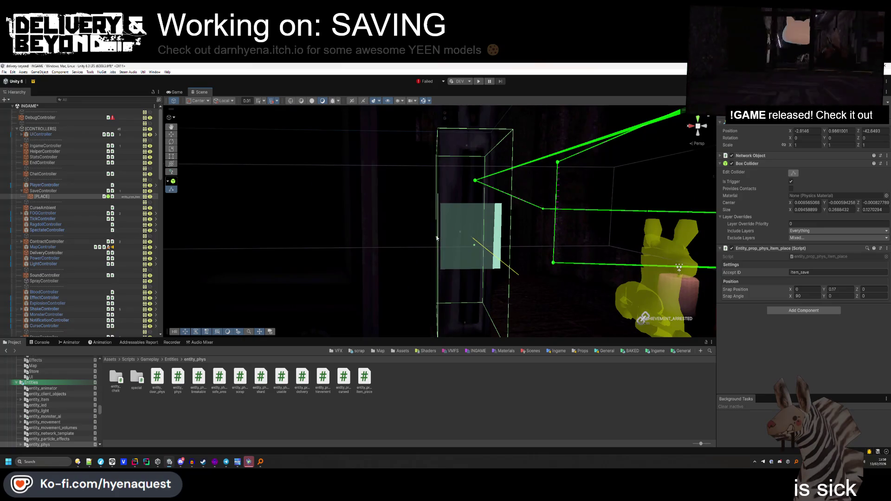
key("f")
left_click_drag(503, 236, 501, 225)
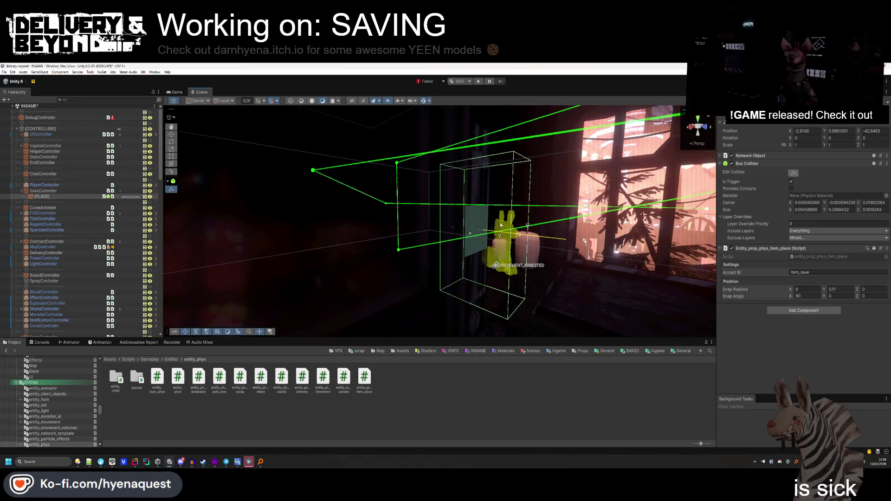
left_click_drag(484, 166, 485, 134)
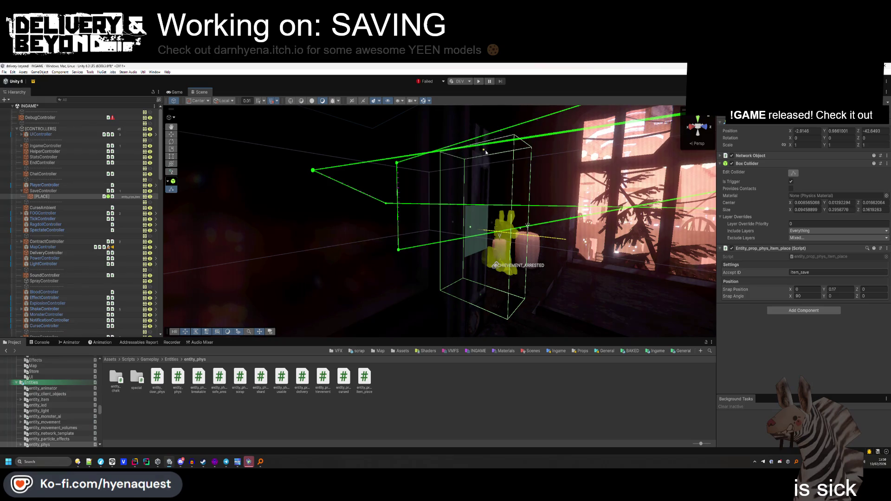
mouse_move(453, 228)
left_mouse_down()
mouse_move(482, 246)
mouse_move(471, 260)
left_mouse_up()
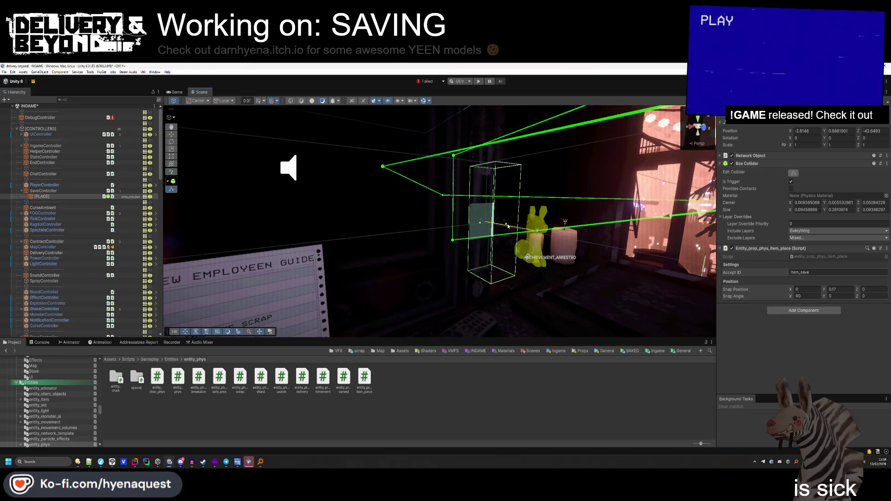
Deselect, zoom the Scene view out and enter Play mode.
left_click(466, 380)
scroll(472, 274, "down", 3)
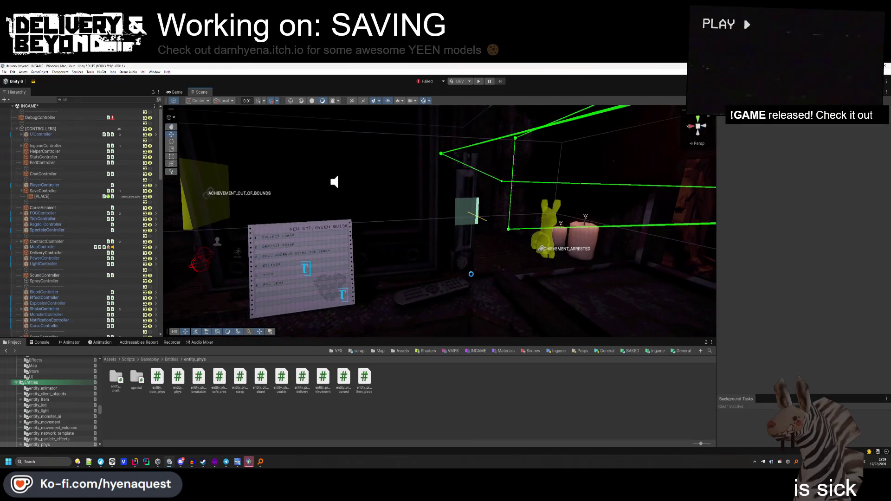
scroll(472, 274, "down", 3)
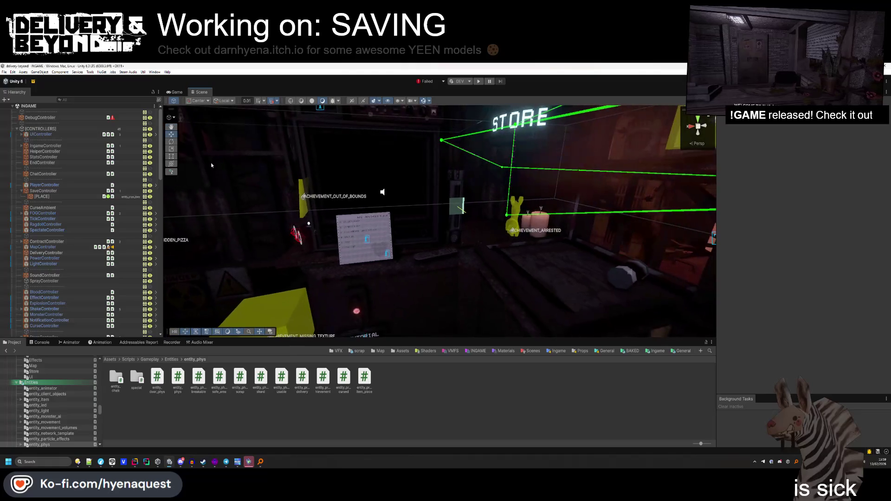
left_click(480, 82)
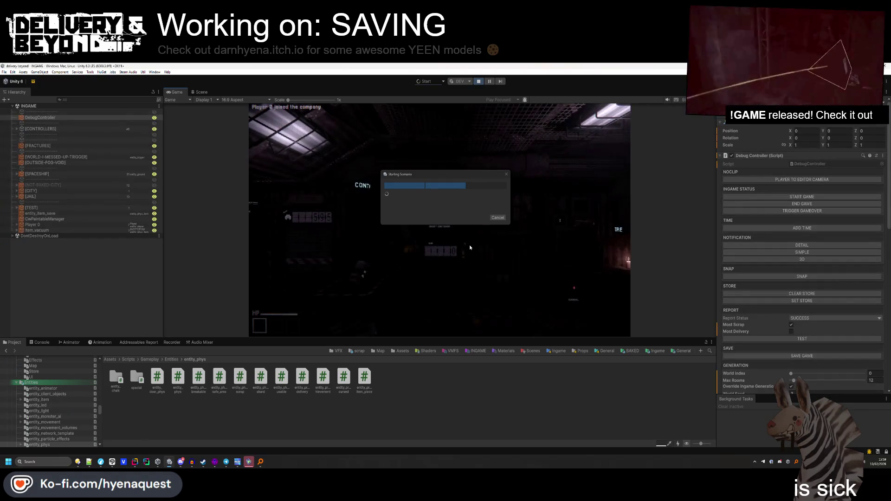
Move the loading window aside, then grab the VHS tape and set it down near the player.
mouse_move(444, 175)
left_mouse_down()
mouse_move(130, 209)
mouse_move(72, 236)
left_mouse_up()
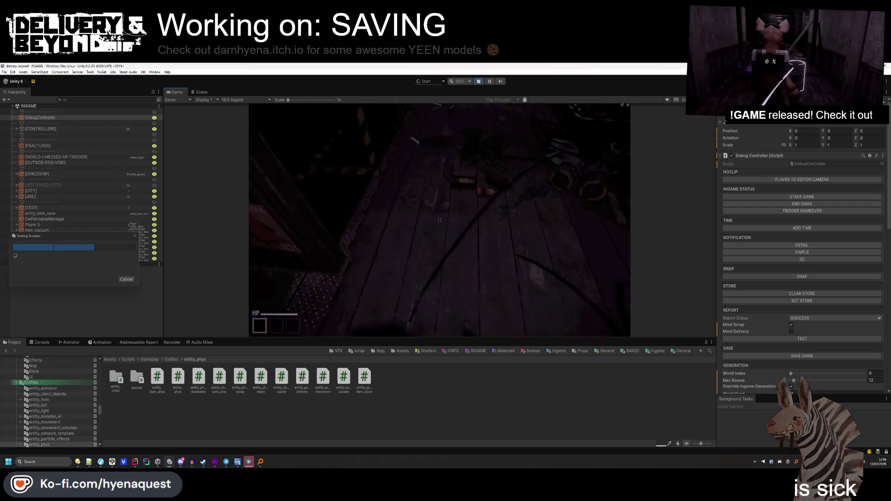
left_click(440, 220)
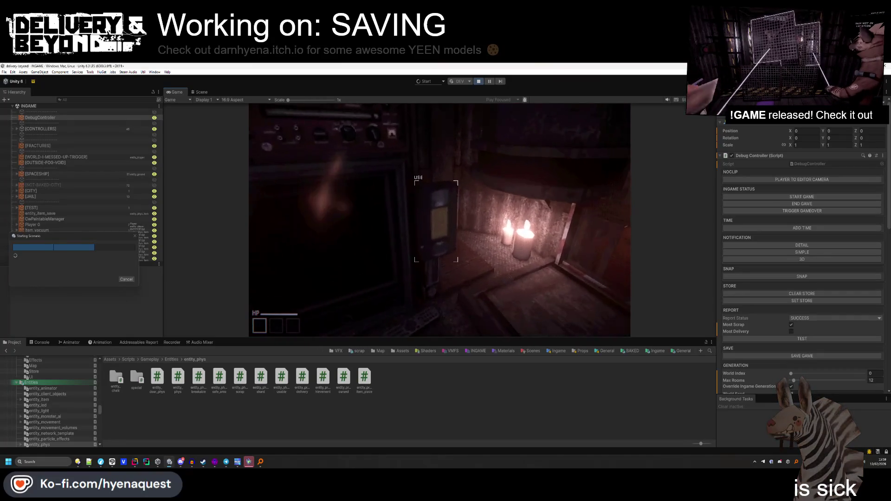
left_click(605, 192)
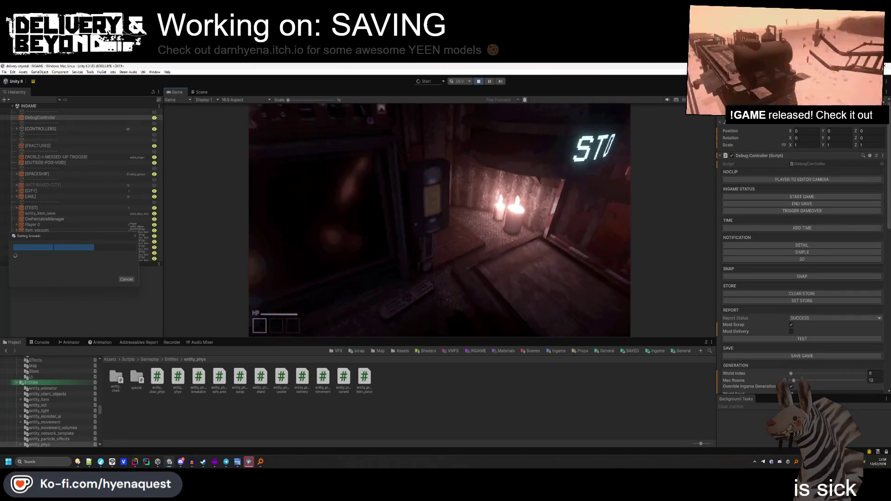
left_click(439, 220)
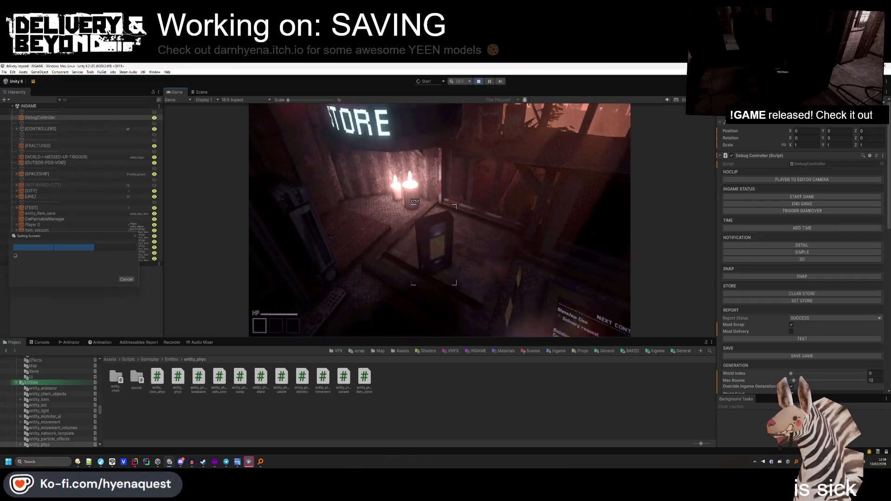
key("alt+Tab")
key("alt+Tab")
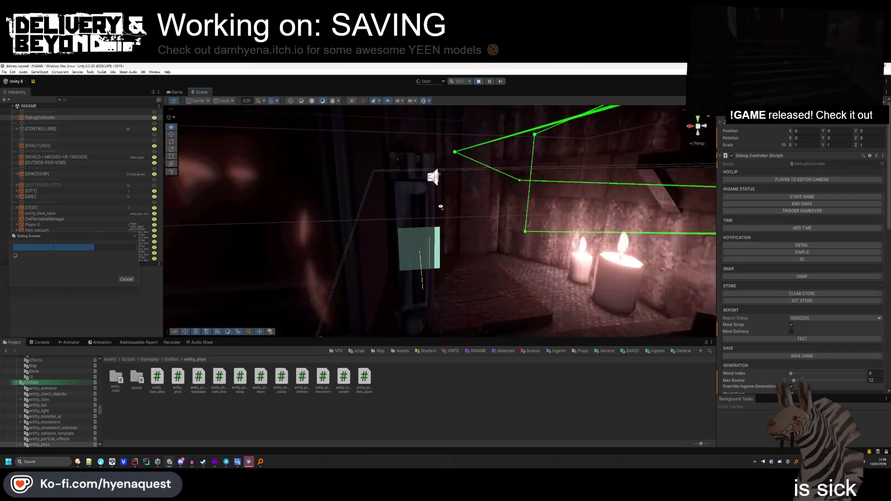
Select the save spot's place object and set its Snap Angle X to 0.
left_click(445, 239)
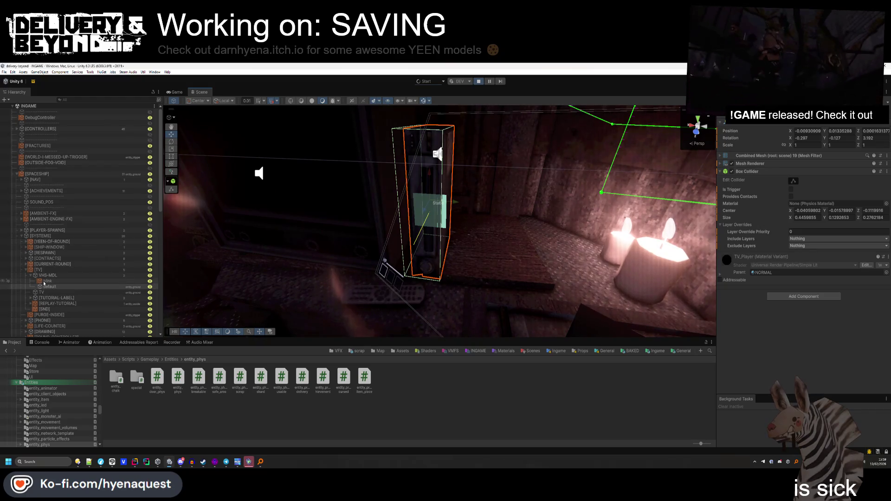
left_click(430, 211)
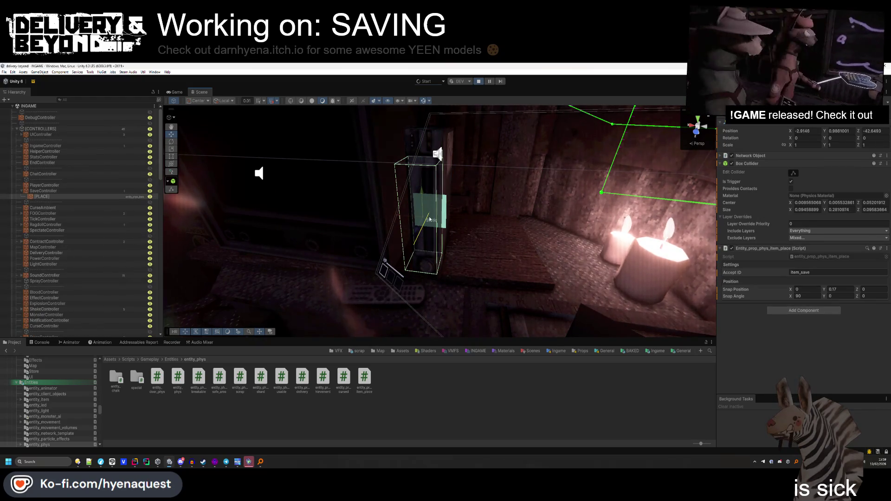
left_click(801, 296)
type("0")
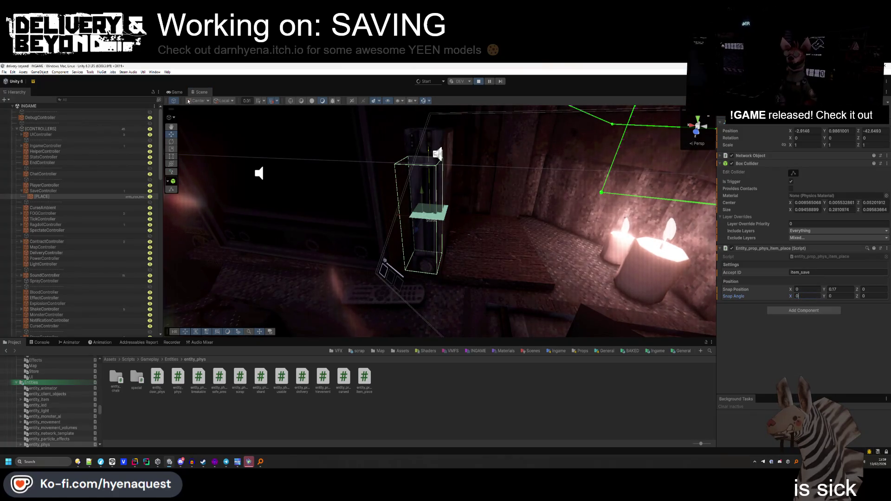
left_click(176, 91)
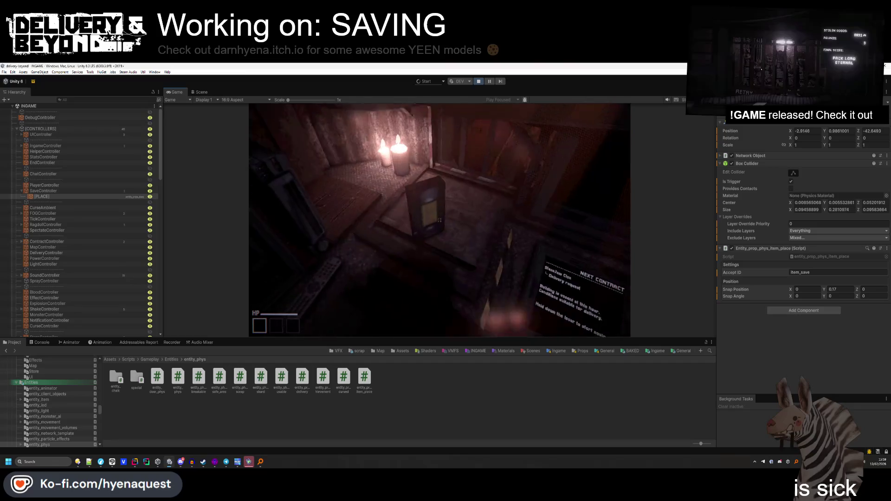
Grab the VHS tape and insert it into the player to test the snap.
left_click(440, 220)
left_click(440, 220)
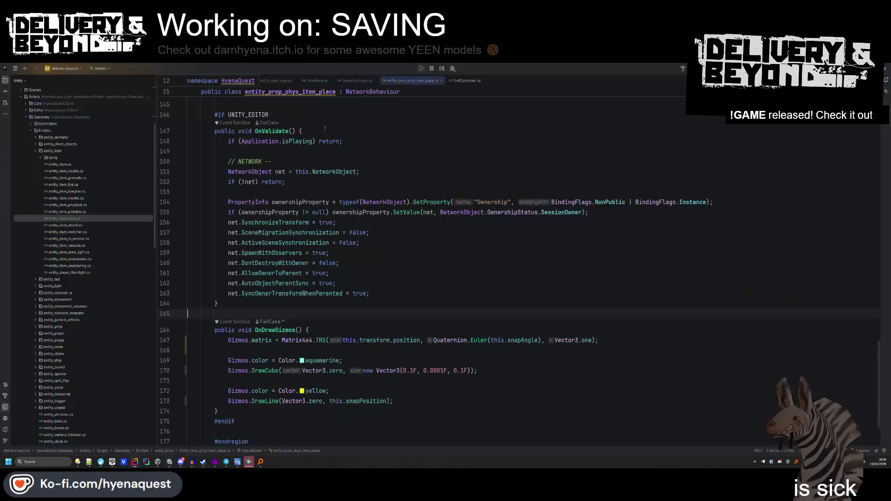
key("super")
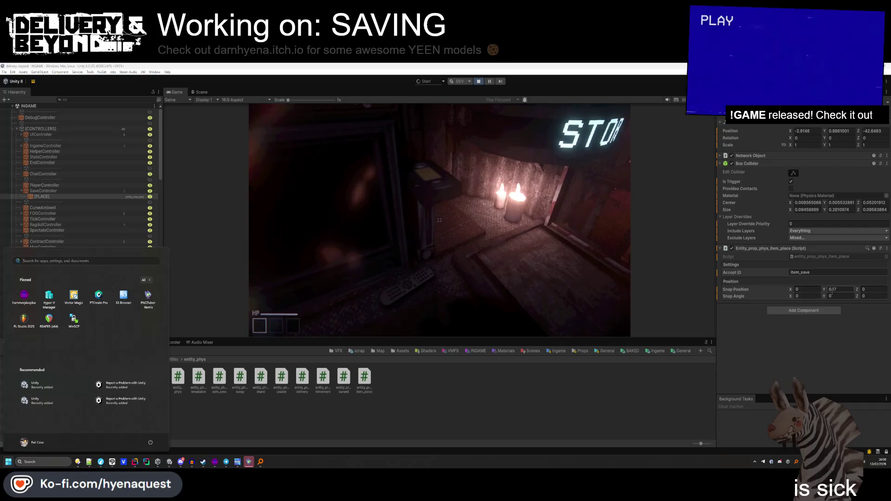
key("super")
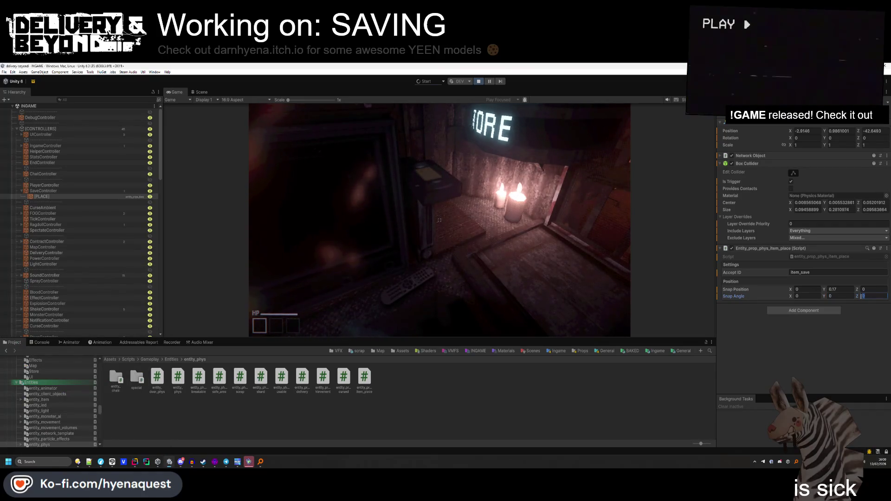
Set Snap Angle Z to 90 and Y to 0, testing the snap in the game.
type("90")
left_click(439, 220)
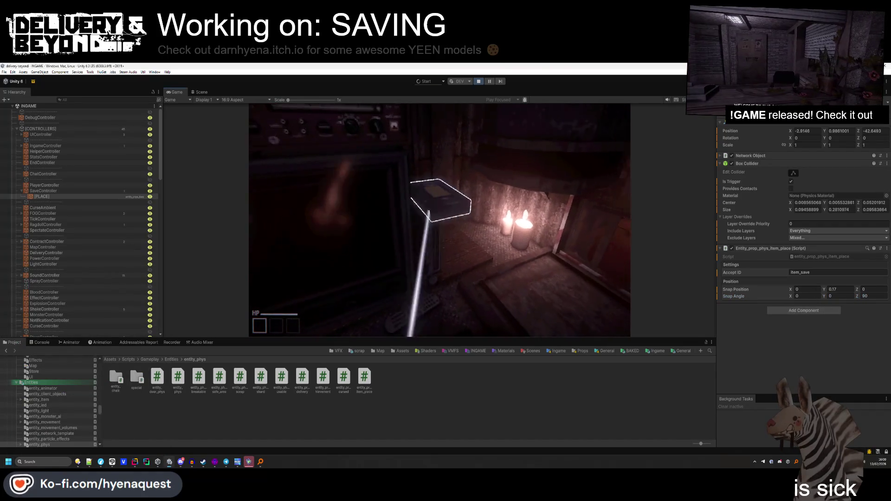
key("alt+Tab")
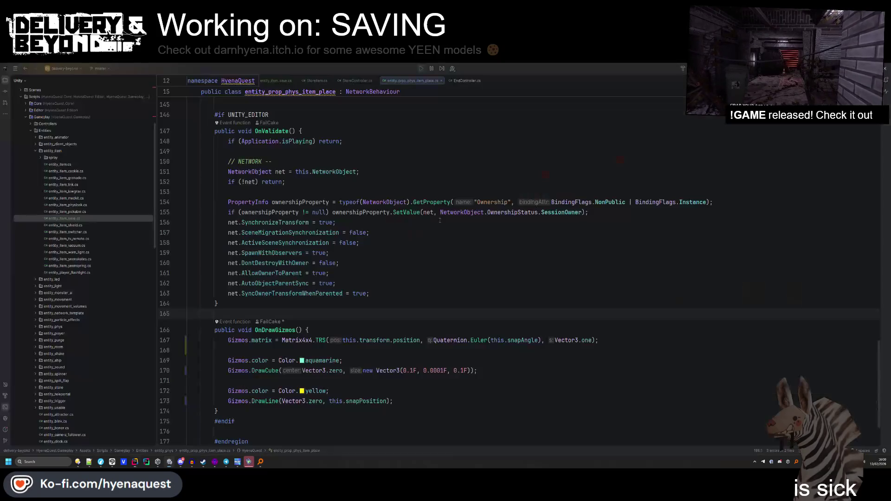
key("alt+Tab")
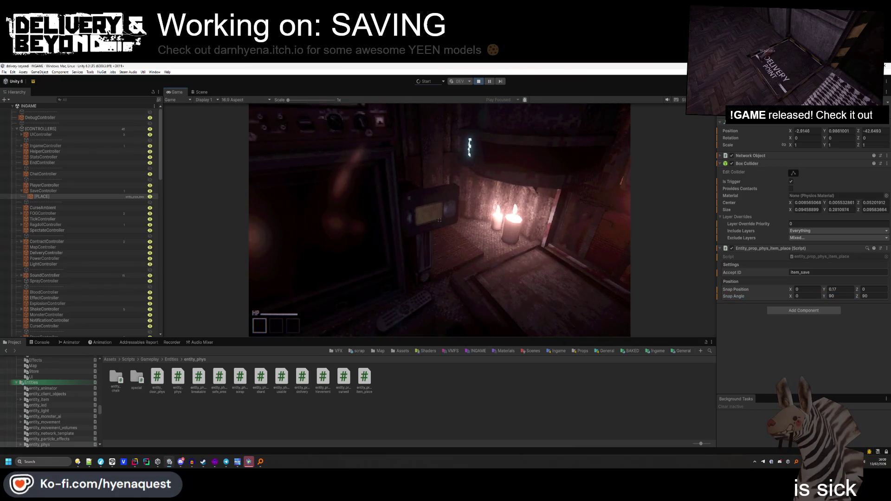
key("alt+Tab")
key("alt+Tab")
left_click(833, 296)
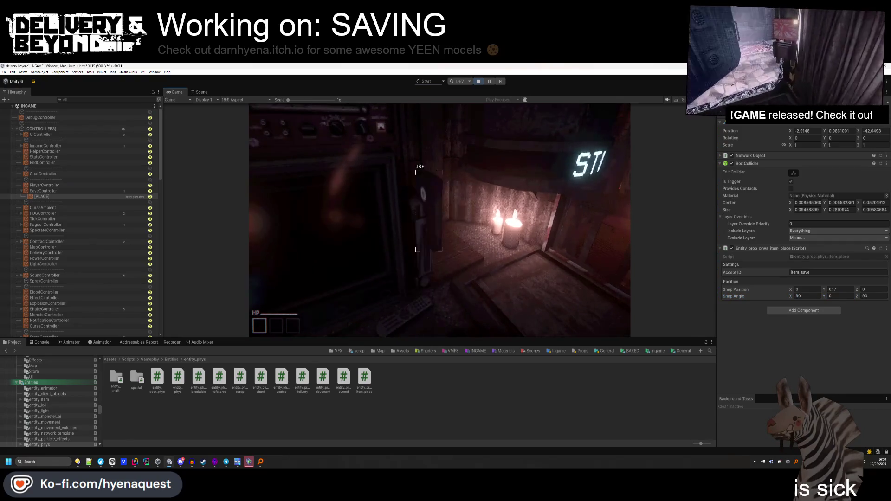
key("alt+Tab")
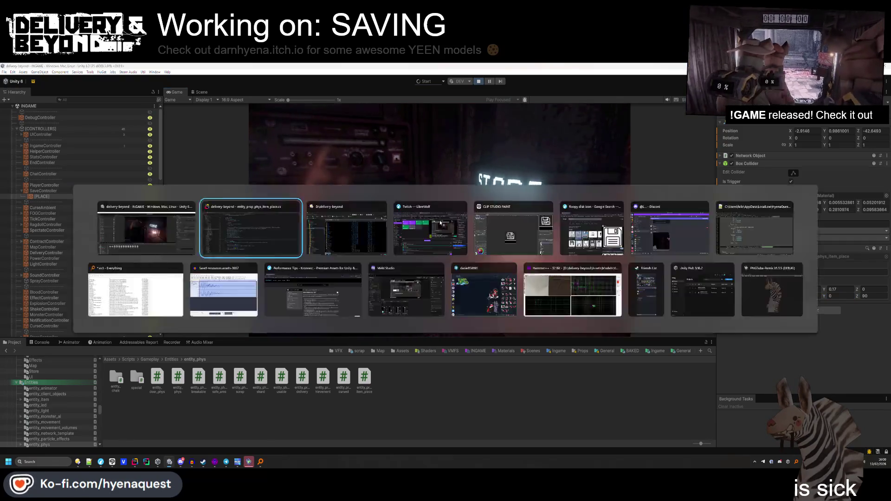
key("alt+Tab")
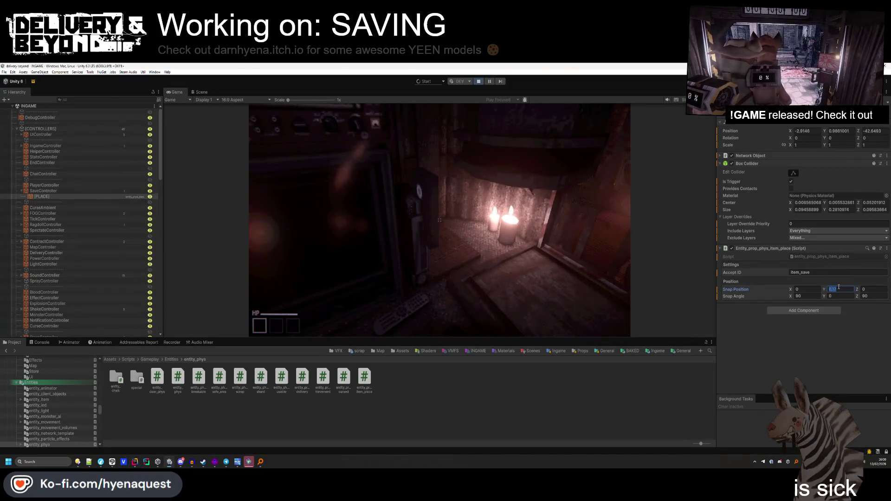
left_click(610, 253)
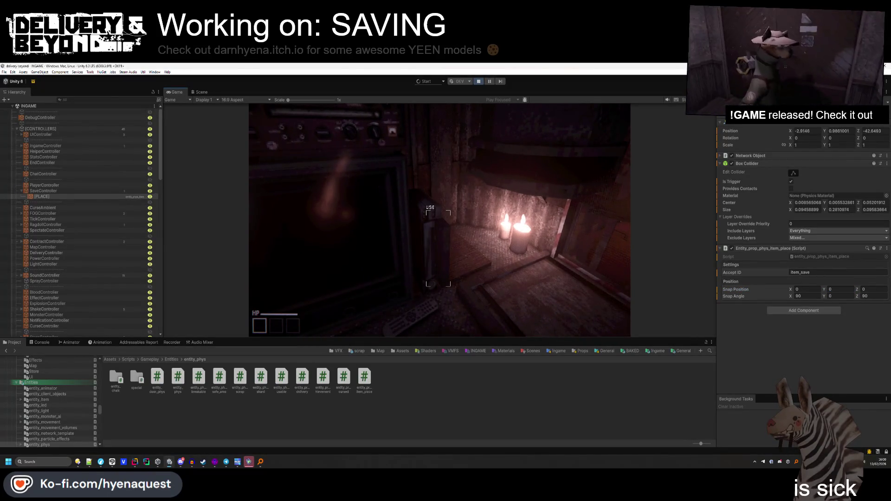
key("alt+Tab")
key("alt+Tab")
key("super")
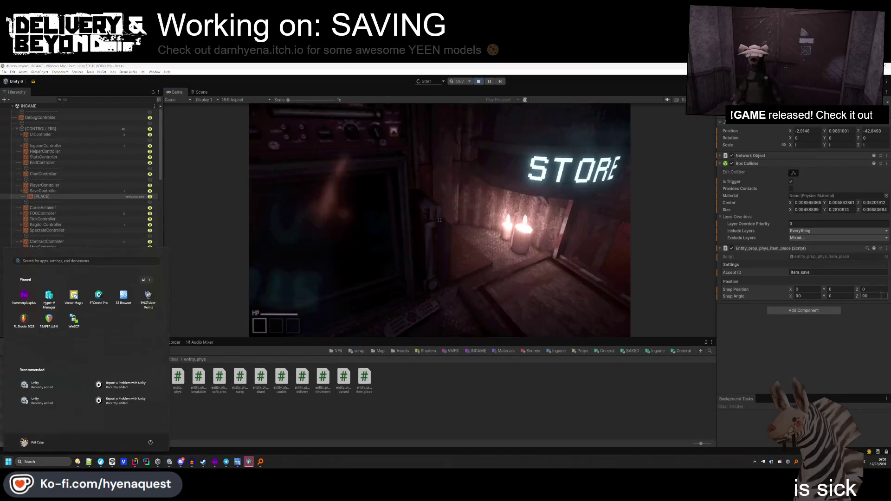
Set Snap Position Z to -0.1, test the result, then stop play mode.
left_click(882, 288)
type("-0.1")
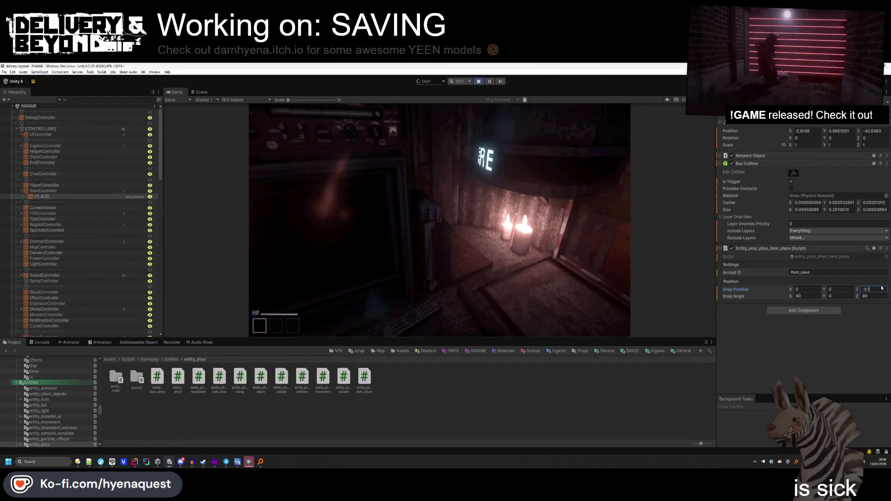
left_click(530, 278)
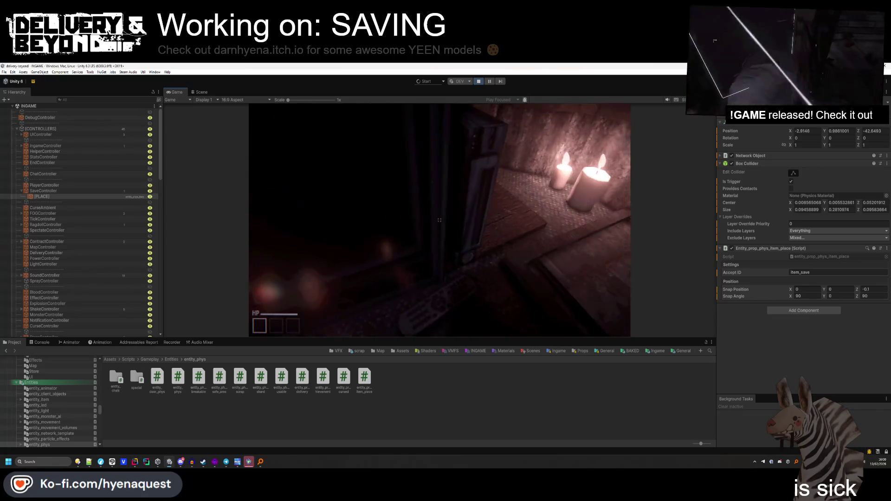
key("alt+Tab")
key("alt+Tab")
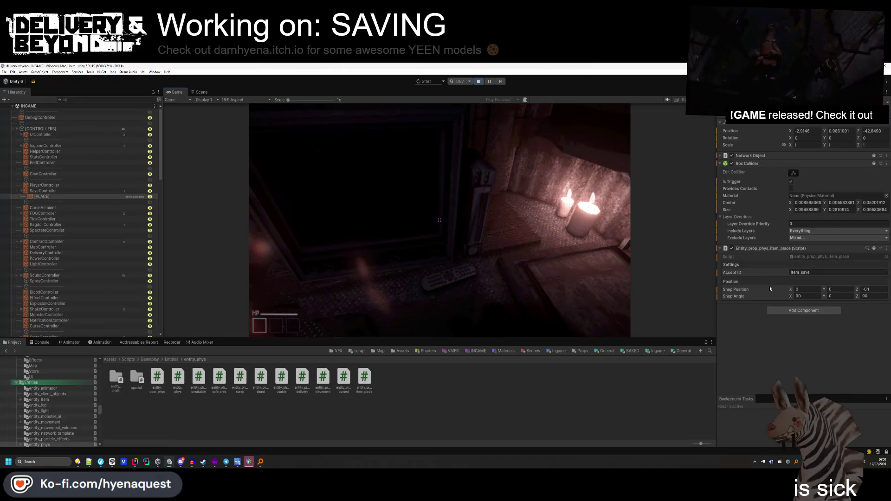
key("super")
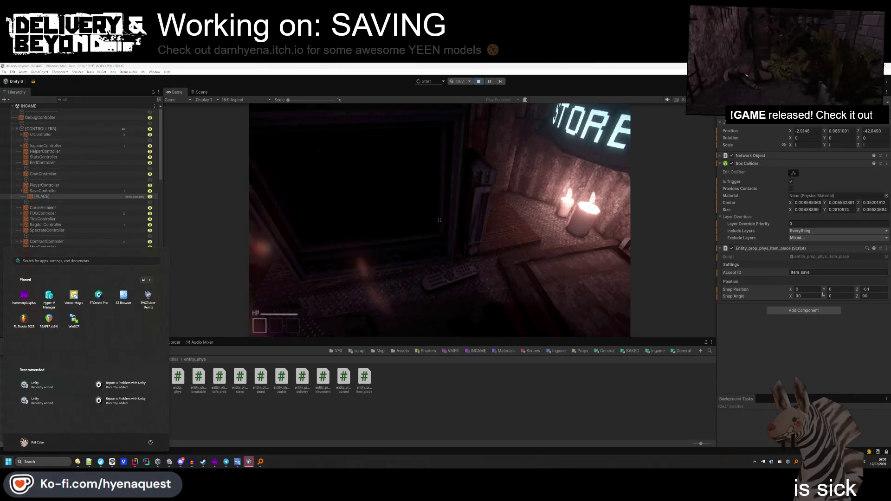
left_click(478, 82)
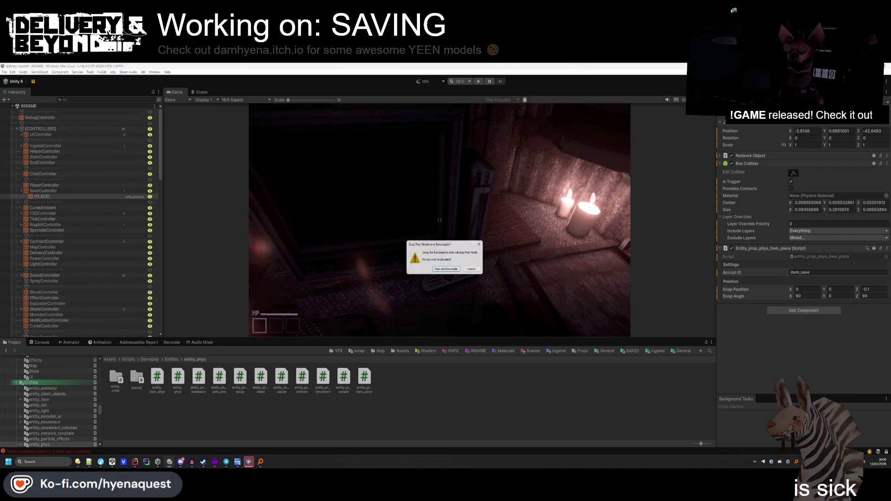
left_click(442, 266)
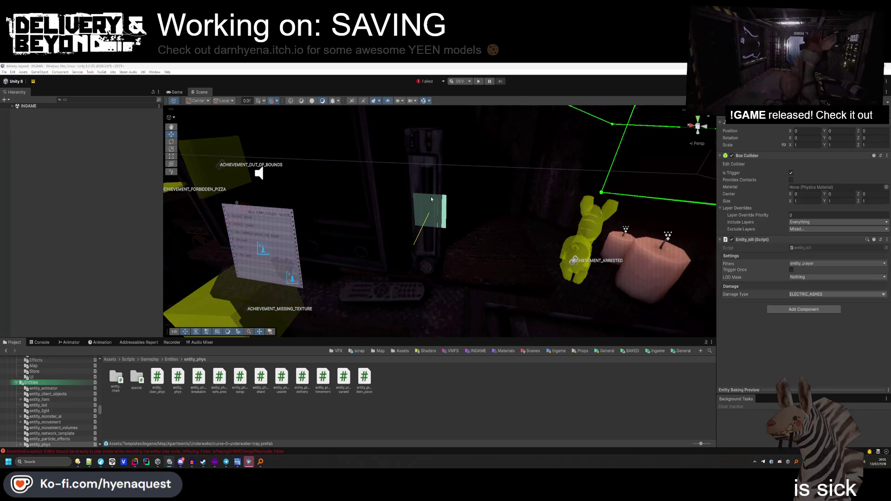
Frame the Scene view on the TV model and collapse VHS-MDL in the Hierarchy.
left_click(435, 222)
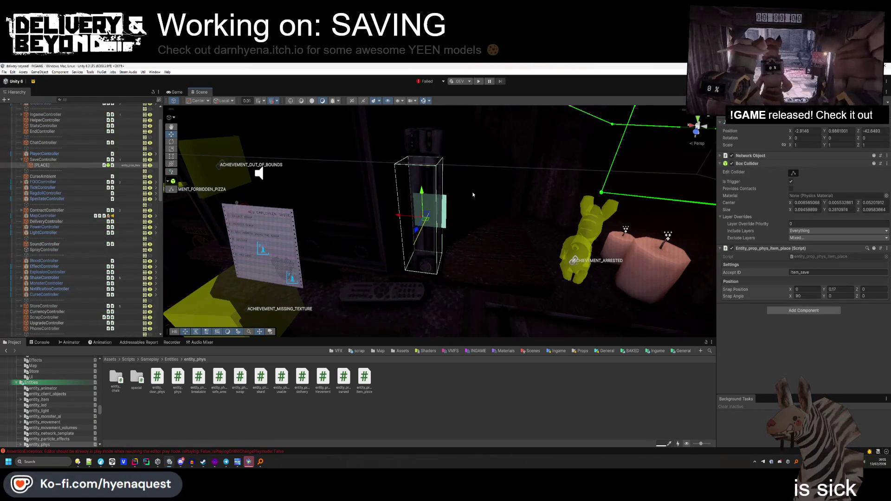
left_click(260, 260)
mouse_move(260, 260)
left_mouse_down()
mouse_move(453, 154)
mouse_move(425, 162)
left_mouse_up()
mouse_move(425, 211)
left_mouse_down()
mouse_move(566, 315)
mouse_move(441, 247)
left_mouse_up()
left_click(417, 234)
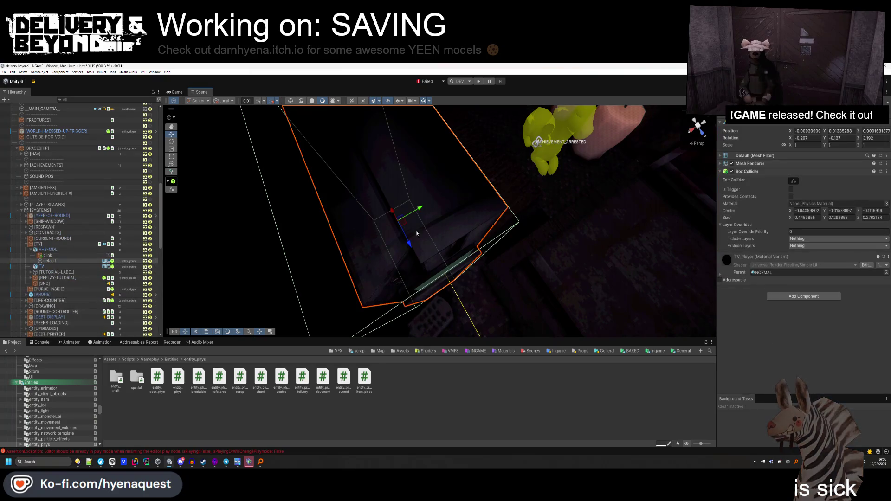
key("f")
left_click(31, 252)
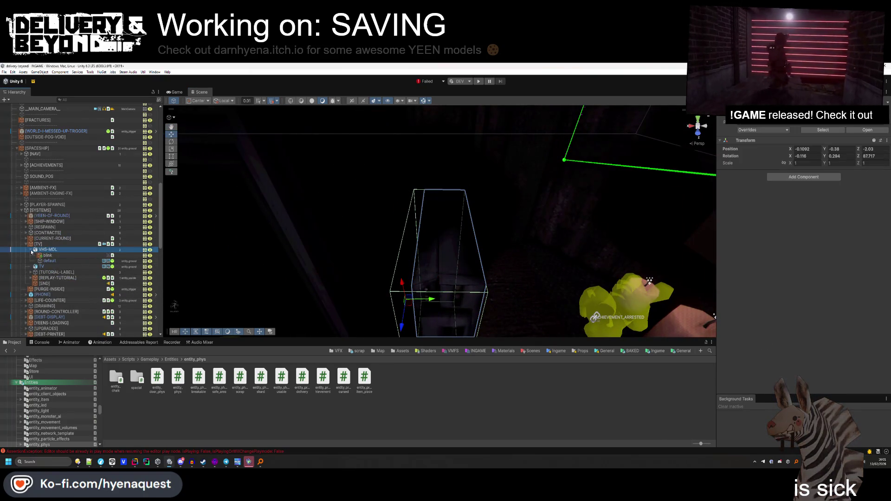
left_click(31, 251)
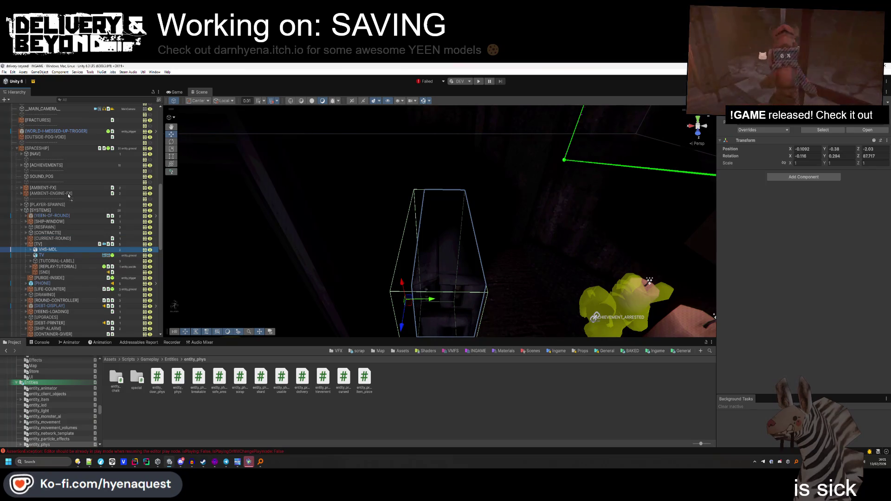
Nest the [PLACE] snap object inside VHS-MDL and delete VHS-MDL's blink child.
scroll(66, 112, "up", 6)
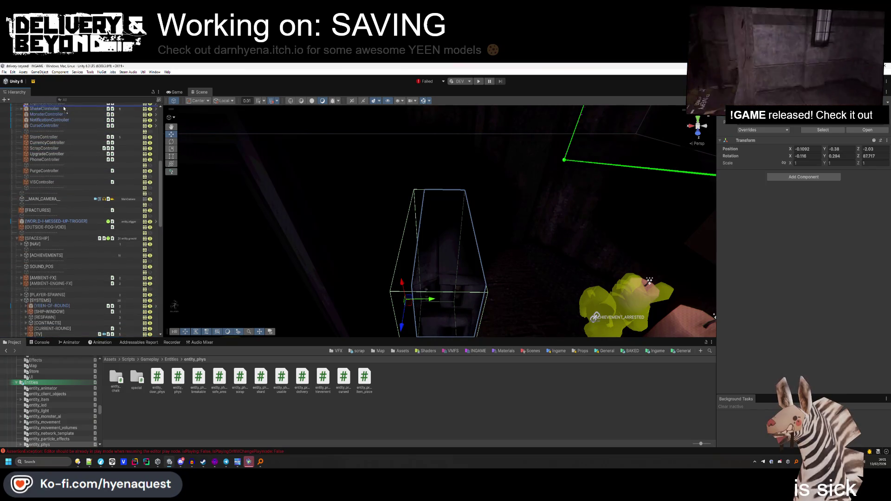
scroll(64, 108, "up", 5)
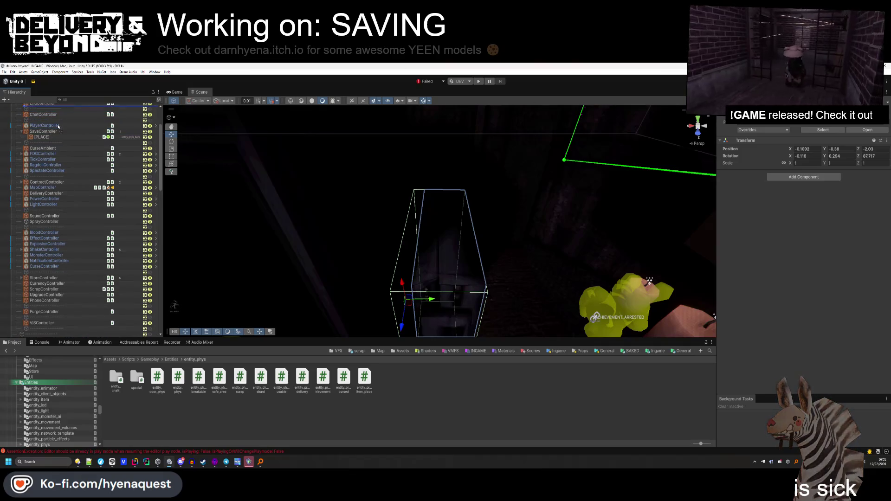
left_click(52, 137)
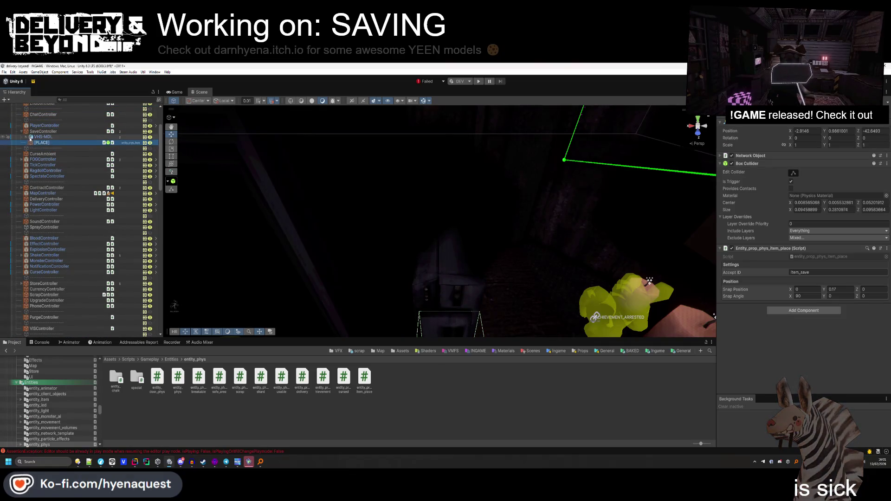
left_click(27, 137)
left_click_drag(47, 140, 45, 143)
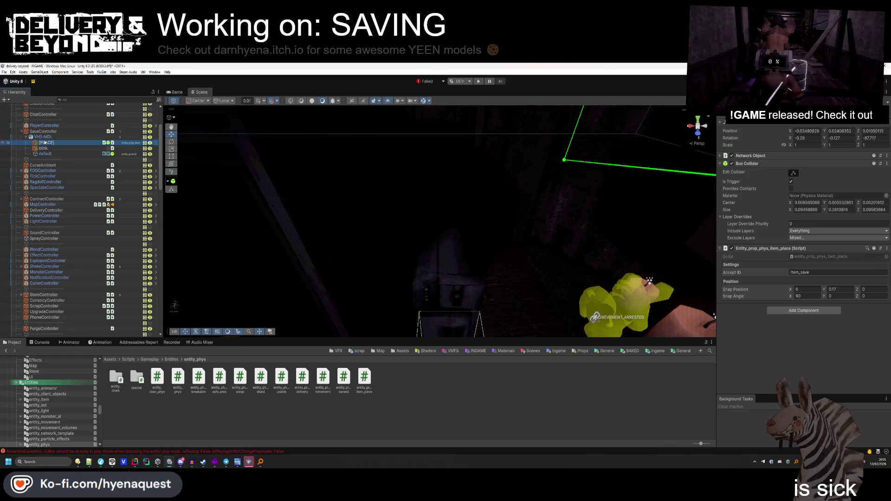
left_click(43, 149)
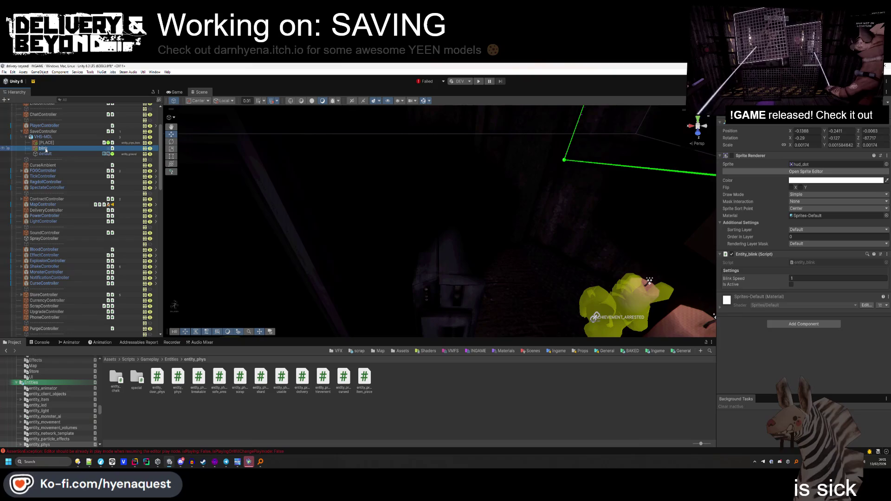
key("Delete")
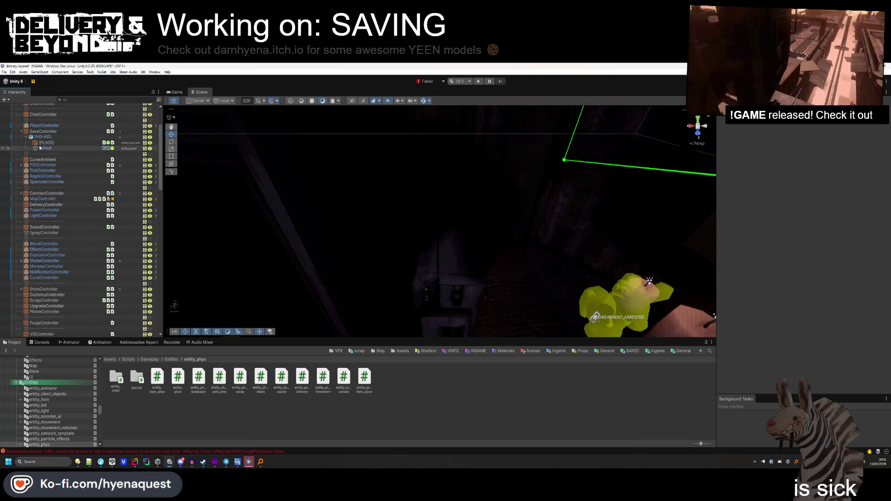
Select the [TV] object and review its Entity_tv script components.
scroll(38, 154, "down", 10)
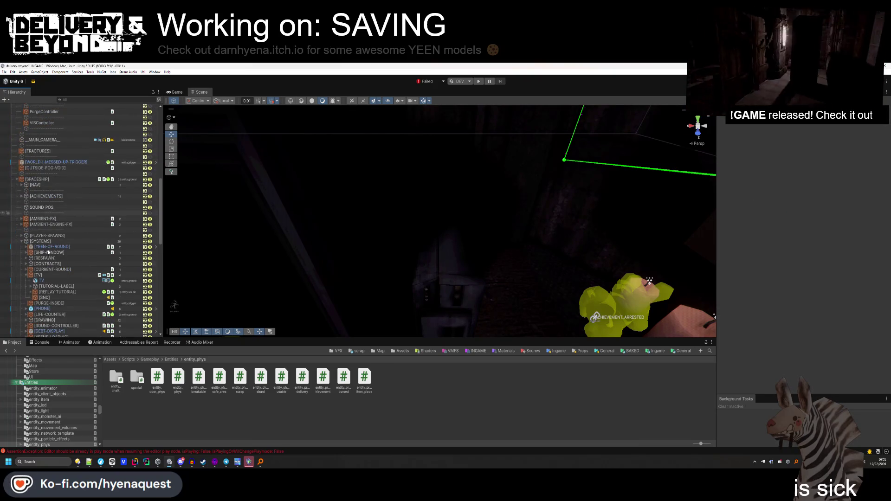
left_click(39, 275)
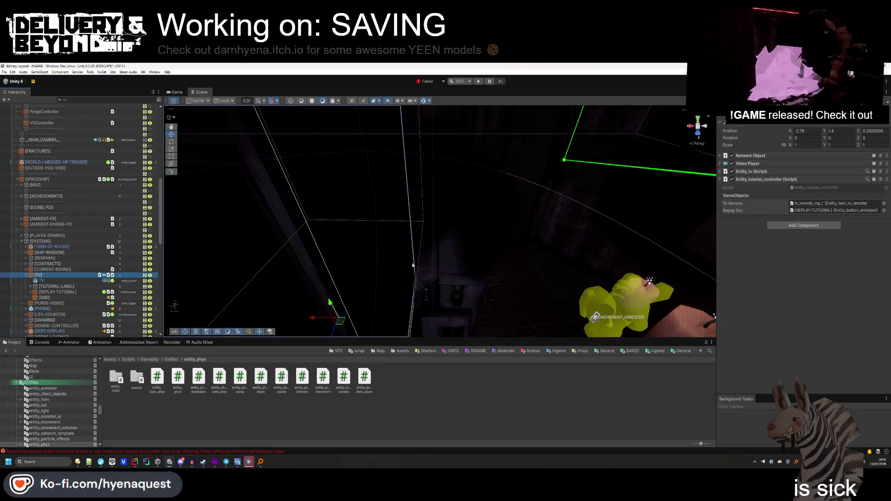
left_click(753, 172)
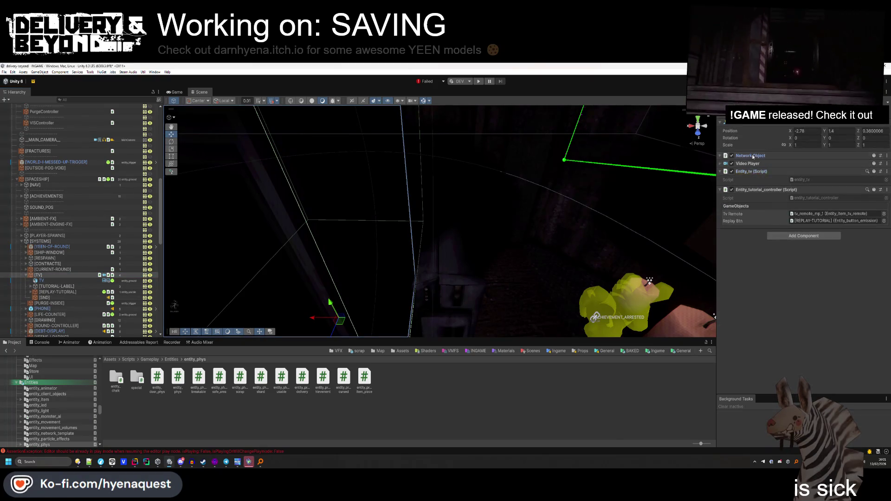
left_click(753, 172)
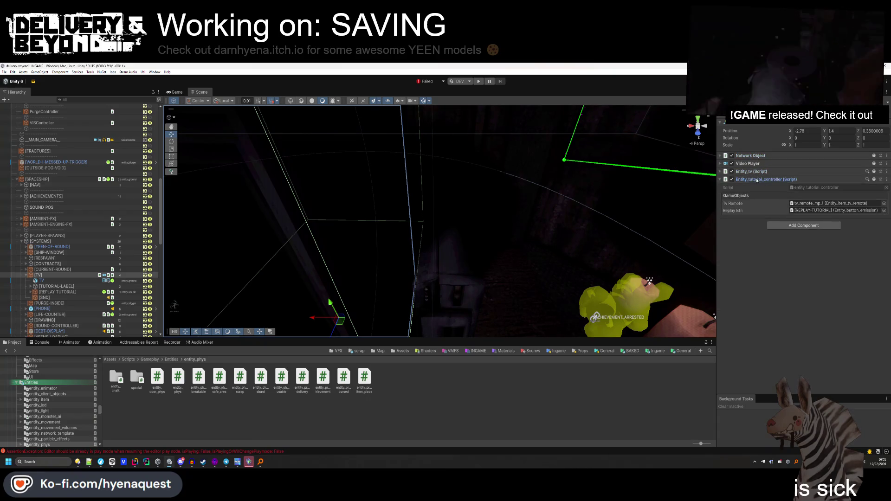
left_click(766, 180)
key("f")
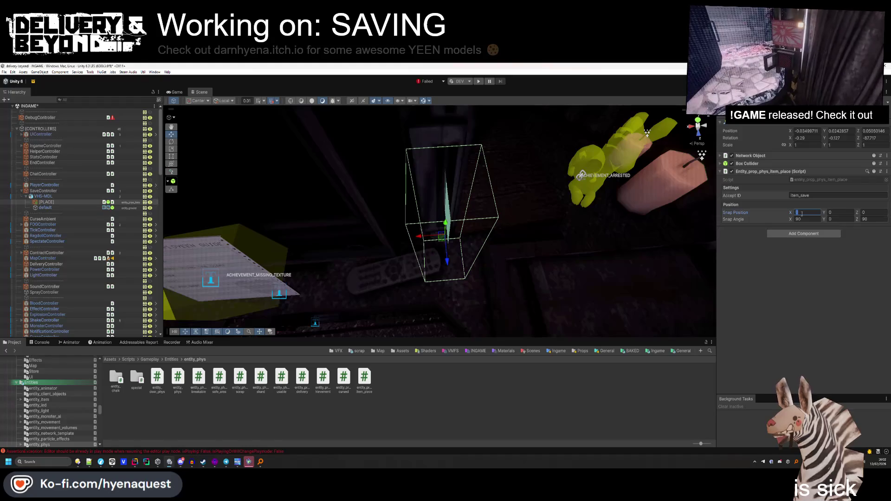
Set [PLACE]'s item_place Snap Position Z to 0.1, deselect, and start Play mode.
left_click(867, 213)
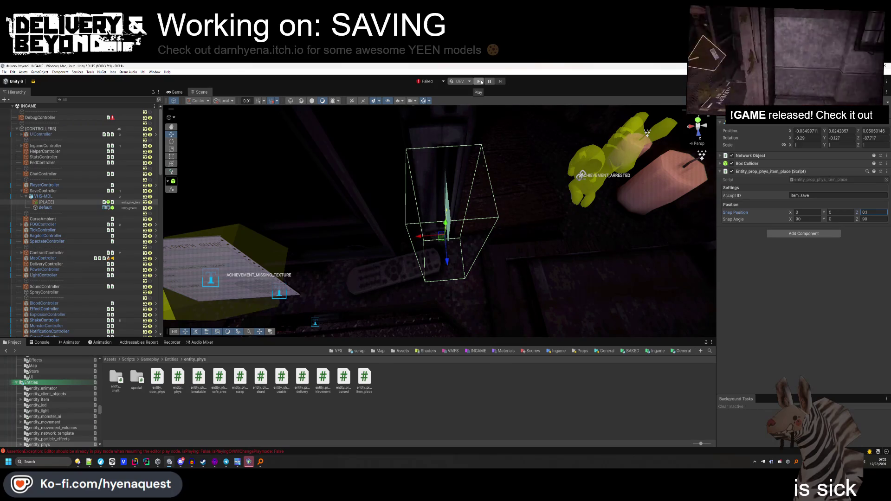
left_click(279, 223)
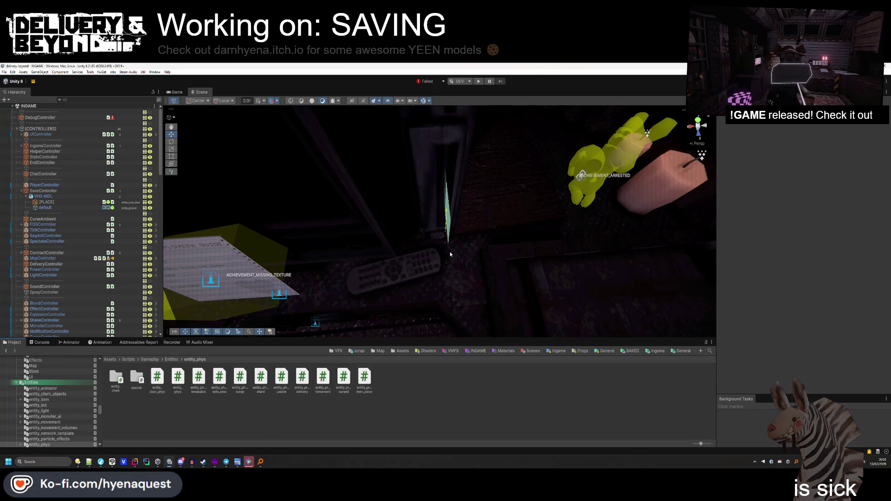
left_click(479, 82)
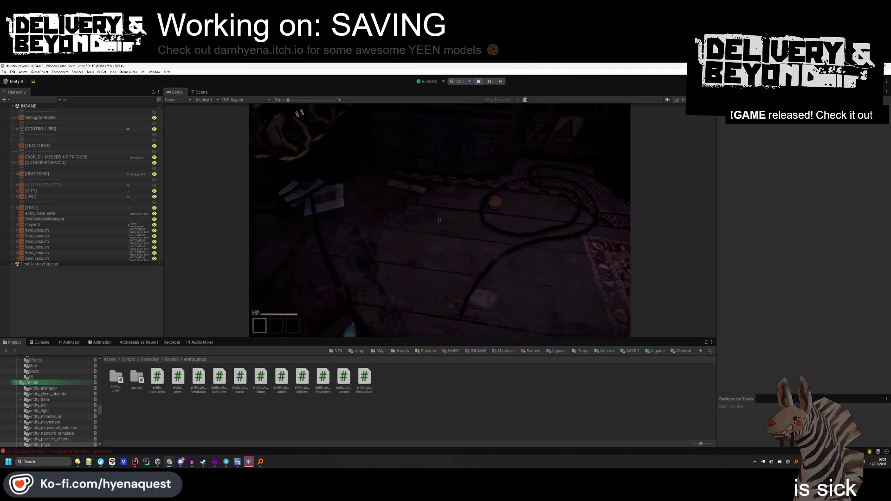
In Rider, delete the _blink lookup lines in Awake of entity_tv.cs.
key("super")
key("Escape")
key("alt+Tab")
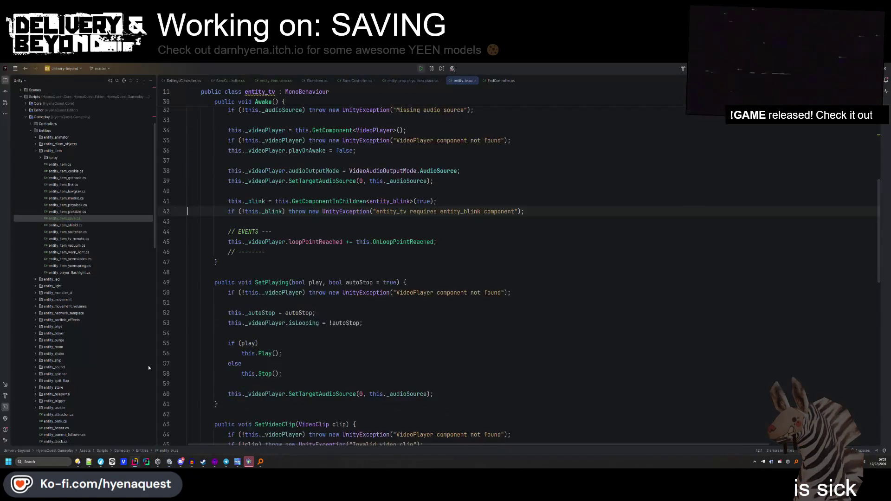
key("shift+Up")
key("shift+Up")
key("BackSpace")
key("BackSpace")
key("BackSpace")
key("Return")
scroll(302, 224, "up", 10)
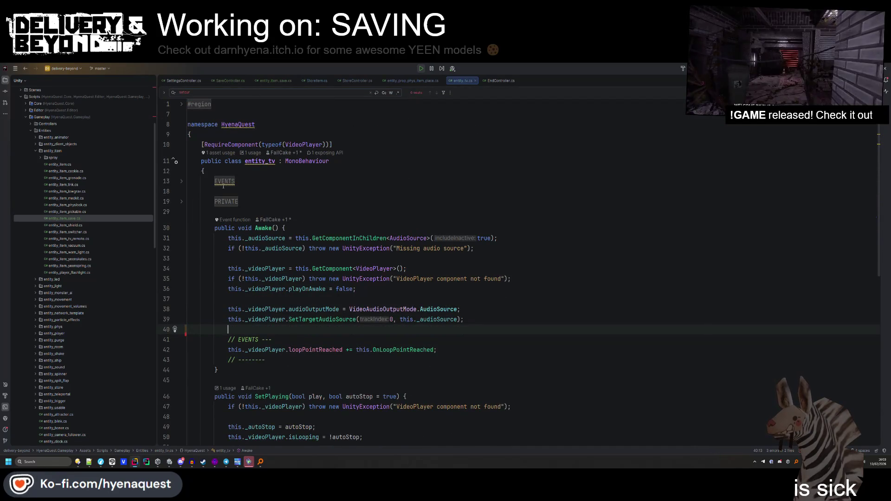
Expand the PRIVATE region and delete the _blink field declaration.
left_click(215, 181)
left_click(223, 242)
scroll(356, 248, "down", 4)
left_click(356, 248)
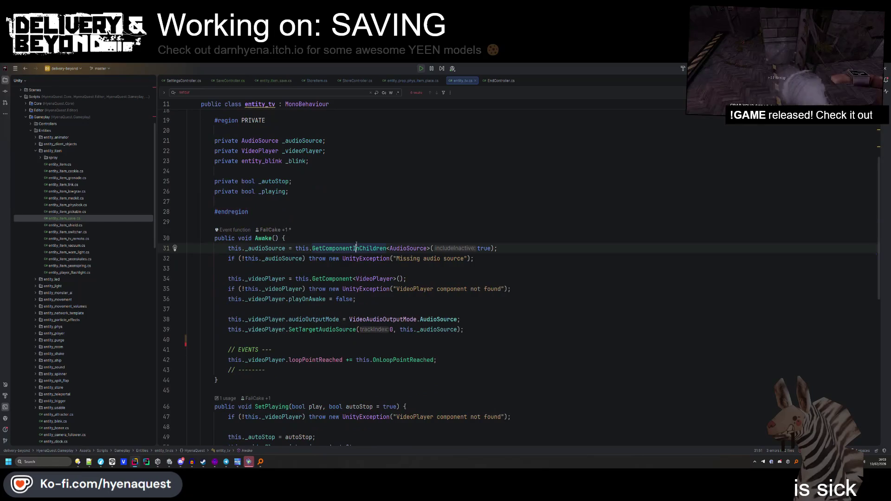
double_click(295, 161)
key("ctrl+f")
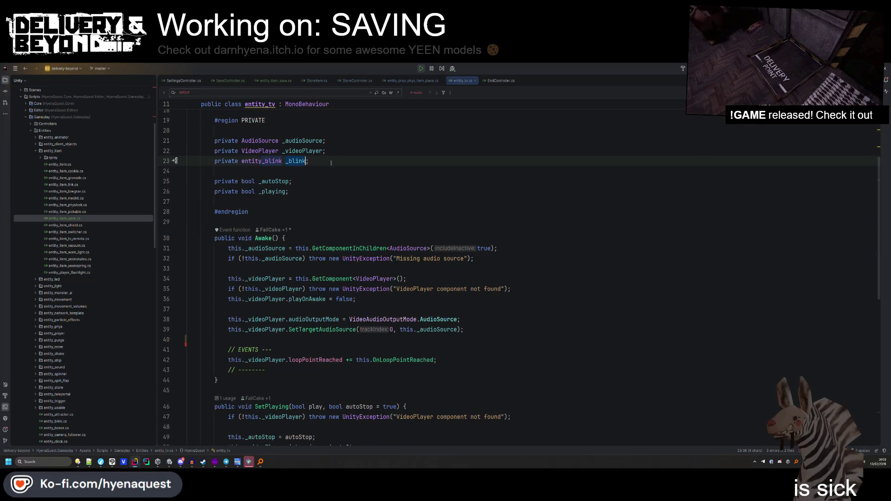
scroll(330, 231, "up", 2)
triple_click(330, 230)
key("Delete")
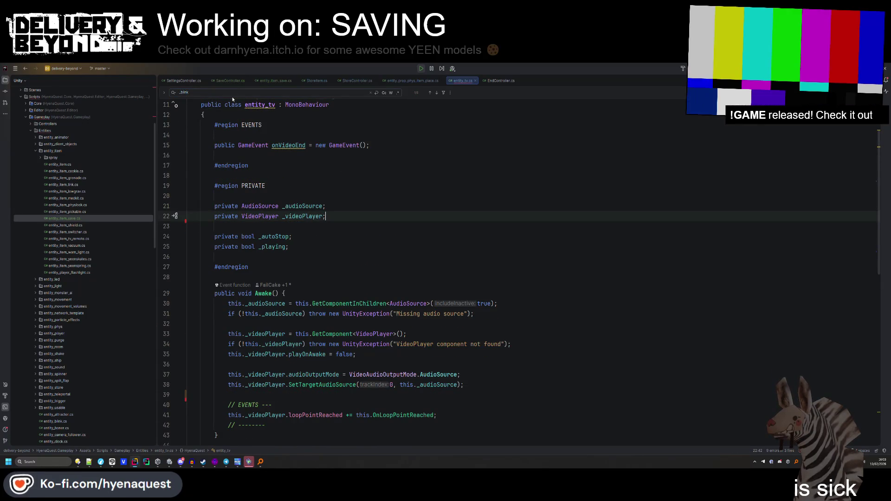
Remove the _blink null check and _blink.SetEnabled(false) line in Stop.
left_click(236, 93)
key("Return")
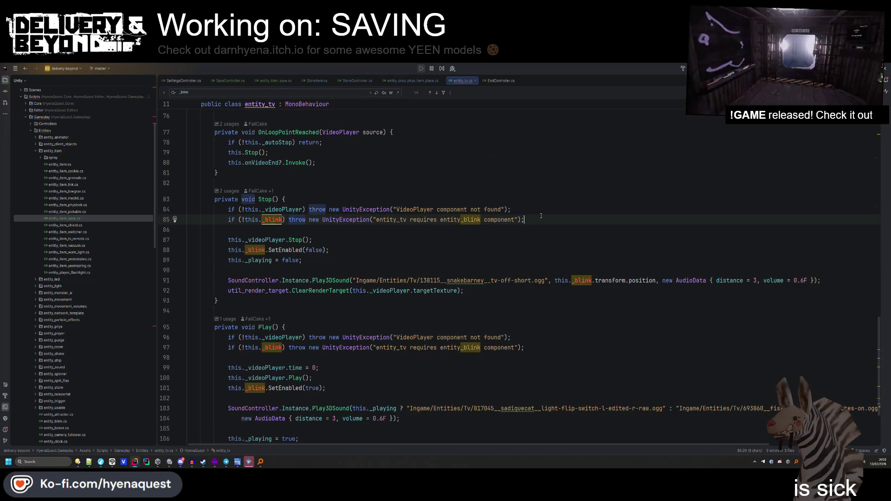
left_click_drag(541, 220, 541, 213)
key("Delete")
triple_click(279, 239)
key("Delete")
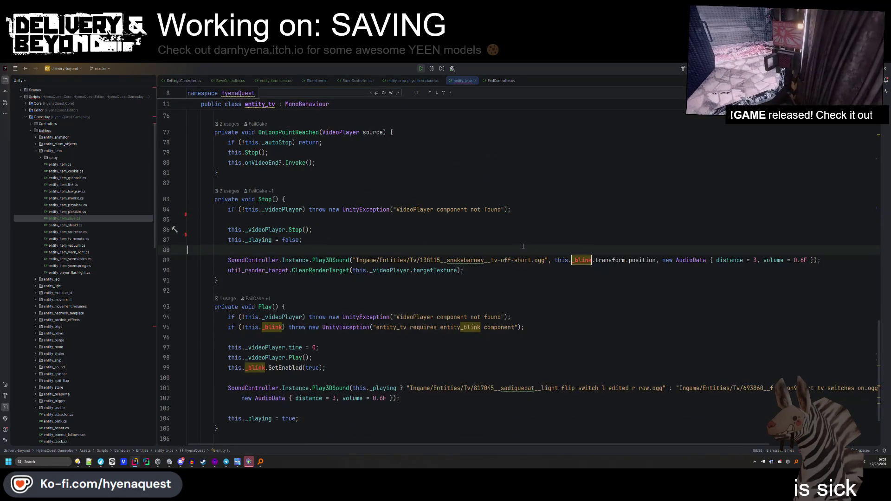
Replace _blink with _videoPlayer in the TV-off sound's position.
double_click(584, 260)
left_click(616, 241)
double_click(273, 230)
key("ctrl+c")
left_click(616, 240)
double_click(583, 261)
key("ctrl+v")
left_click(554, 286)
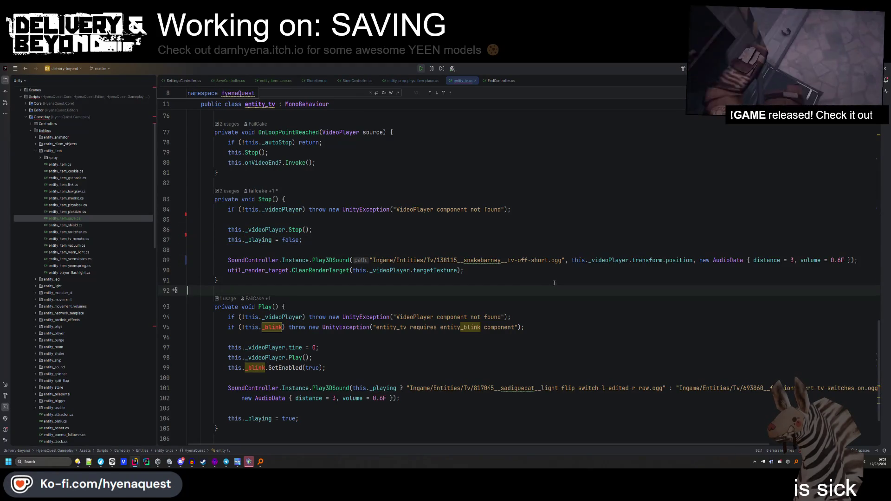
Remove the _blink check and _blink.SetEnabled(true) line in Play.
left_click(274, 348)
scroll(274, 348, "down", 1)
left_click(283, 286)
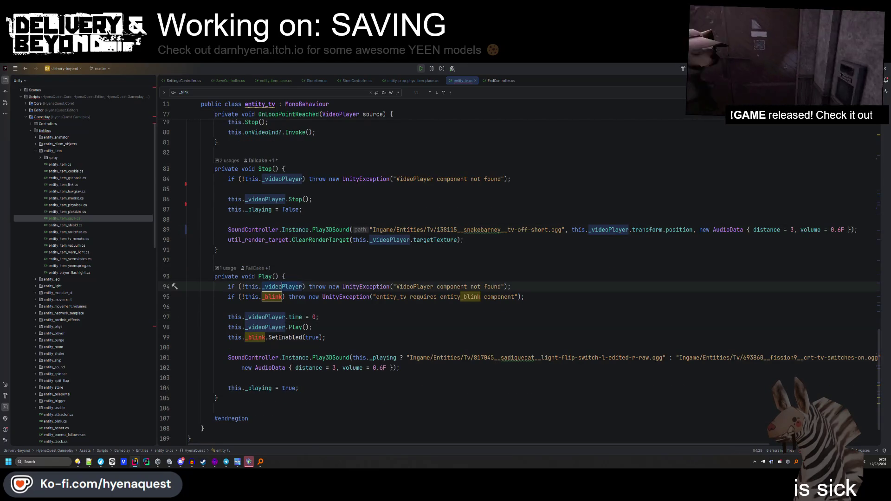
left_click(282, 297)
key("ctrl+x")
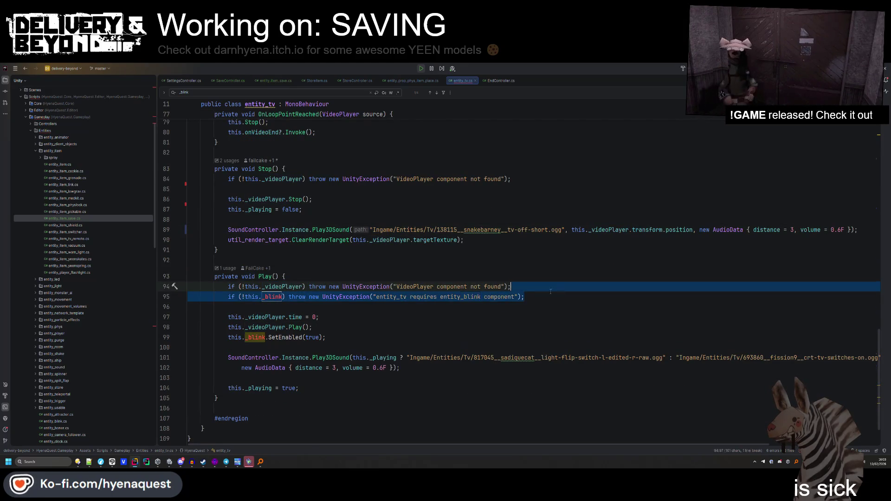
key("Down")
key("Down")
key("Down")
key("ctrl+x")
key("Up")
key("Up")
key("Up")
scroll(369, 298, "down", 3)
left_click(369, 299)
scroll(369, 297, "up", 20)
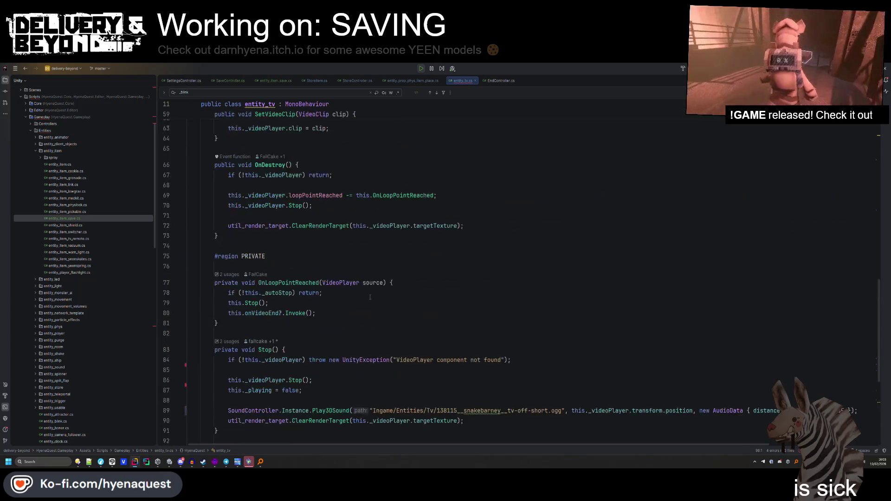
key("alt+Tab")
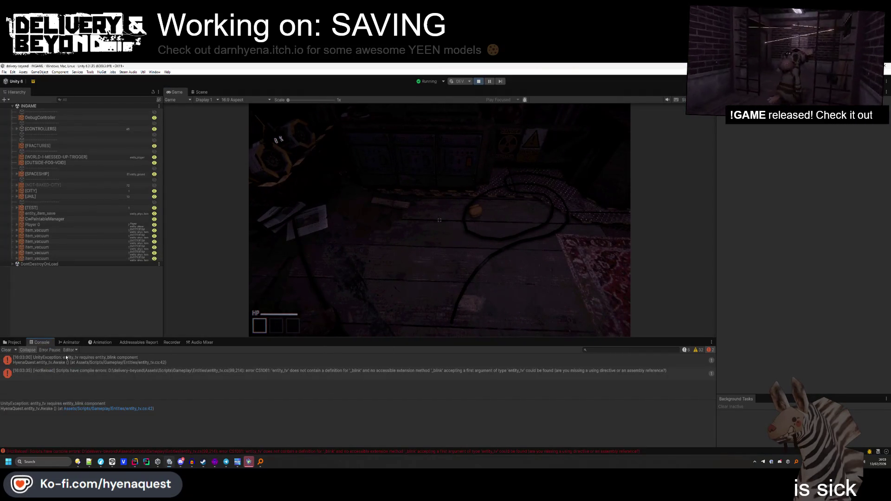
Clear the console errors and select the green [PLACE] snap plane by the speaker box.
left_click(6, 351)
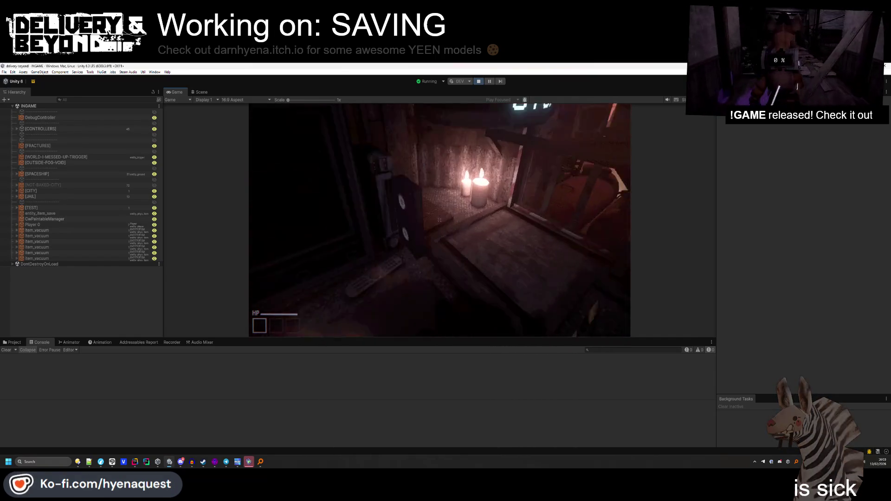
key("alt+Tab")
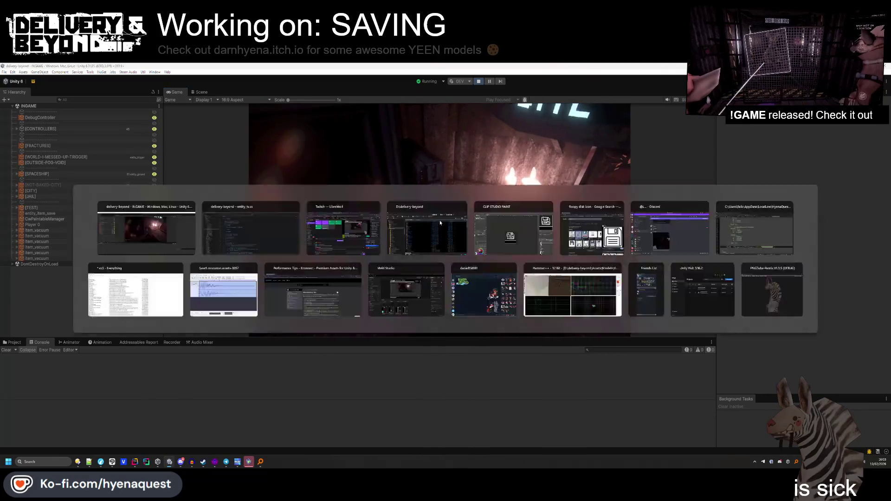
left_click(201, 92)
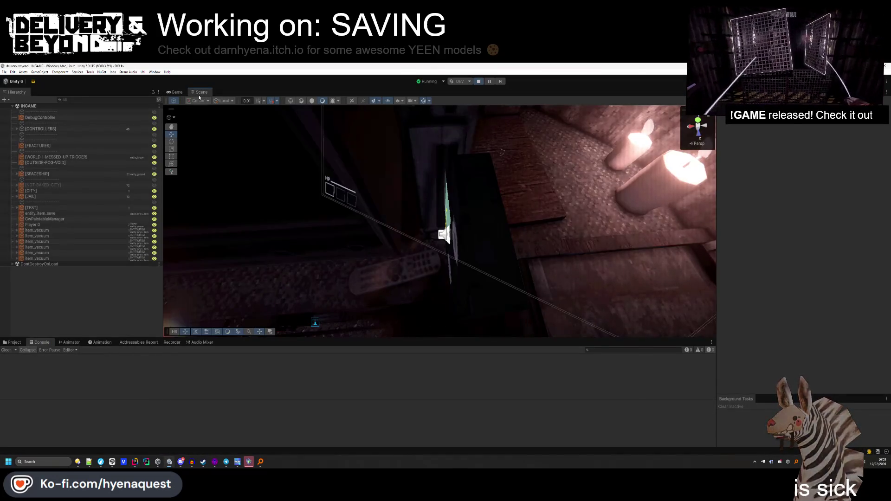
scroll(482, 204, "down", 2)
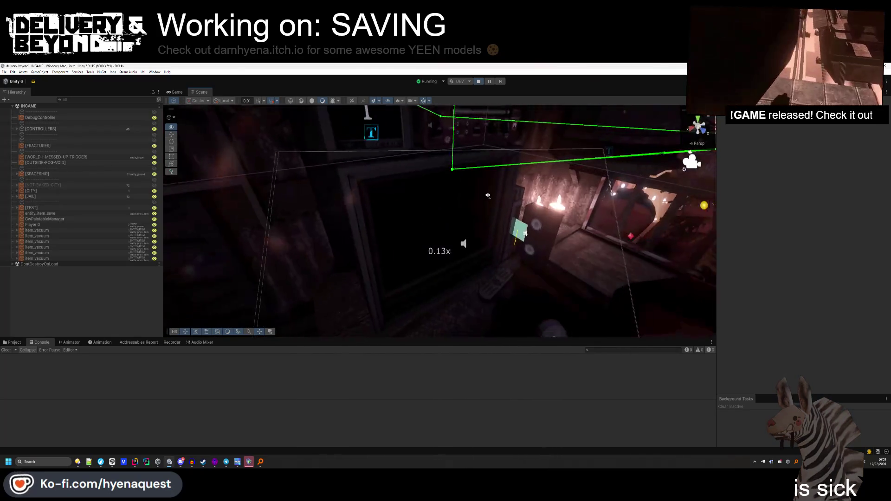
left_click_drag(488, 202, 452, 218)
left_click(460, 224)
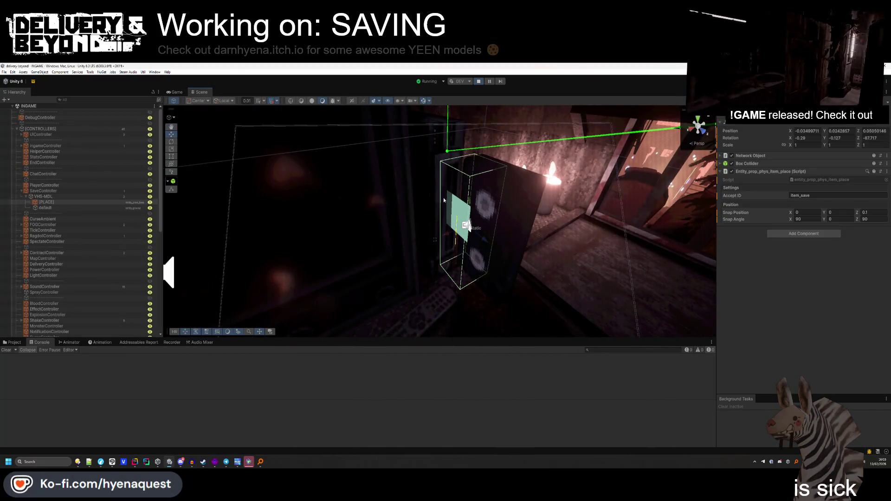
left_click_drag(429, 251, 773, 241)
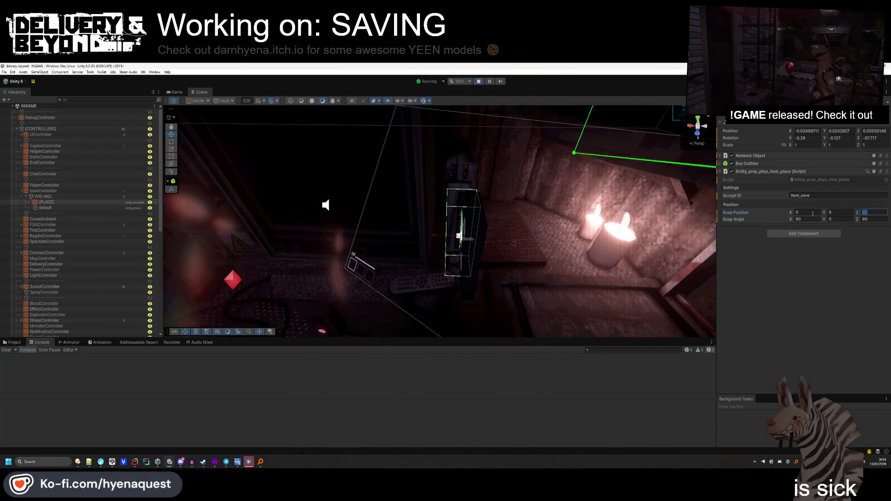
left_click(184, 92)
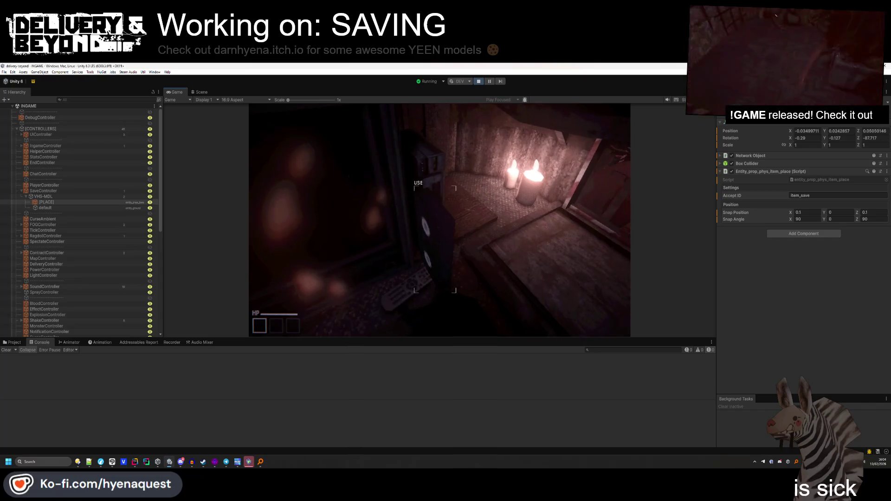
Set the [PLACE] Snap Position X to 0.05 and Z to -0.05.
key("super")
left_click(815, 213)
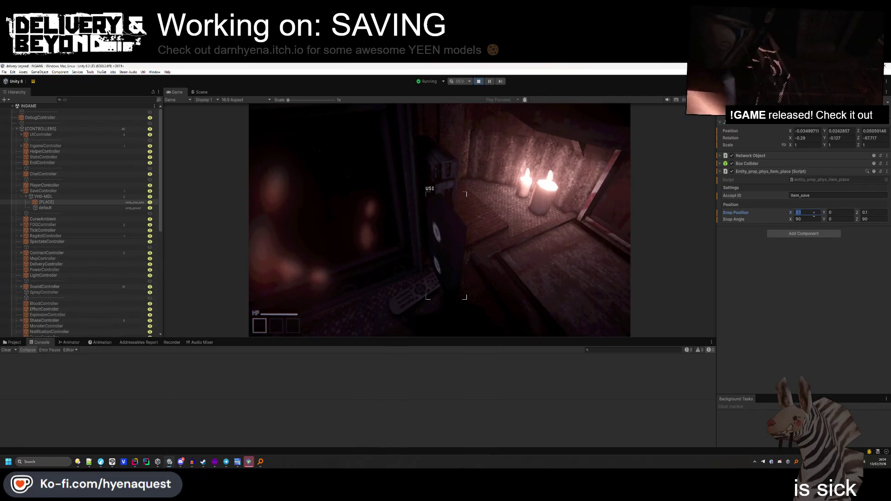
type("0.05")
left_click(546, 208)
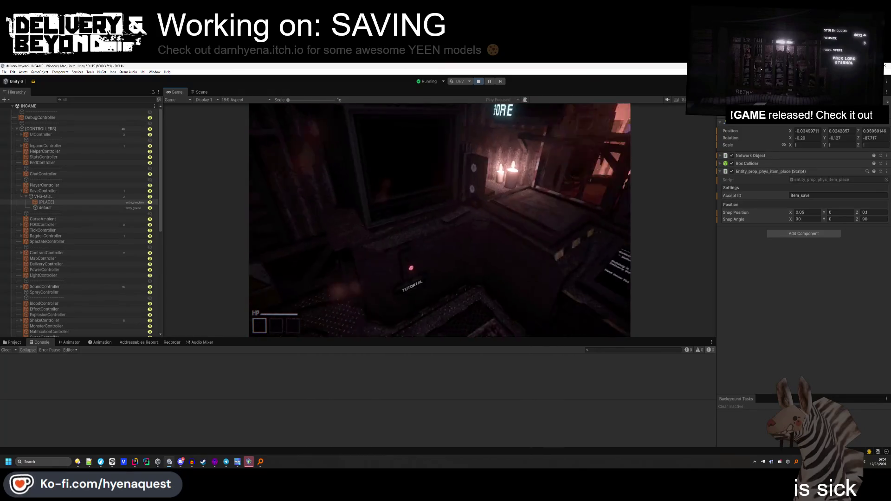
key("alt+Tab")
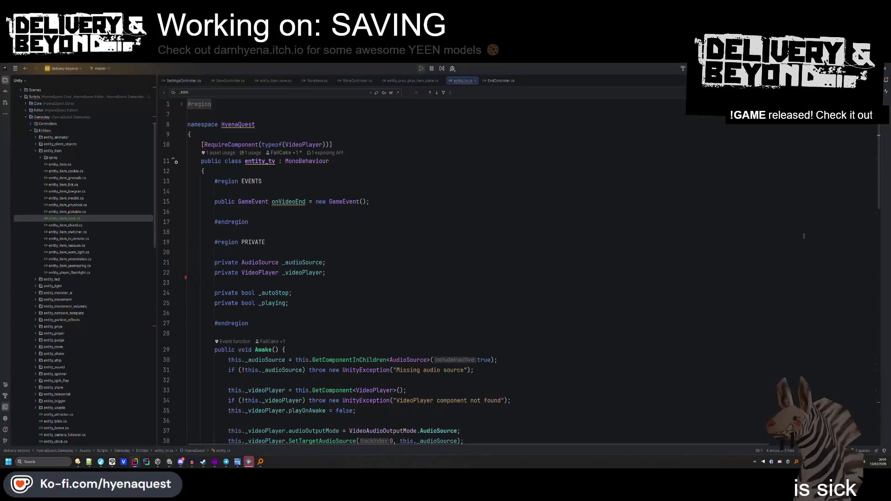
key("alt+Tab")
key("super")
left_click(869, 214)
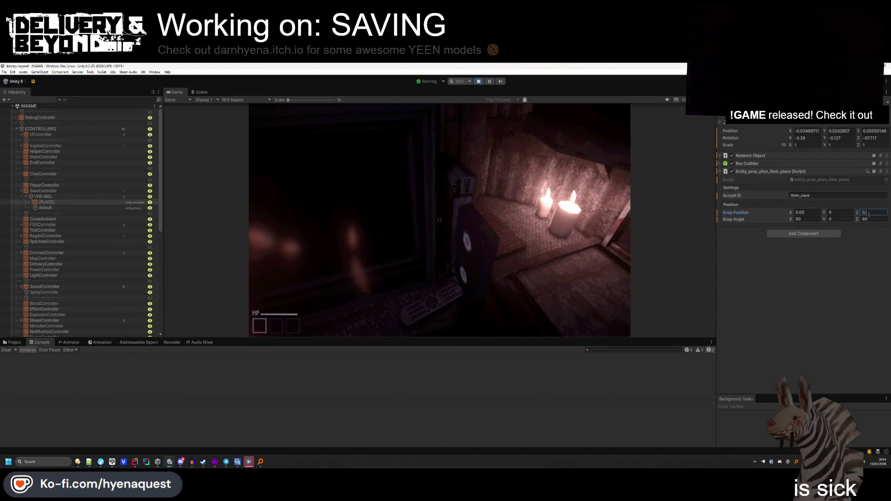
left_click(439, 220)
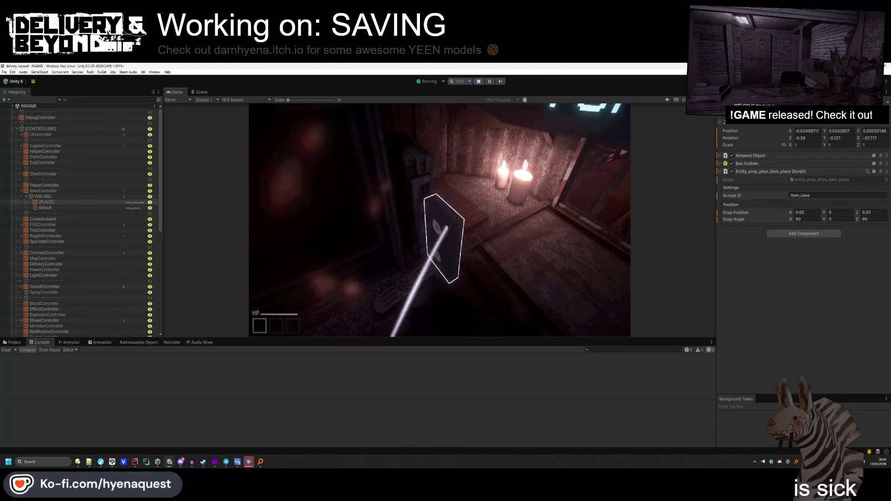
key("alt+Tab")
key("alt+Tab")
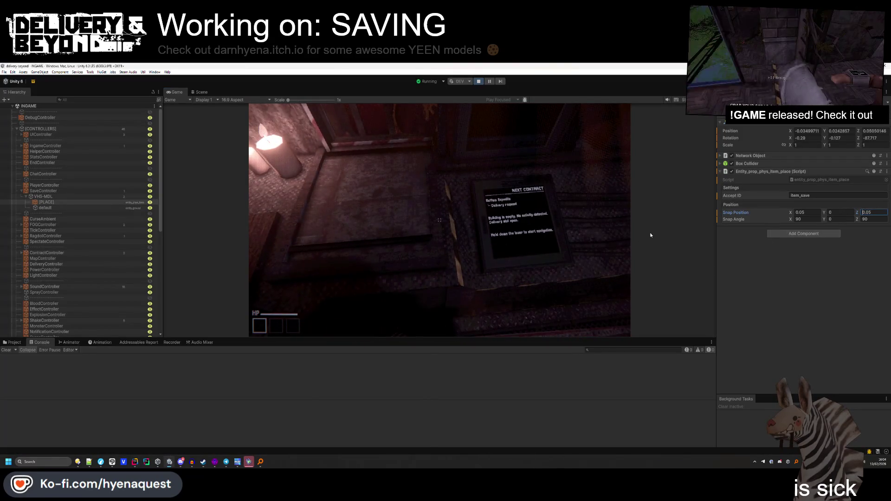
type("-0.05")
left_click(439, 220)
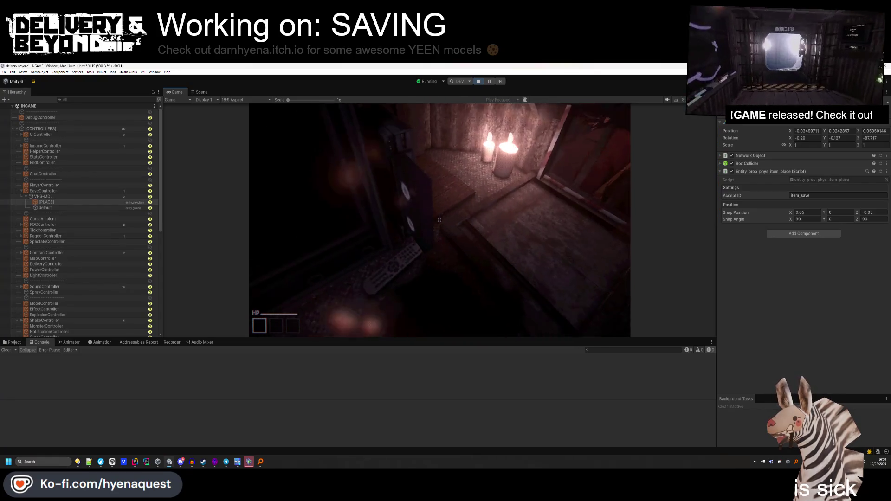
Pick up and drop the VHS tape in-game to test its placement.
left_click(439, 220)
left_click(439, 220)
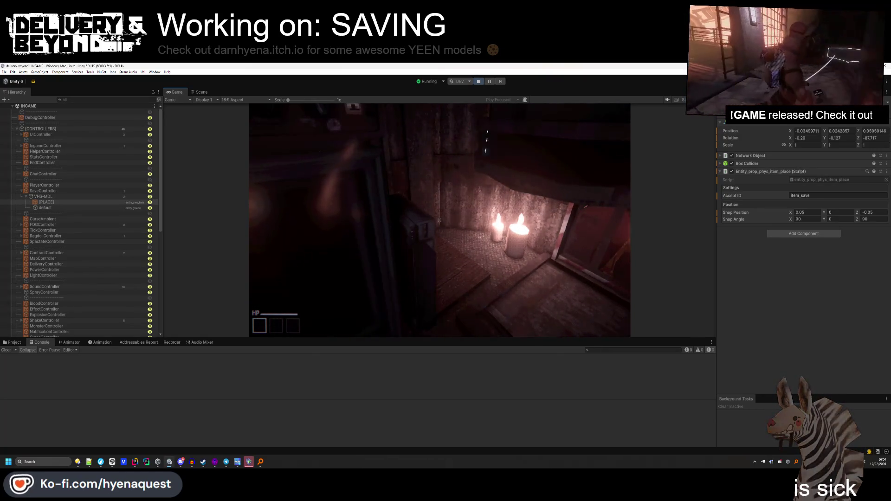
key("w")
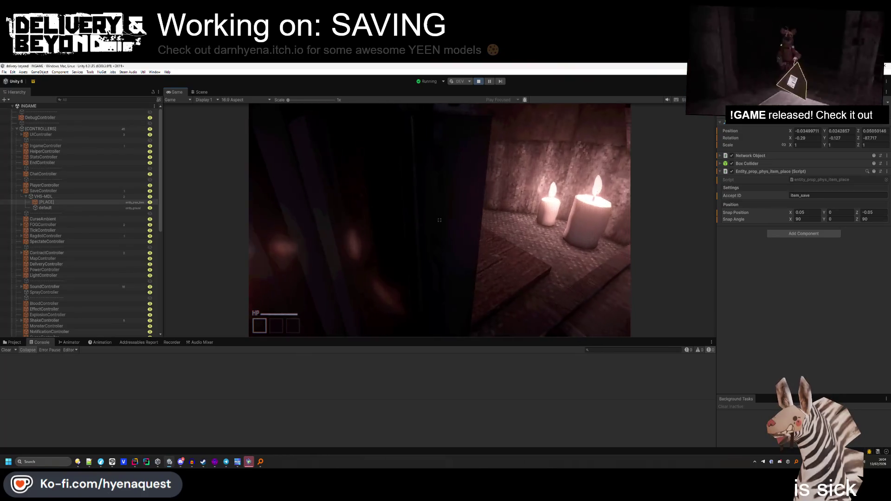
key("s")
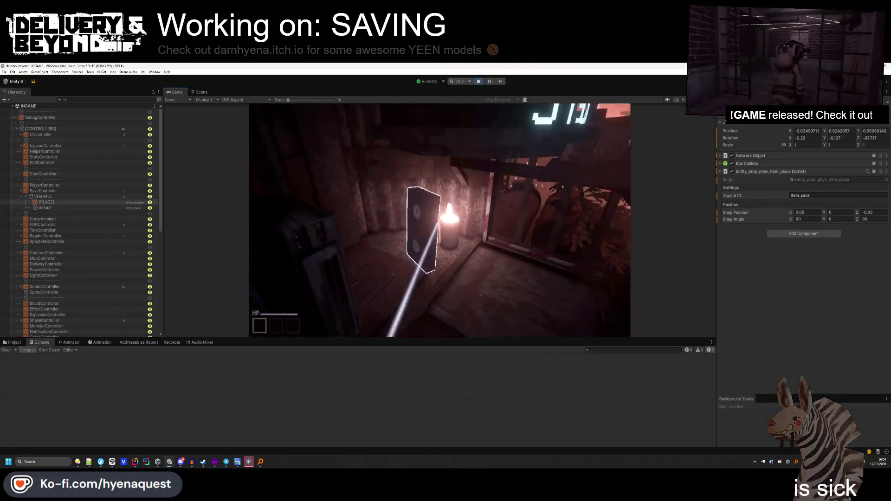
key("w")
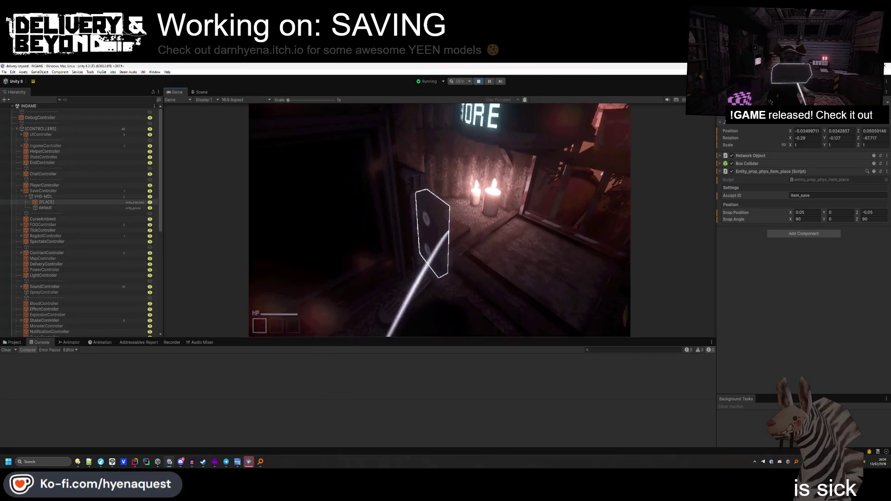
key("w")
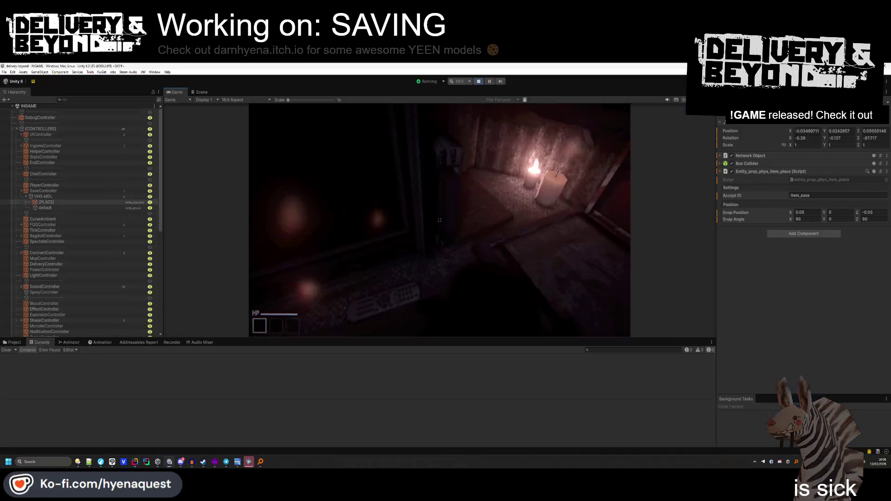
key("alt+Tab")
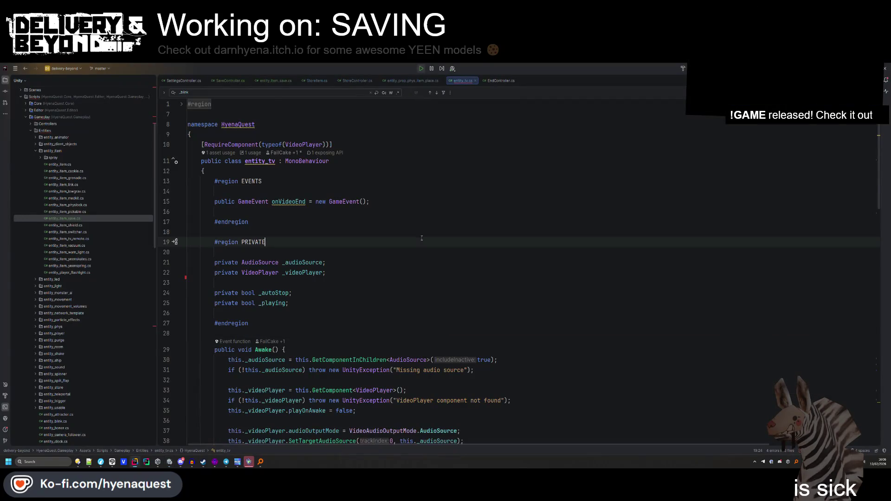
scroll(421, 238, "down", 2)
scroll(441, 158, "down", 20)
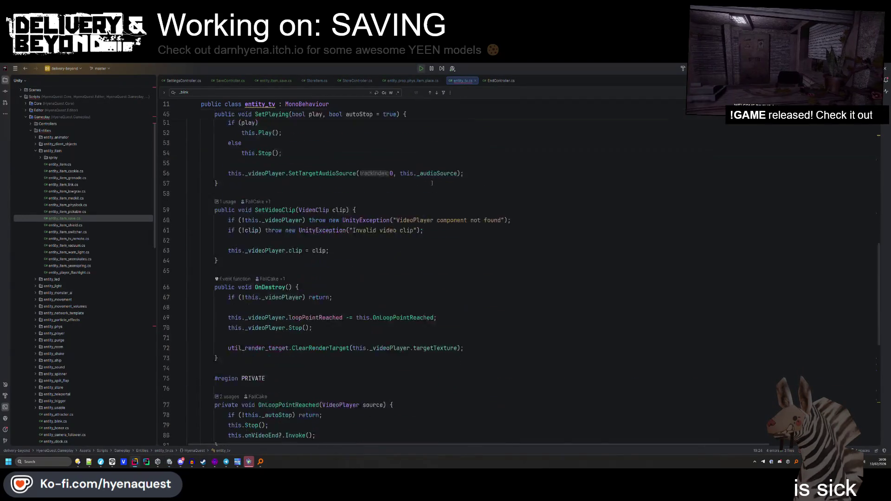
left_click(432, 185)
scroll(341, 291, "up", 20)
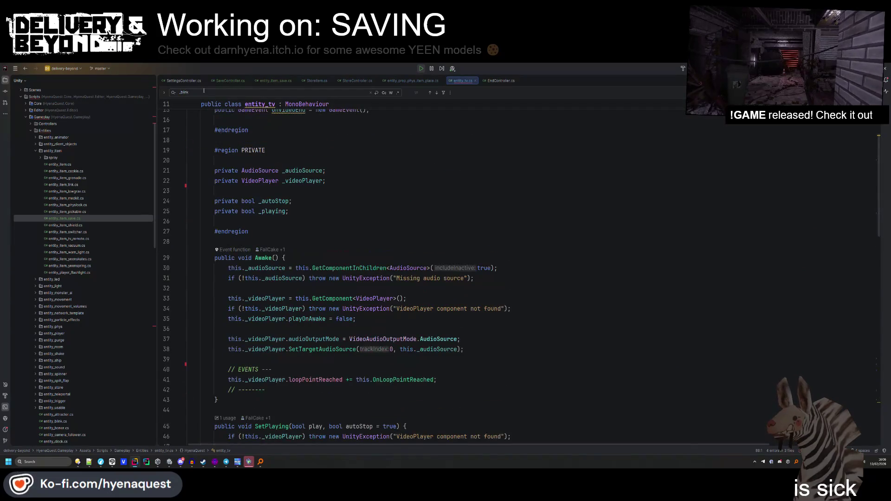
left_click(417, 213)
scroll(417, 217, "down", 20)
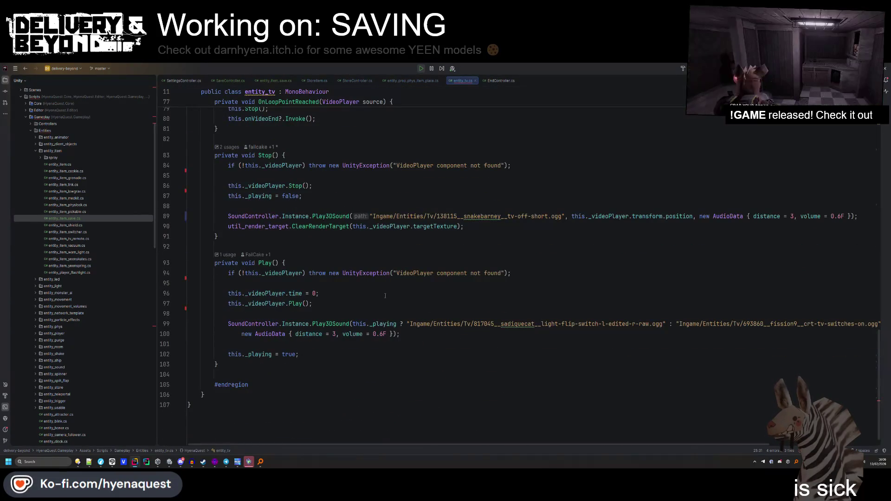
double_click(608, 217)
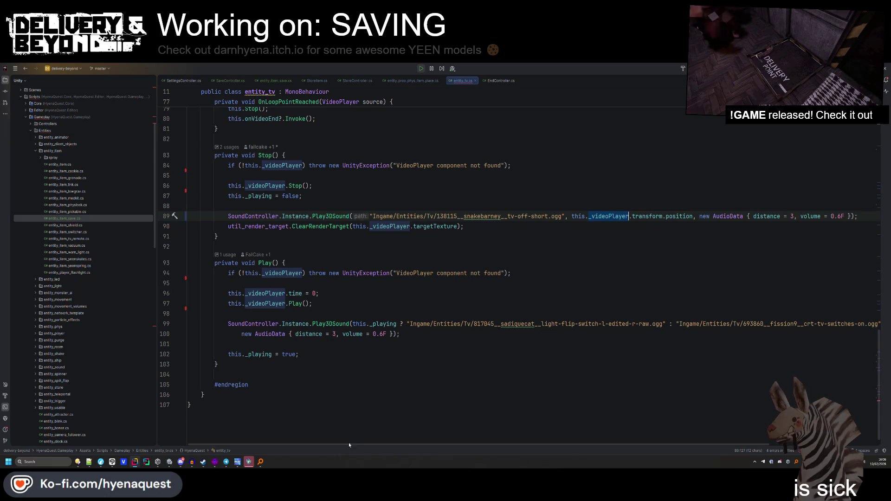
left_click_drag(349, 445, 506, 442)
scroll(768, 328, "left", 10)
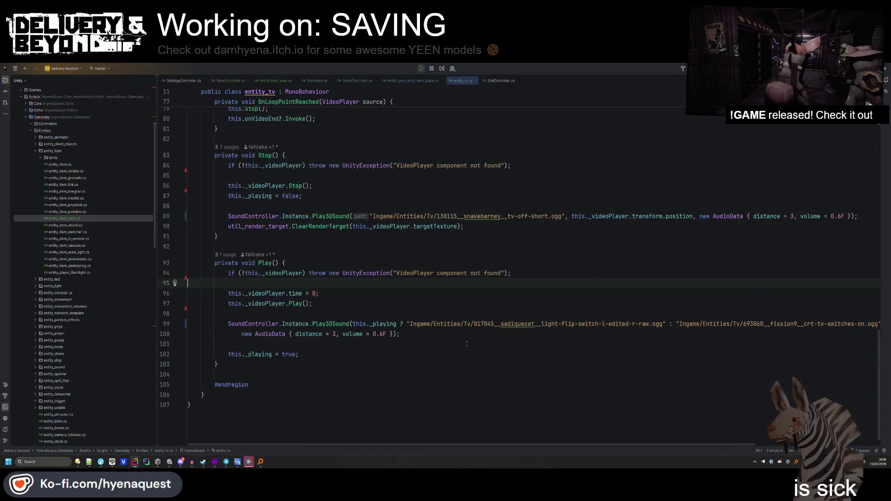
key("alt+Tab")
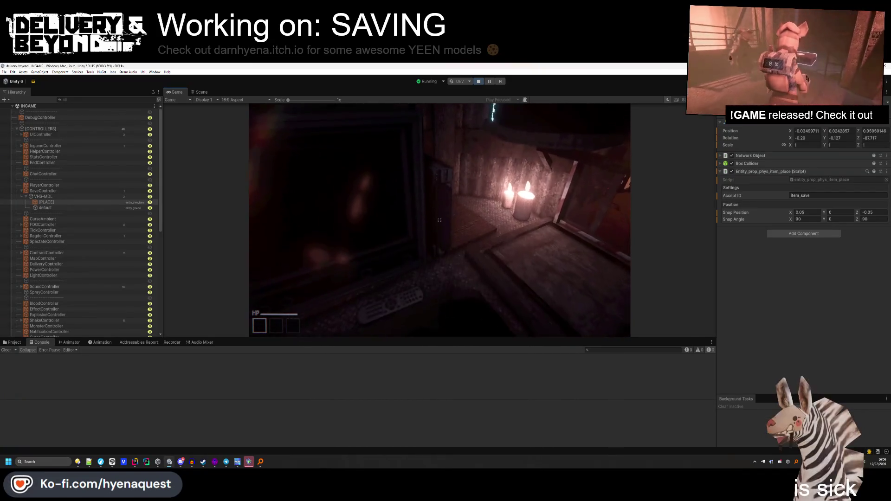
Stop Play mode, select the [PLACE] snap box and expand its Box Collider settings.
key("alt+Tab")
key("alt+Tab")
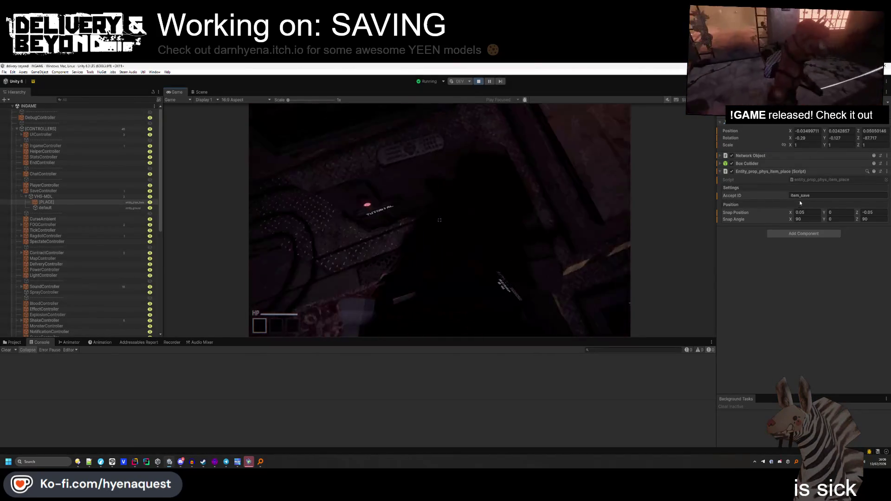
left_click(735, 179)
left_click(480, 82)
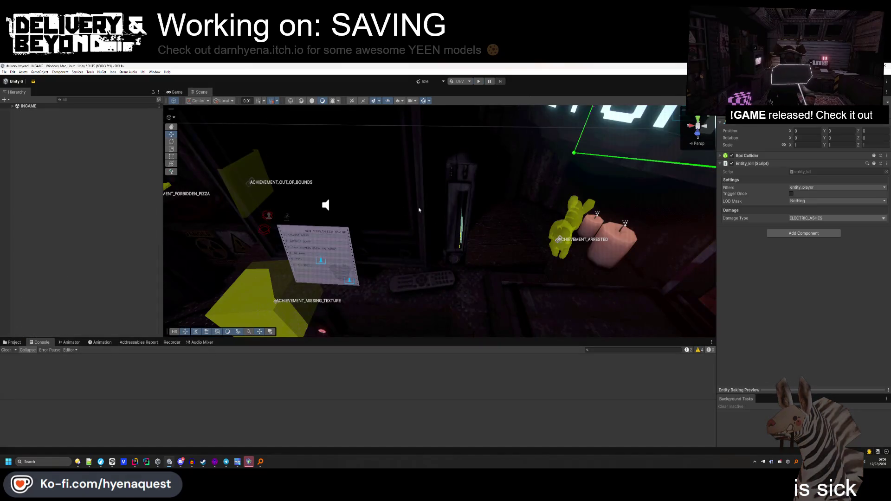
left_click(432, 247)
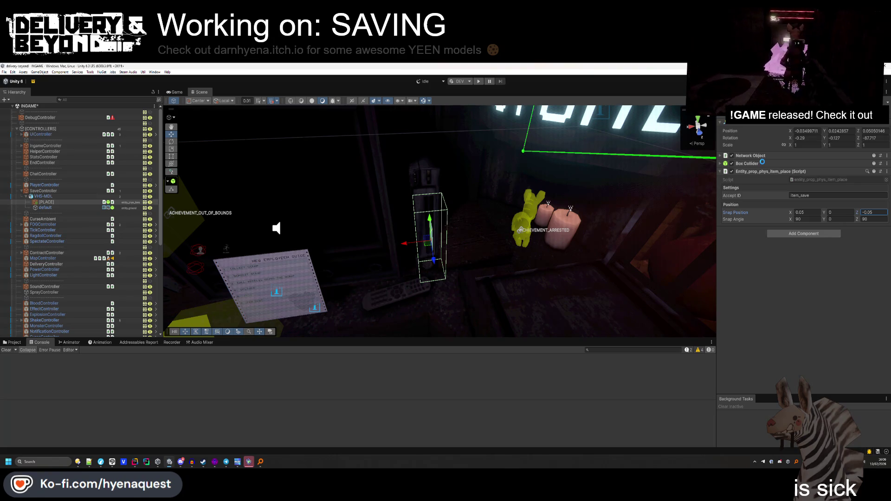
left_click(763, 164)
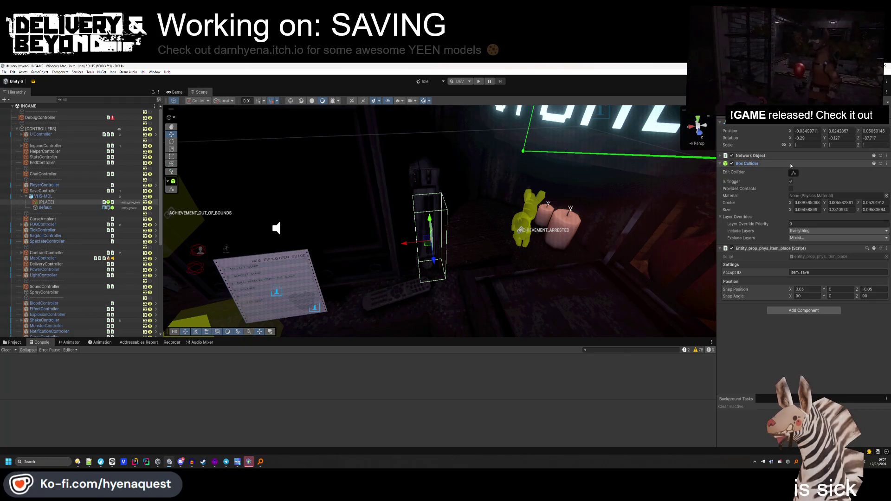
Select VHS-MDL and nudge it along X to about -2.84 inside the save box.
left_click(792, 166)
mouse_move(520, 232)
left_mouse_down()
mouse_move(546, 239)
mouse_move(304, 230)
mouse_move(454, 249)
mouse_move(362, 239)
left_mouse_up()
left_click(441, 223)
mouse_move(441, 223)
left_mouse_down()
mouse_move(349, 195)
mouse_move(681, 137)
left_mouse_up()
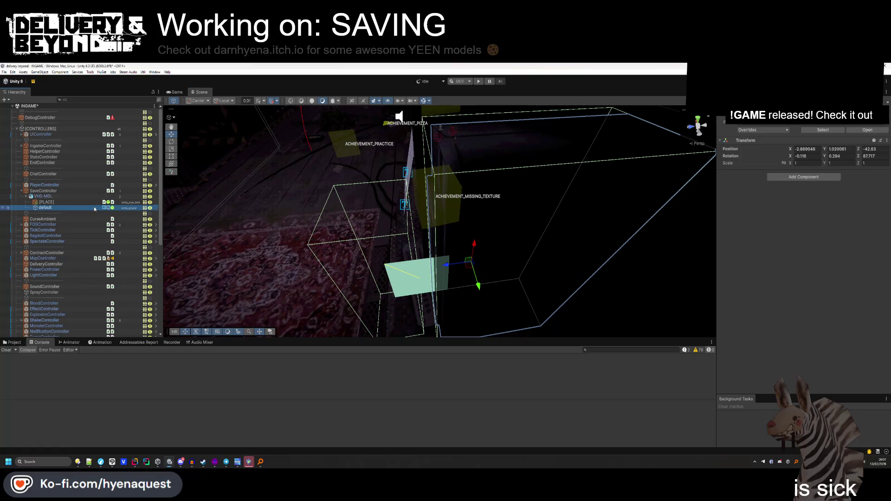
left_click(758, 173)
left_click_drag(426, 265, 454, 251)
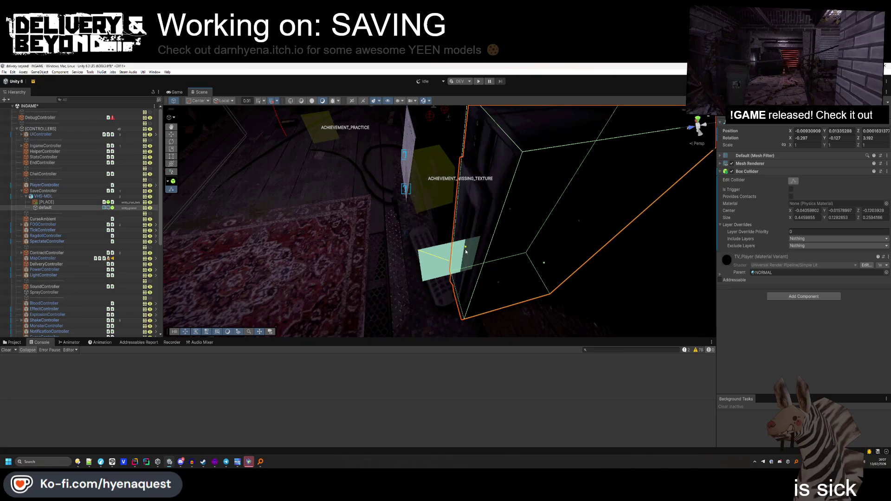
left_click(459, 254)
mouse_move(458, 253)
left_mouse_down()
mouse_move(344, 221)
mouse_move(439, 233)
mouse_move(427, 223)
mouse_move(460, 187)
left_mouse_up()
left_click_drag(473, 223, 459, 221)
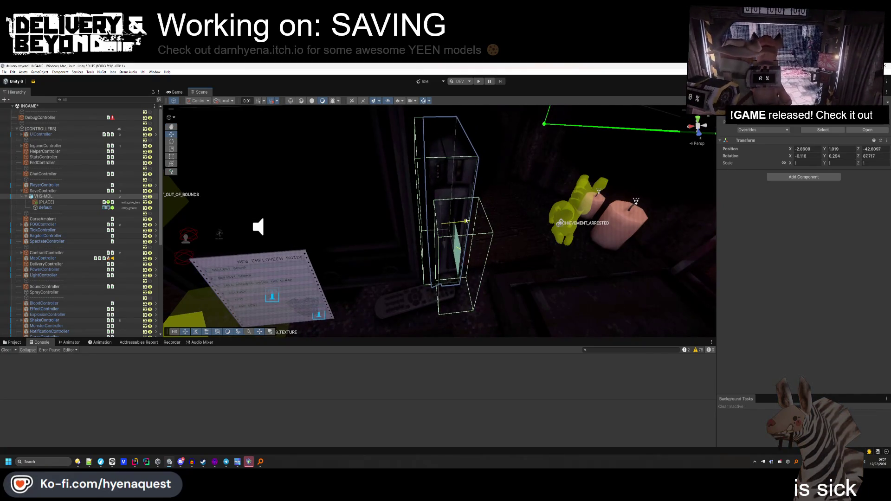
left_click(416, 292)
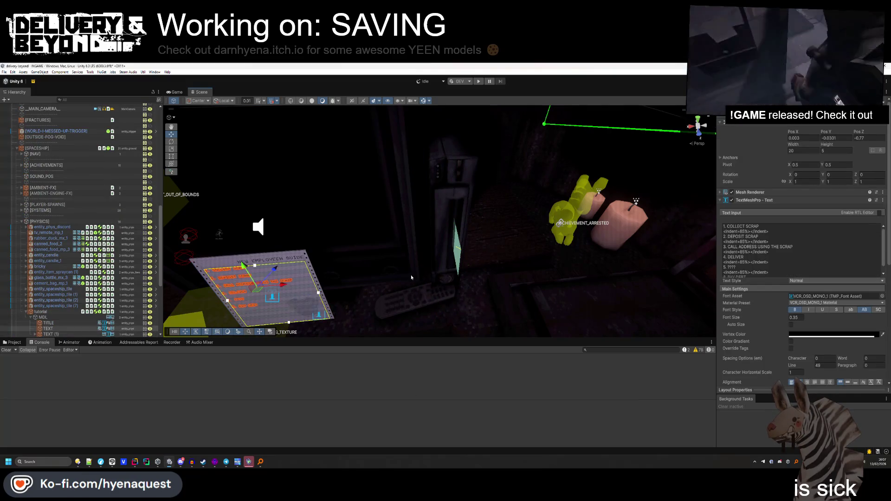
Frame the guide text and TV remote, then switch to Hammer++ and look around the map.
key("f")
left_click(406, 264)
key("f")
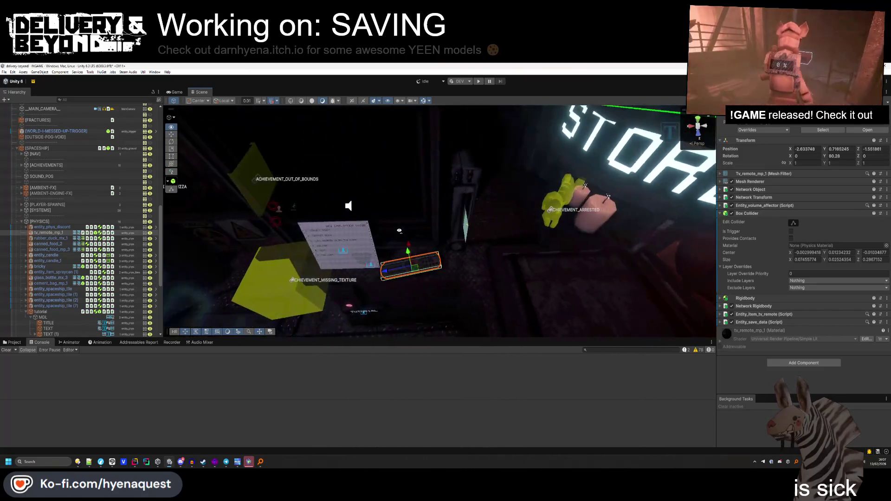
left_click(12, 342)
mouse_move(418, 232)
left_mouse_down()
mouse_move(446, 243)
mouse_move(470, 224)
left_mouse_up()
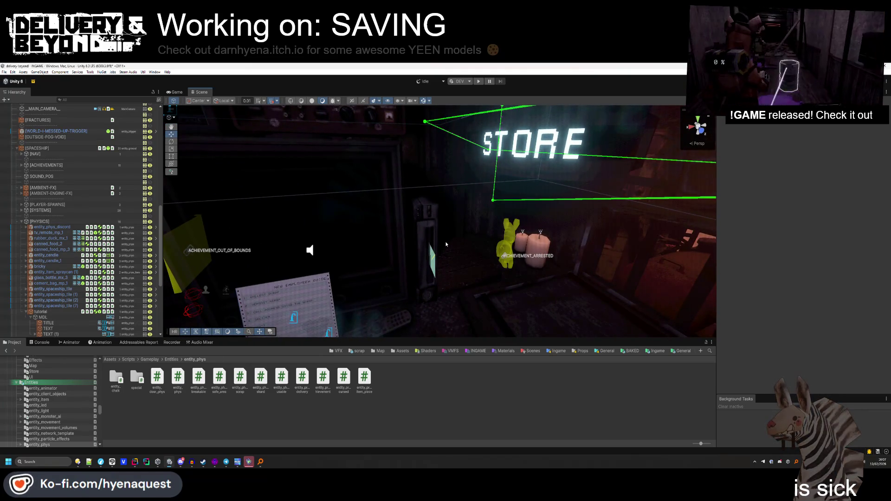
left_click(214, 462)
left_click_drag(221, 175, 221, 175)
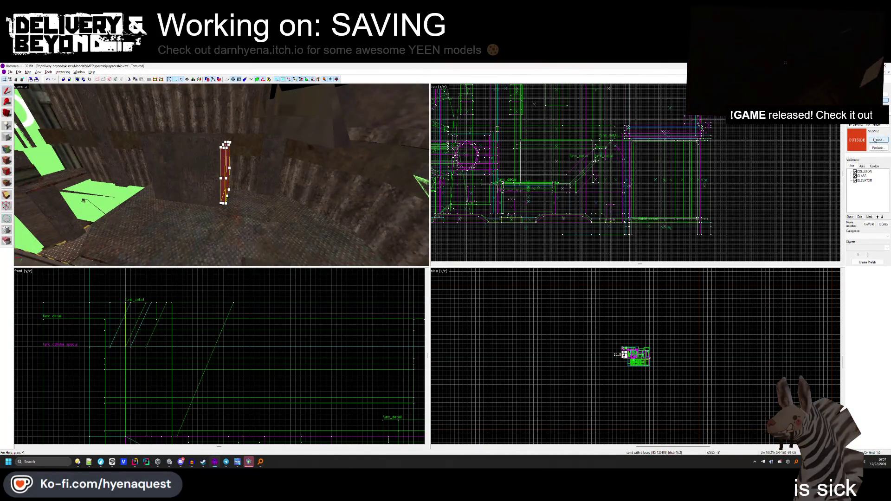
Turn the drawn outline into a second tall support beam and browse textures for it.
scroll(567, 167, "down", 5)
scroll(566, 167, "up", 8)
scroll(567, 167, "down", 3)
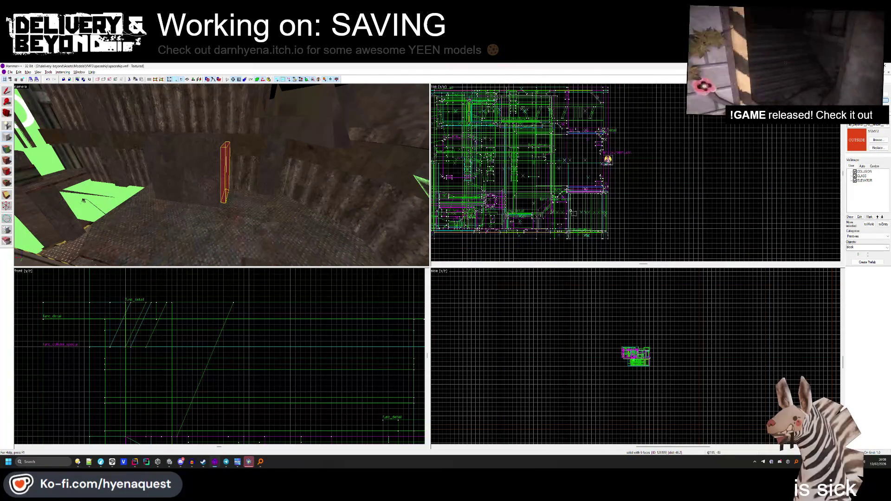
scroll(579, 216, "up", 2)
scroll(579, 217, "down", 2)
scroll(480, 223, "up", 5)
scroll(480, 223, "up", 2)
scroll(487, 225, "down", 1)
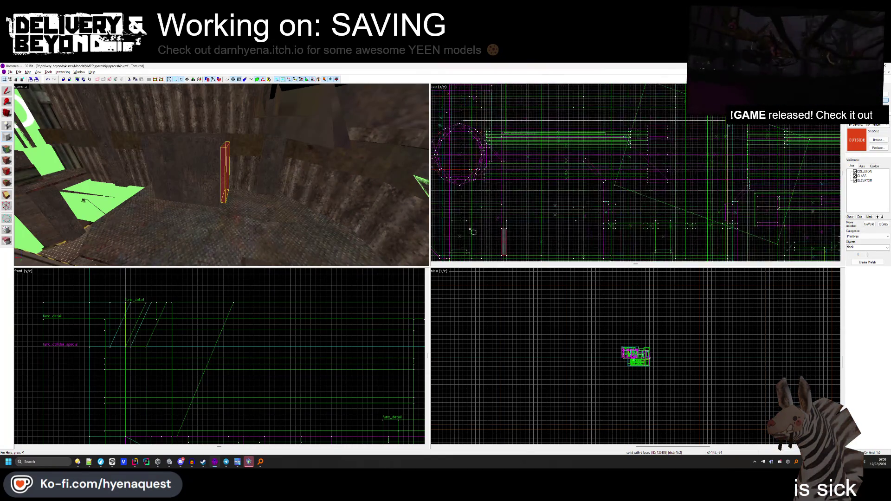
scroll(496, 227, "up", 1)
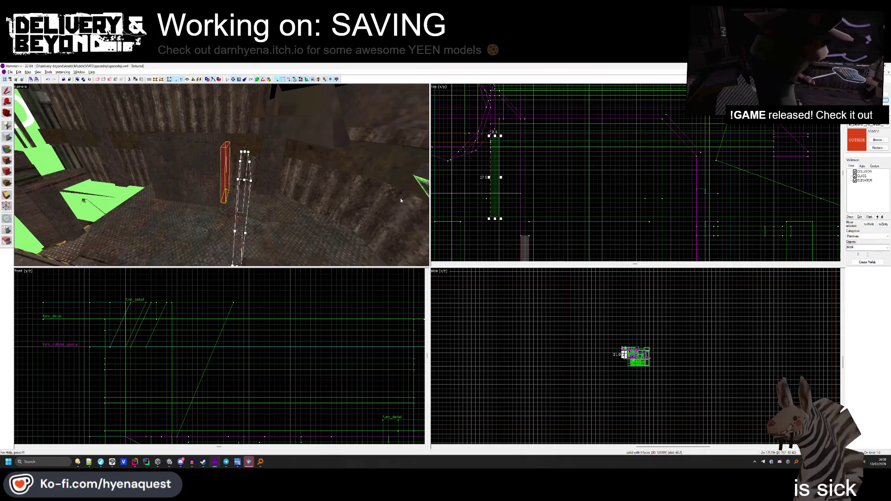
key("Return")
key("shift+t")
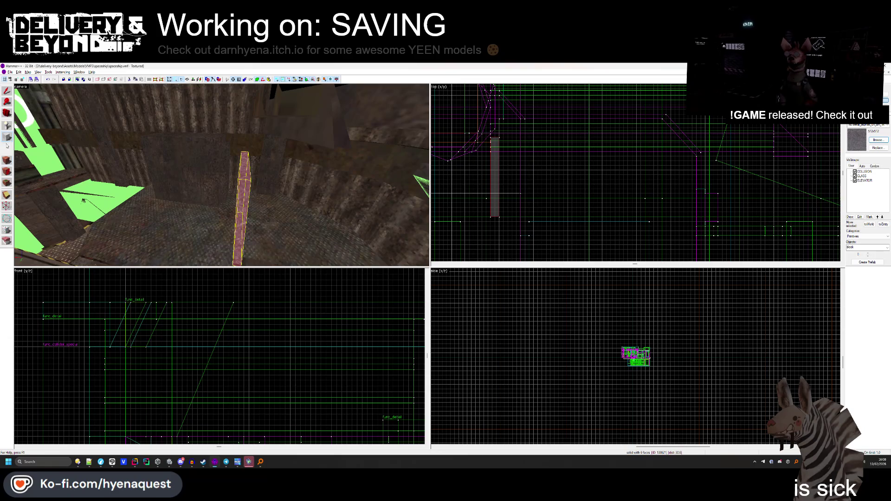
Check a beam near the wall corner and move the Unity scene camera toward the store.
key("w")
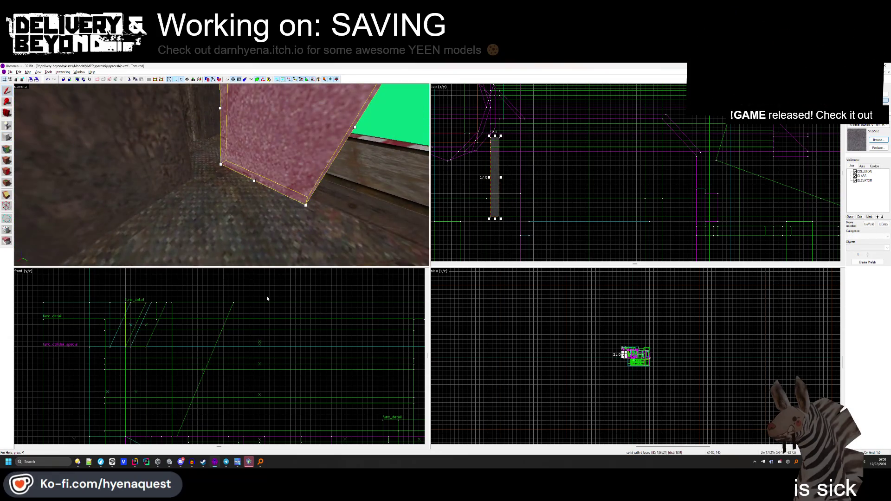
scroll(601, 370, "up", 8)
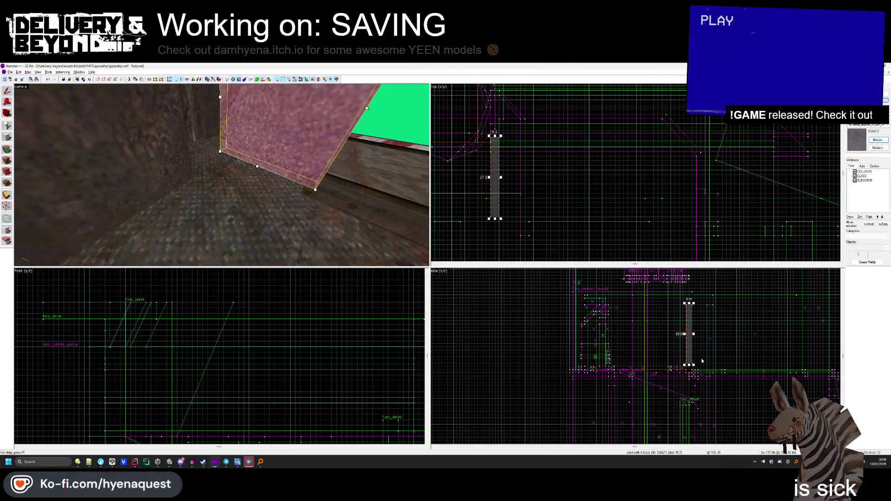
key("Escape")
left_click(214, 172)
scroll(536, 180, "down", 2)
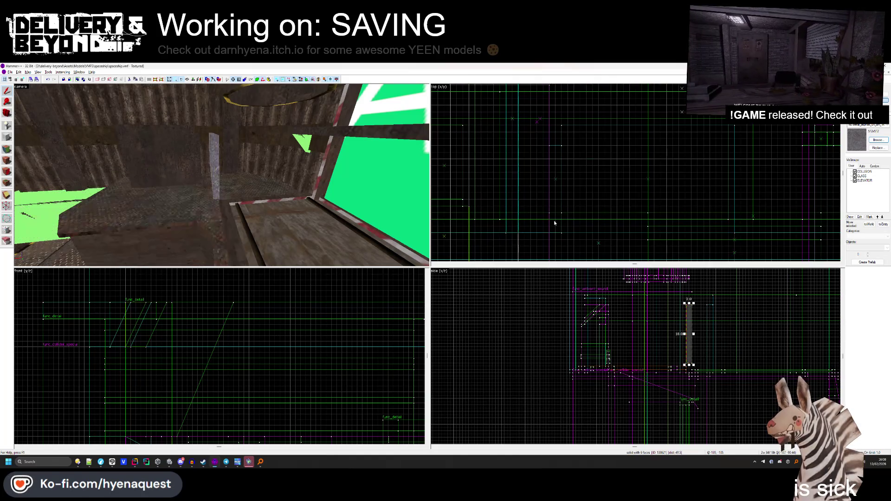
key("Escape")
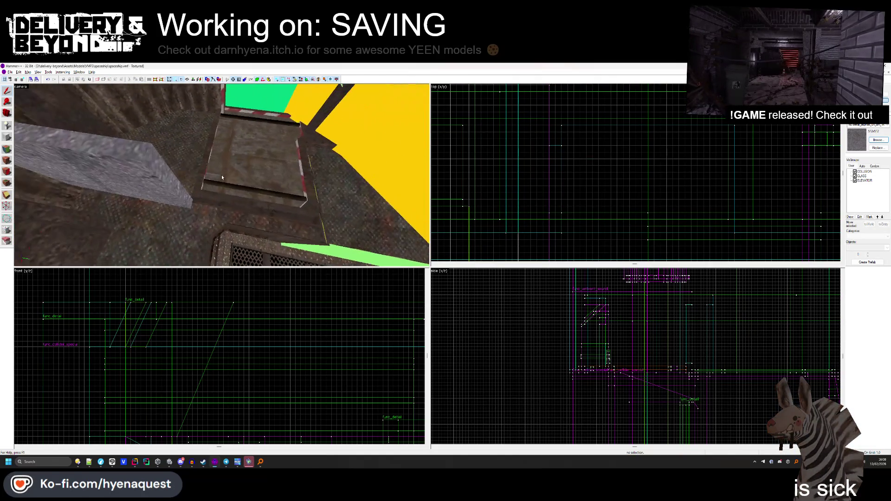
key("alt+Tab")
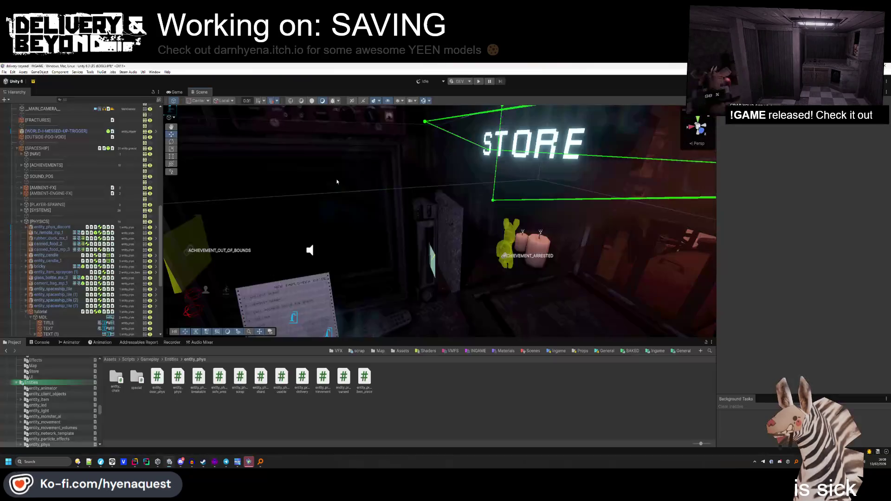
left_click_drag(357, 205, 324, 205)
key("alt+Tab")
Select the beam block and bring up its resize handles.
left_click(519, 232)
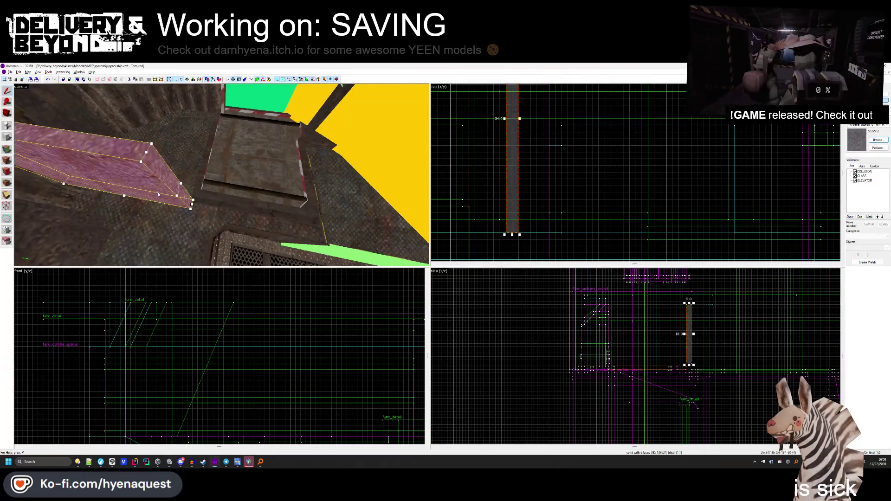
left_click(501, 216)
left_click(501, 216)
left_click(500, 216)
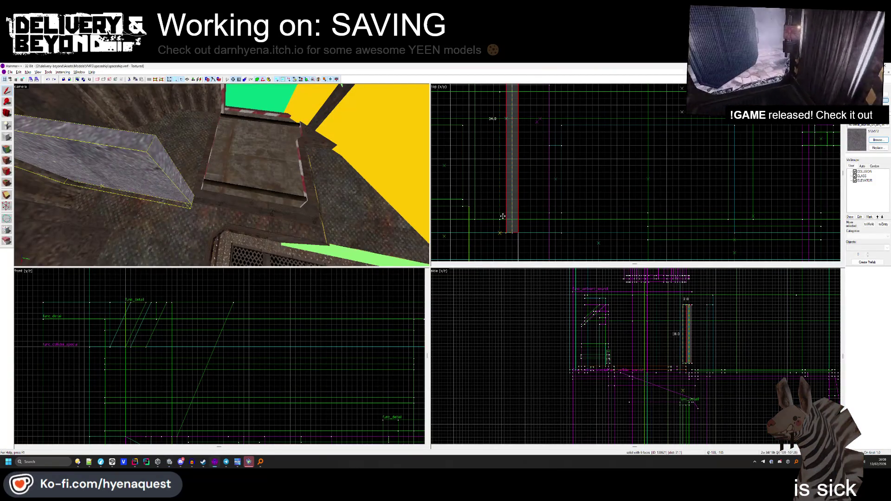
left_click(501, 216)
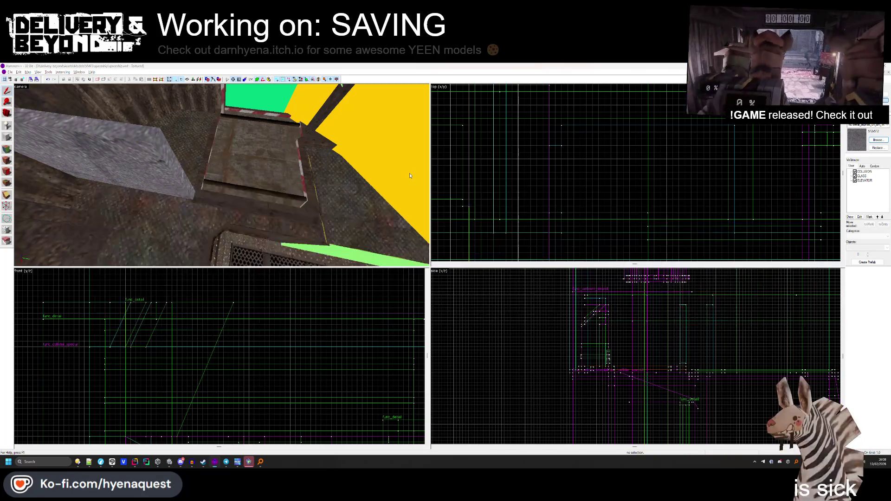
key("alt+Tab")
key("alt+Tab")
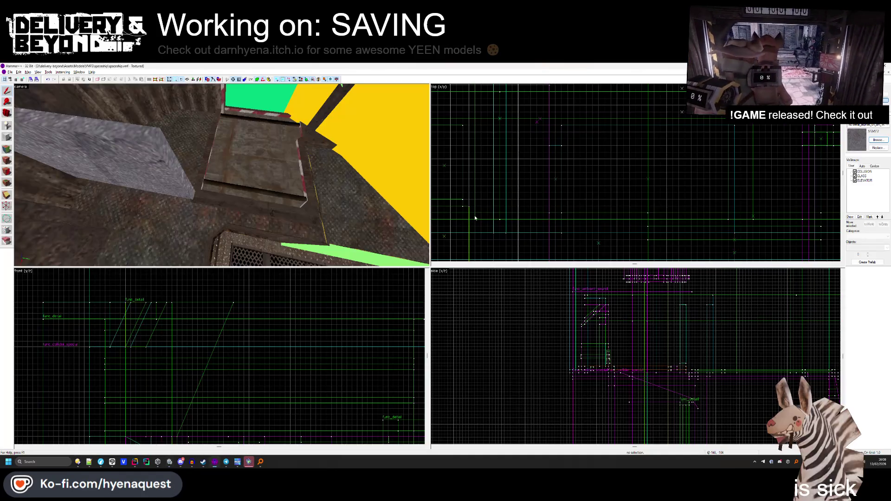
left_click(506, 217)
left_click(513, 216)
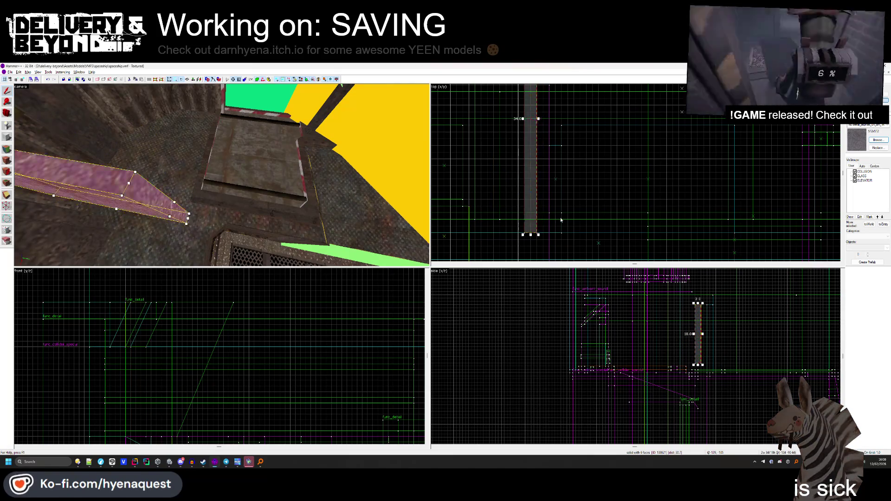
Undo the recent beam changes and shift the tall beam one grid step right.
key("alt+Tab")
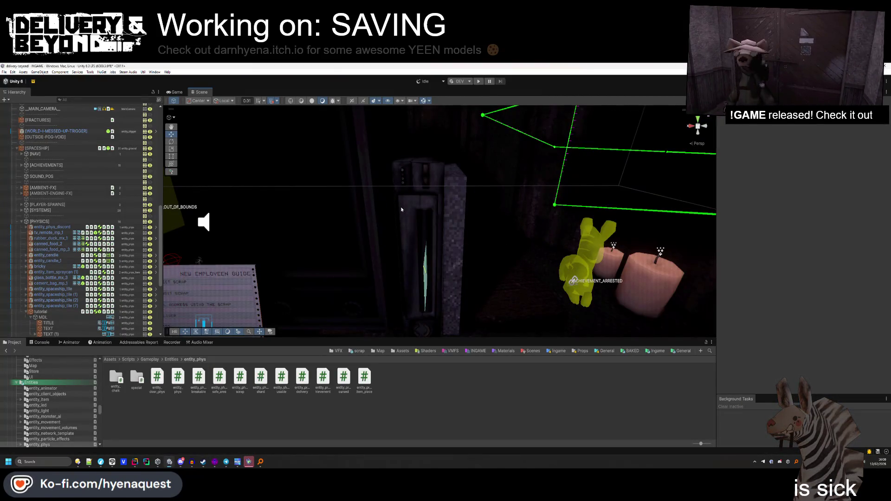
key("alt+Tab")
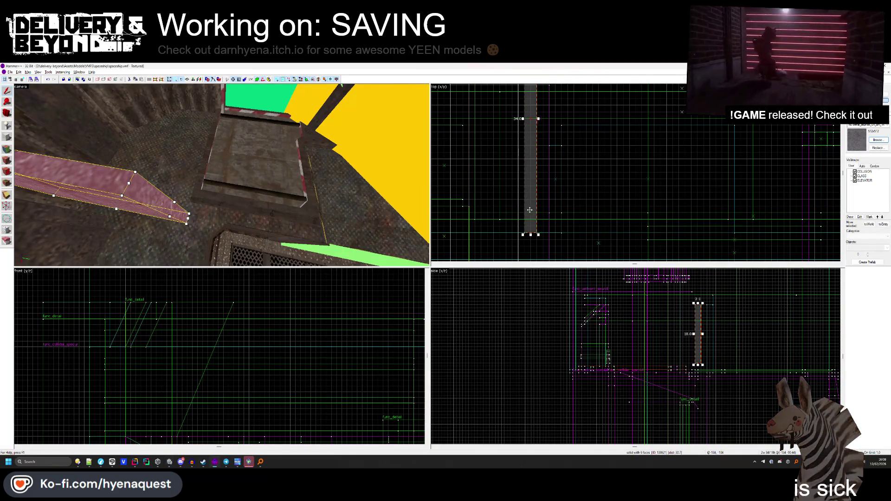
key("alt+Tab")
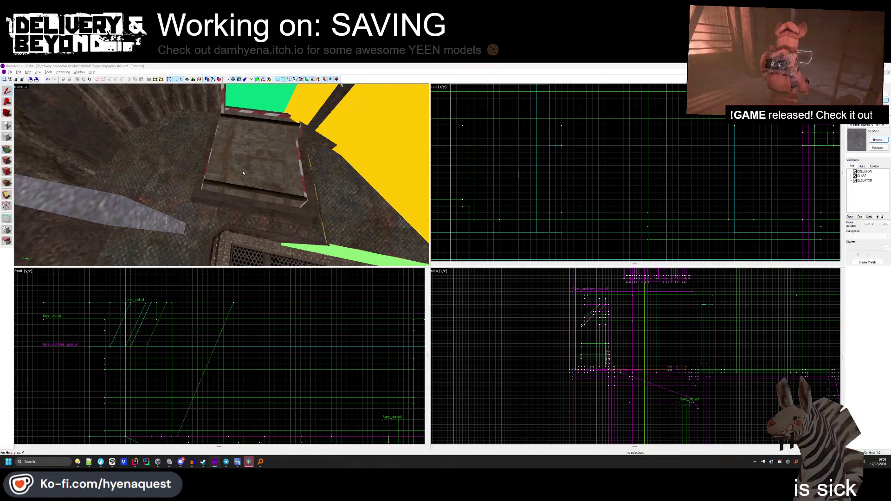
key("alt+Tab")
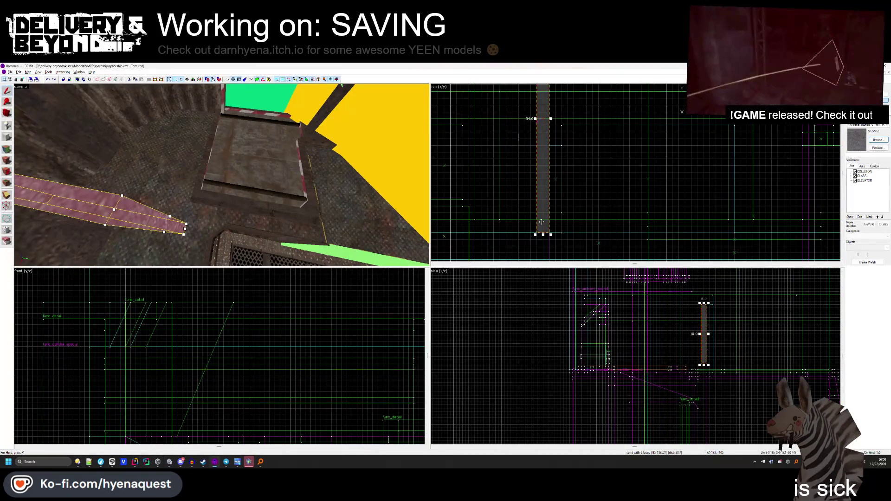
key("ctrl+z")
key("ctrl+z")
key("ctrl+z")
key("alt+Tab")
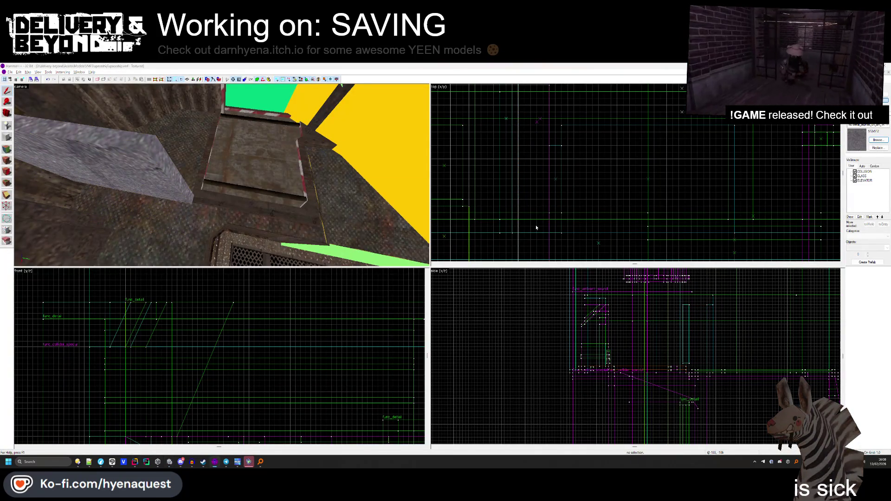
key("alt+Tab")
key("alt+Tab")
left_click(517, 229)
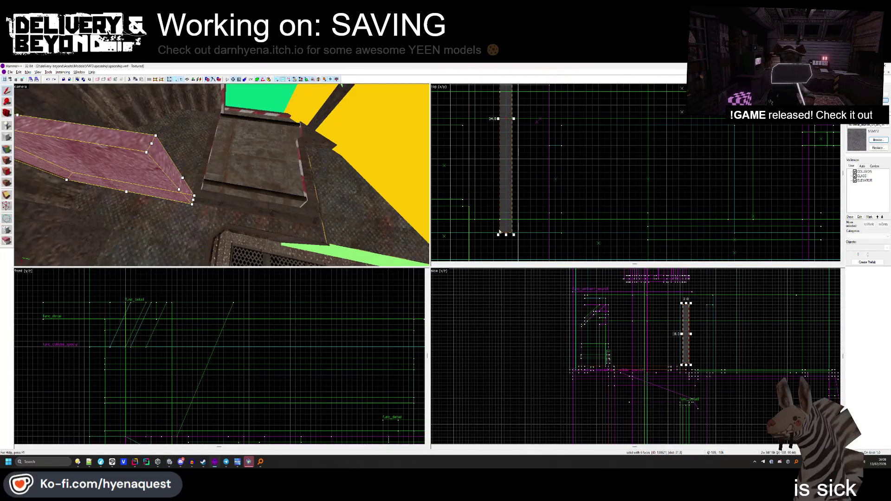
left_click_drag(517, 228, 518, 228)
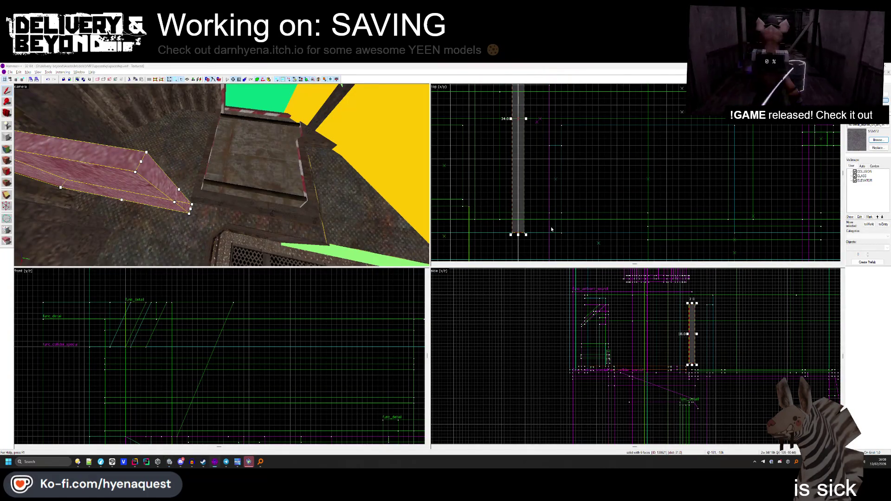
key("alt+Tab")
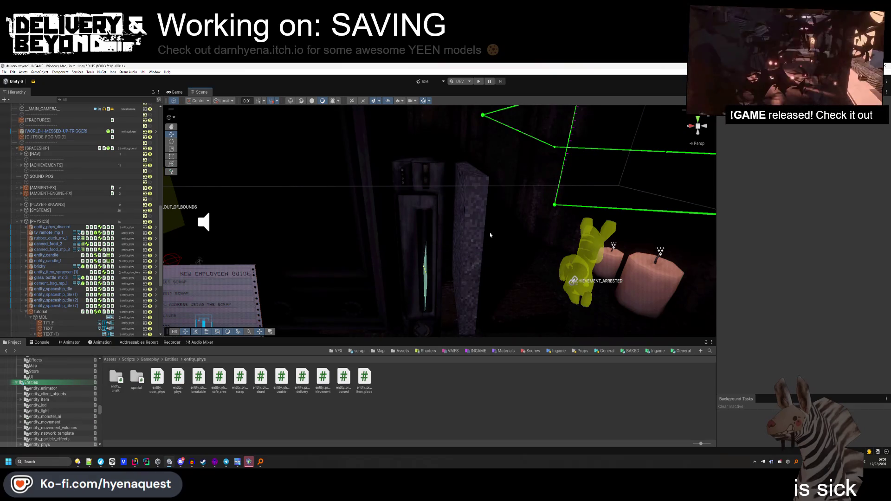
key("alt+Tab")
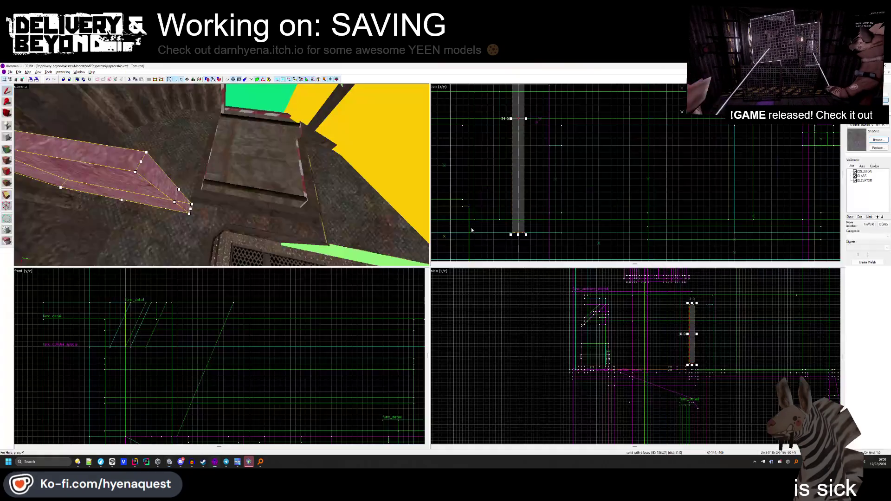
Nudge the beam right, flatten it to about 4 units tall and move it lower.
left_click_drag(524, 223, 526, 224)
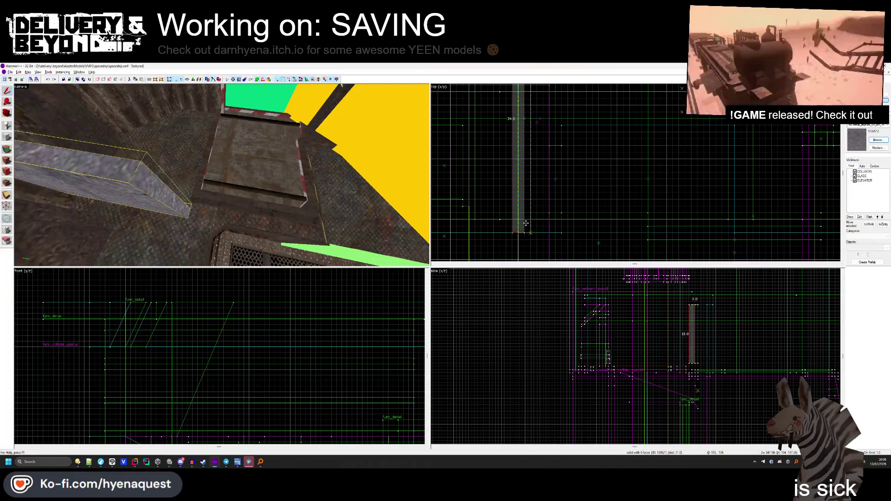
key("alt+Tab")
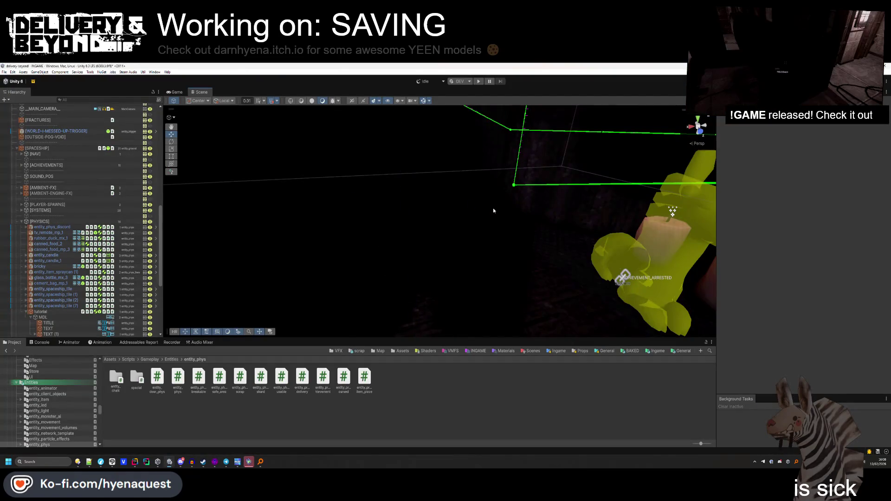
scroll(494, 211, "down", 5)
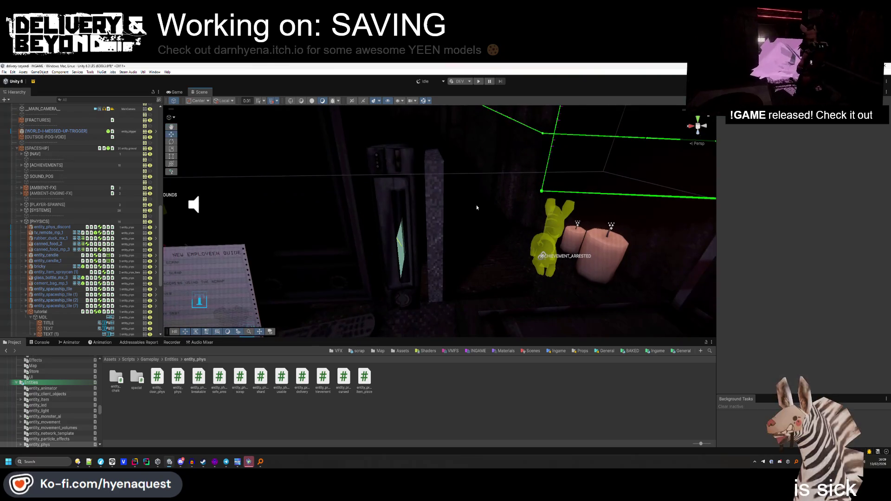
key("alt+Tab")
scroll(543, 136, "up", 2)
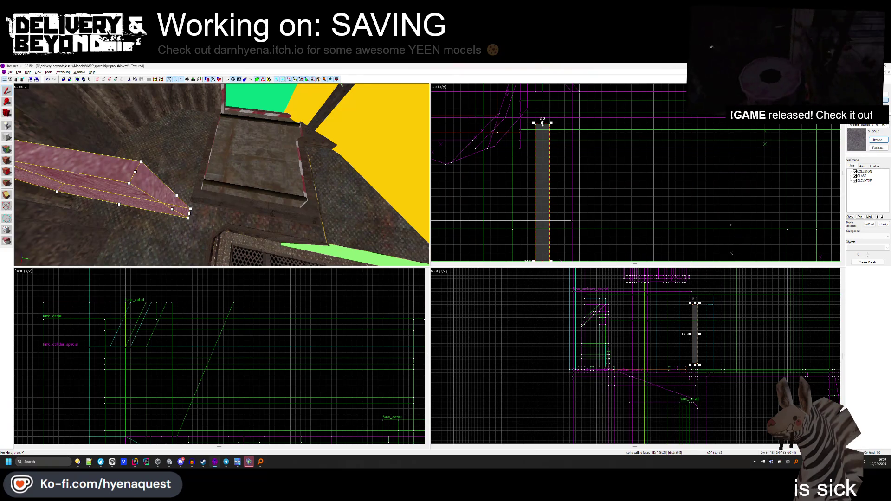
scroll(543, 116, "down", 2)
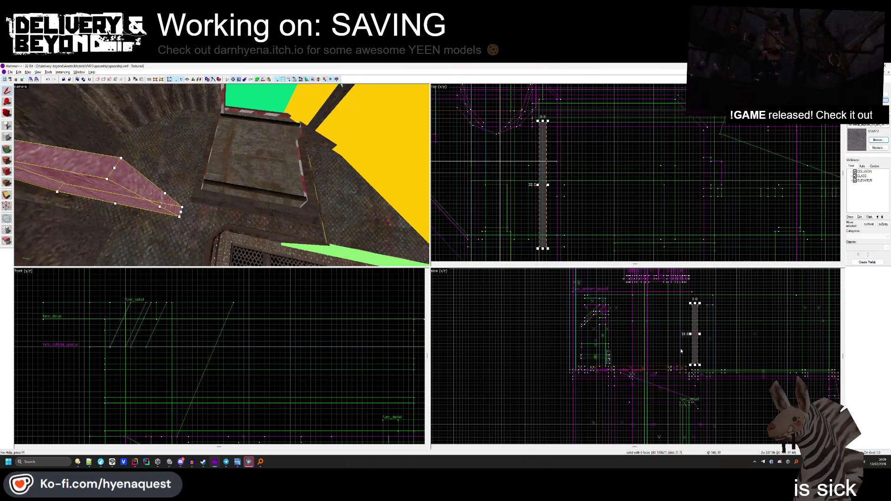
scroll(688, 354, "up", 1)
left_click_drag(697, 367, 696, 312)
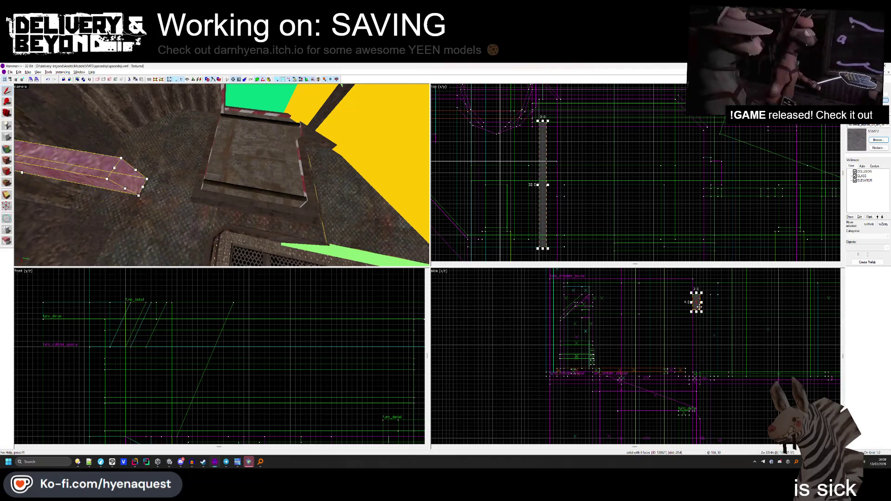
scroll(687, 320, "up", 1)
left_click_drag(701, 374, 701, 373)
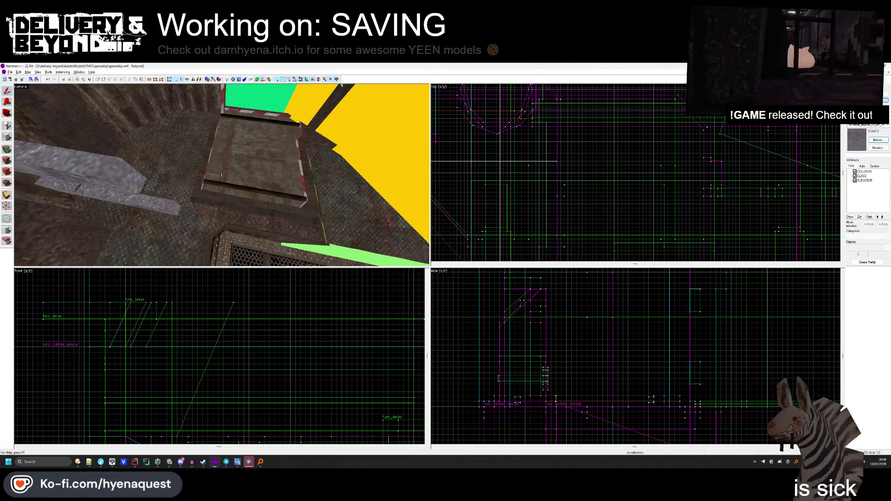
Create a small block on the grated floor beneath the long beam, then deselect it.
key("w")
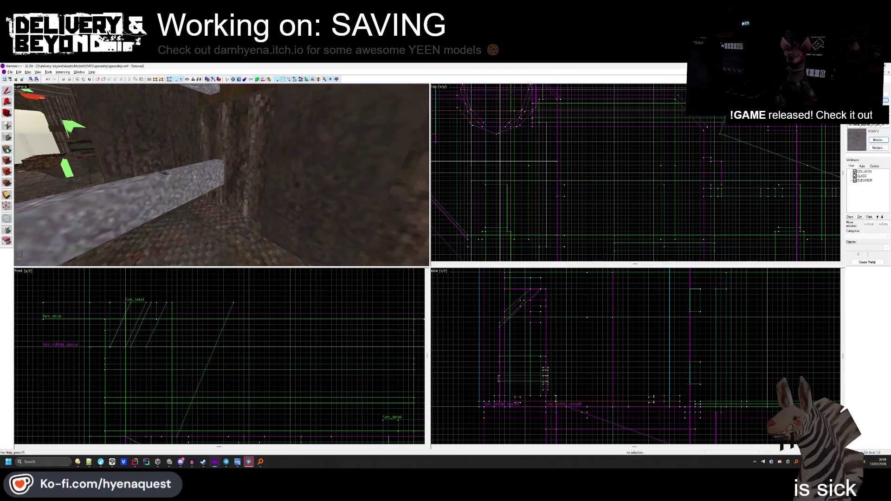
left_click(7, 149)
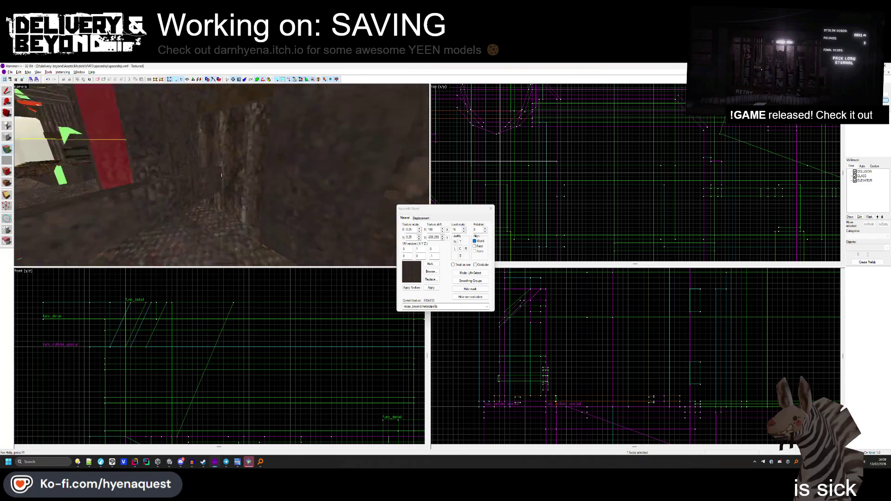
key("w")
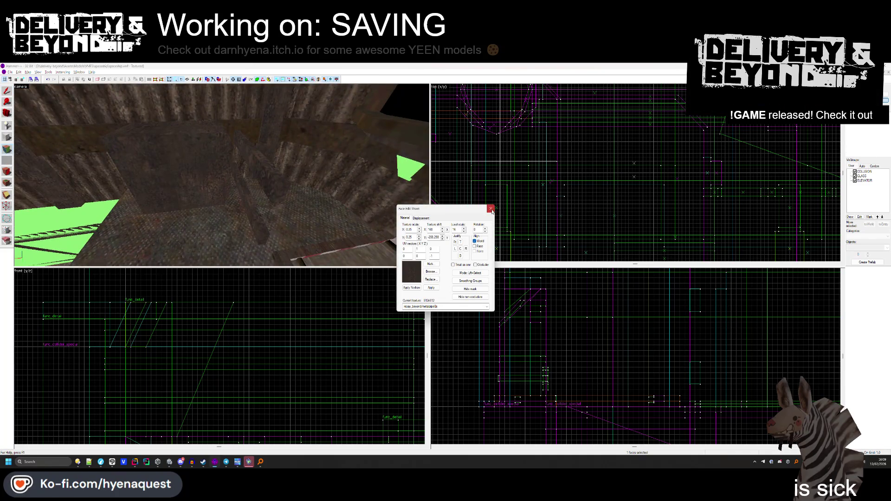
key("shift+s")
left_click(276, 198)
scroll(535, 117, "up", 4)
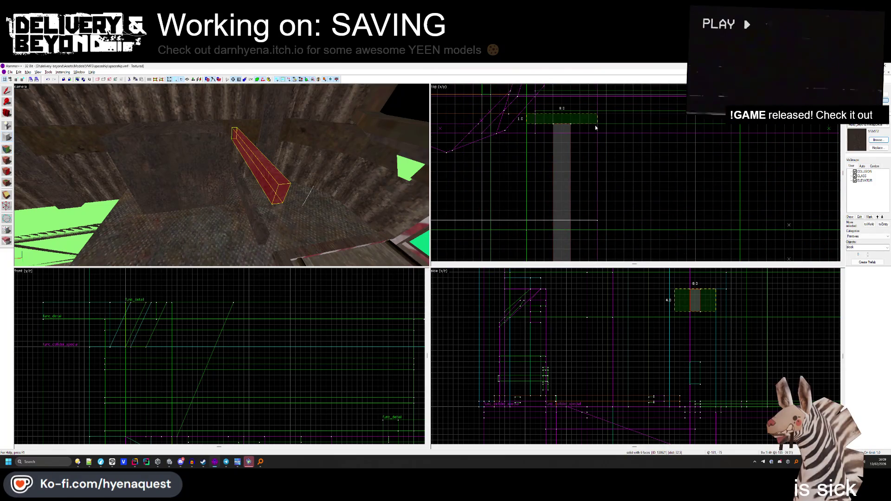
key("Return")
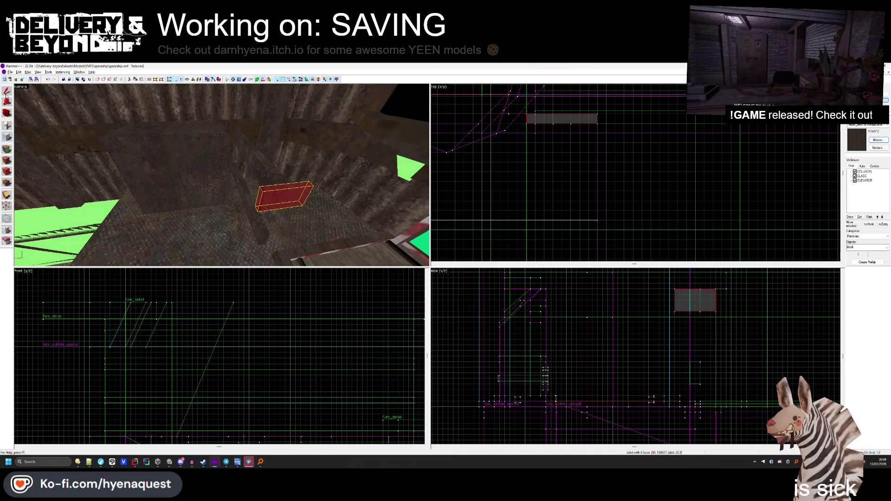
left_click(346, 271)
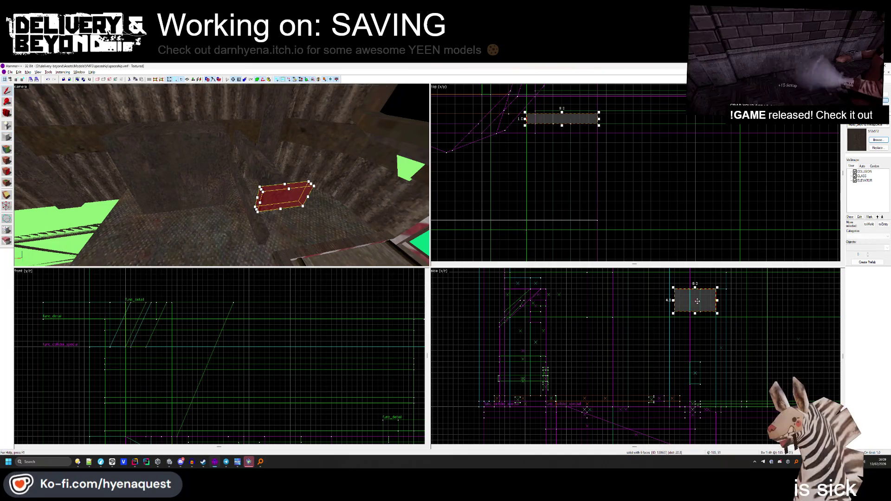
key("Escape")
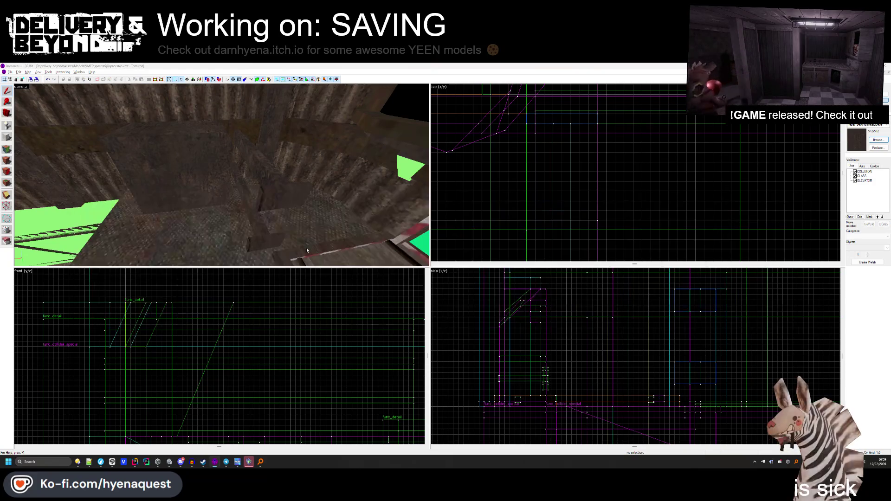
Move the Unity scene camera toward the bunny, then select the red block in Hammer.
key("alt+Tab")
left_click_drag(382, 257, 395, 237)
key("alt+Tab")
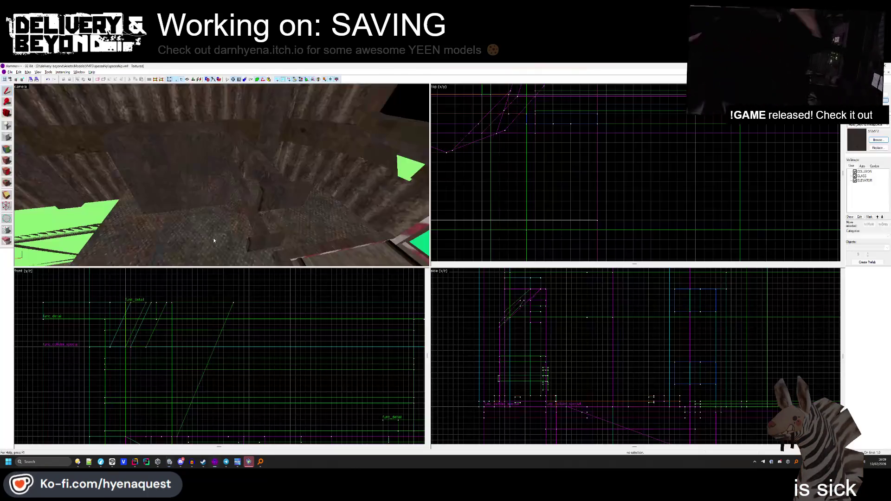
left_click(260, 181)
left_click(7, 138)
Draw a 6-unit test box, move it lower in the side view, then delete it.
left_click_drag(552, 123, 572, 184)
scroll(695, 301, "up", 1)
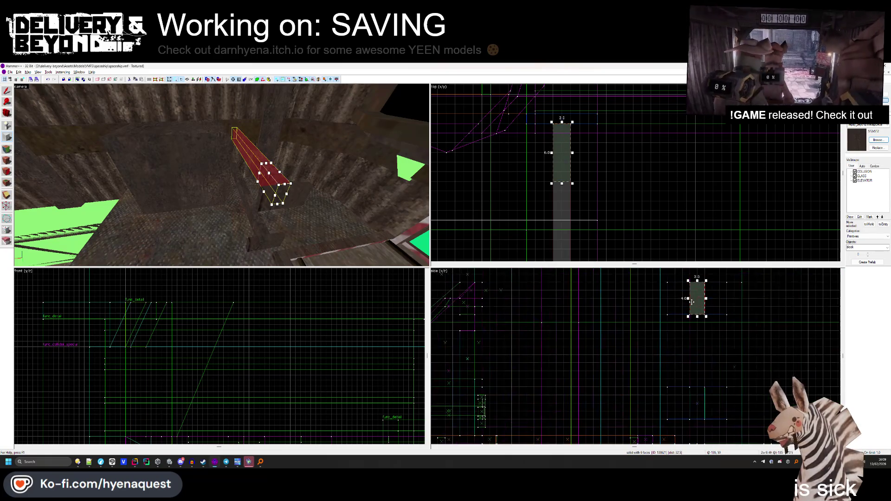
left_click_drag(694, 299, 700, 331)
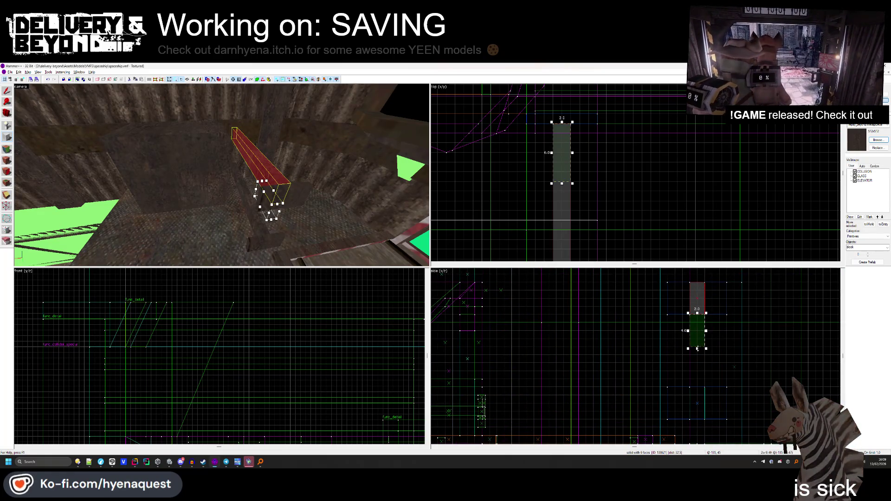
scroll(561, 123, "up", 1)
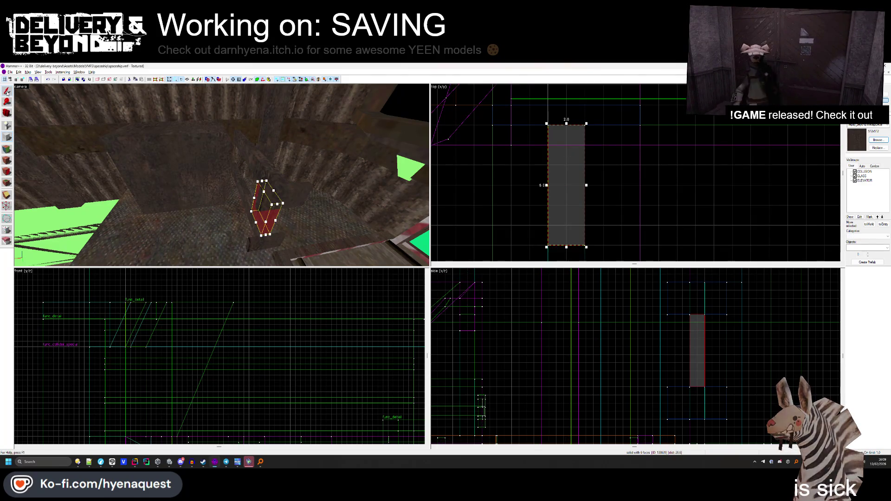
key("Delete")
Clip the selected block diagonally into a triangular wedge brace.
left_click(264, 221)
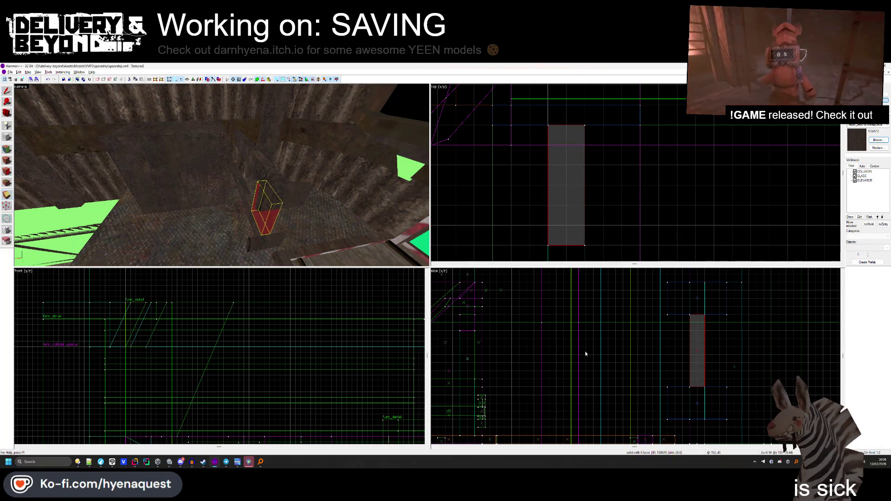
scroll(254, 334, "down", 5)
scroll(231, 417, "up", 5)
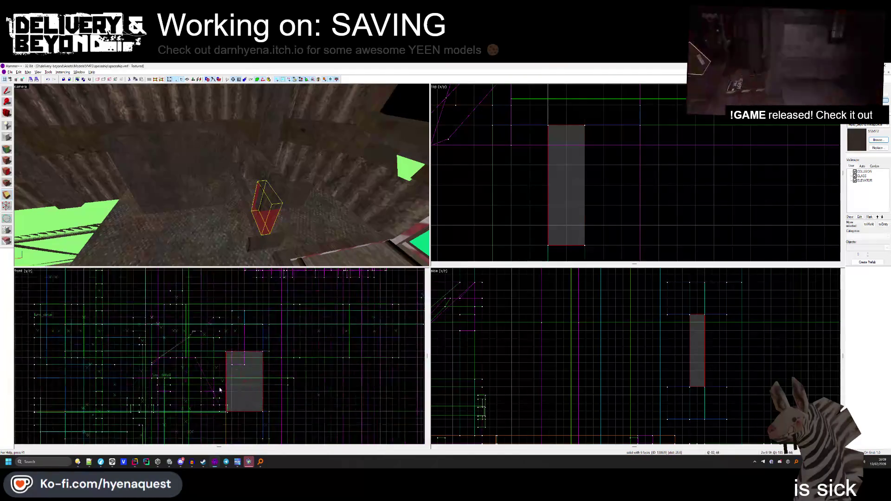
mouse_move(230, 428)
left_mouse_down()
mouse_move(274, 335)
mouse_move(306, 305)
left_mouse_up()
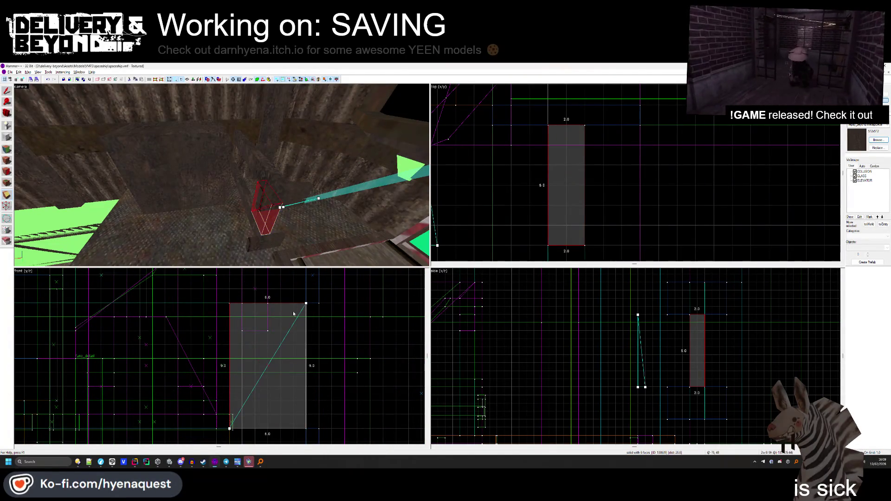
key("Return")
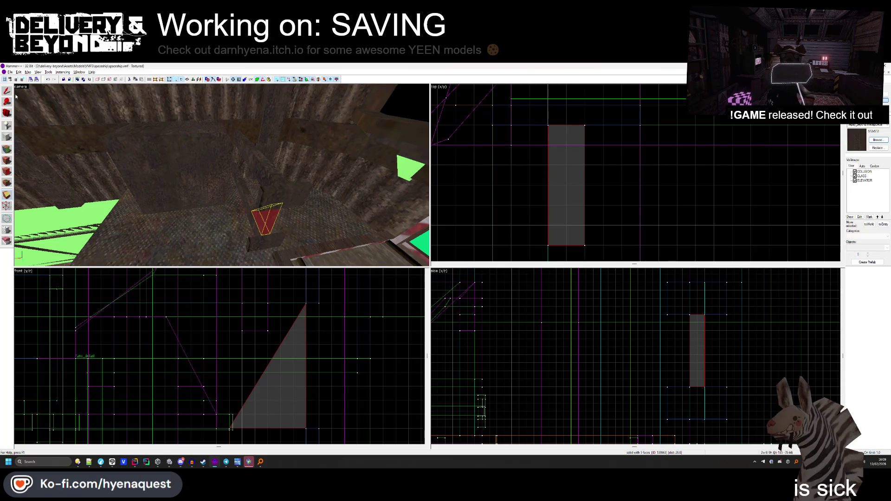
key("Delete")
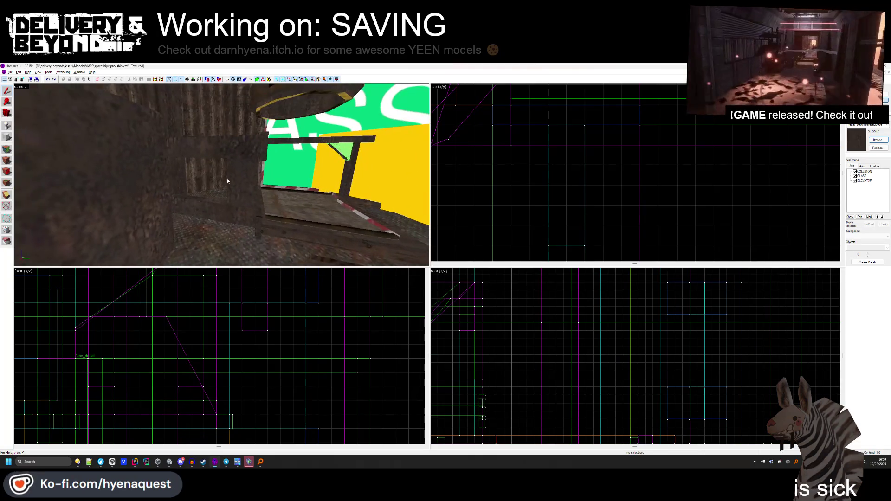
left_click(229, 179)
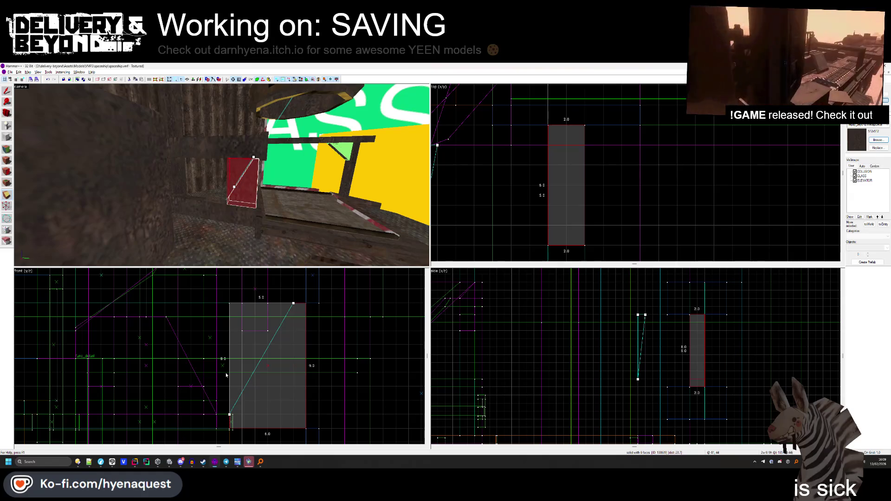
key("Return")
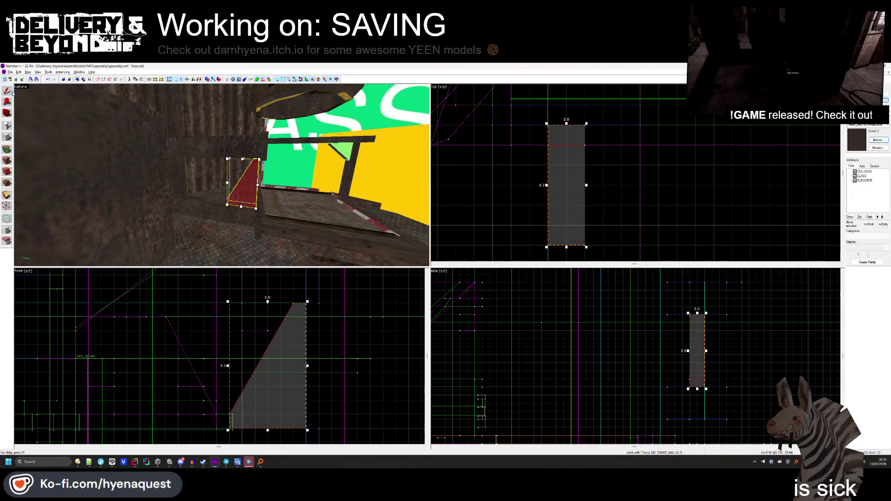
Create a 2.0 by 9.0 upright post block in the front view beside the wedge.
left_click(7, 138)
mouse_move(178, 303)
left_mouse_down()
mouse_move(217, 417)
mouse_move(205, 432)
left_mouse_up()
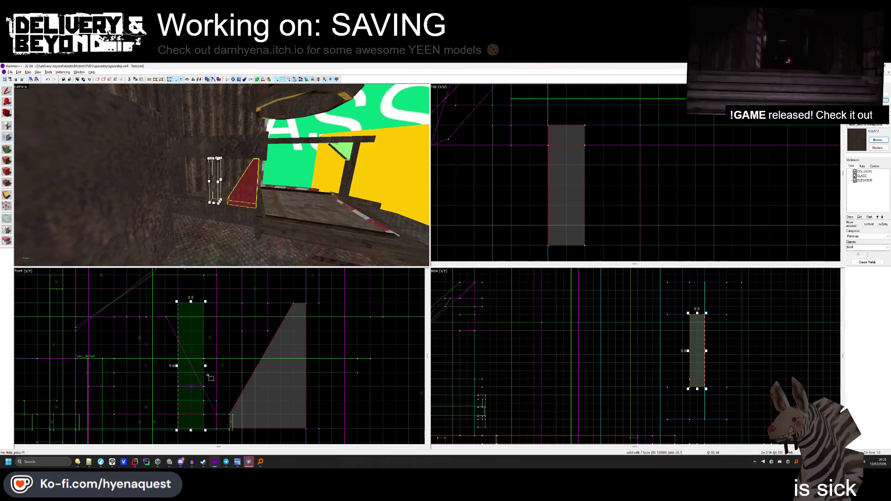
key("Return")
key("shift+s")
left_click(62, 328, "ctrl")
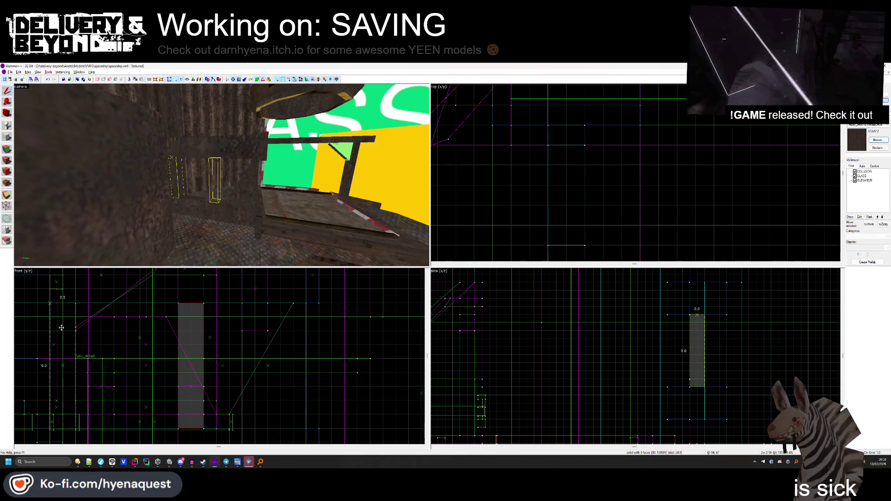
key("Escape")
key("z")
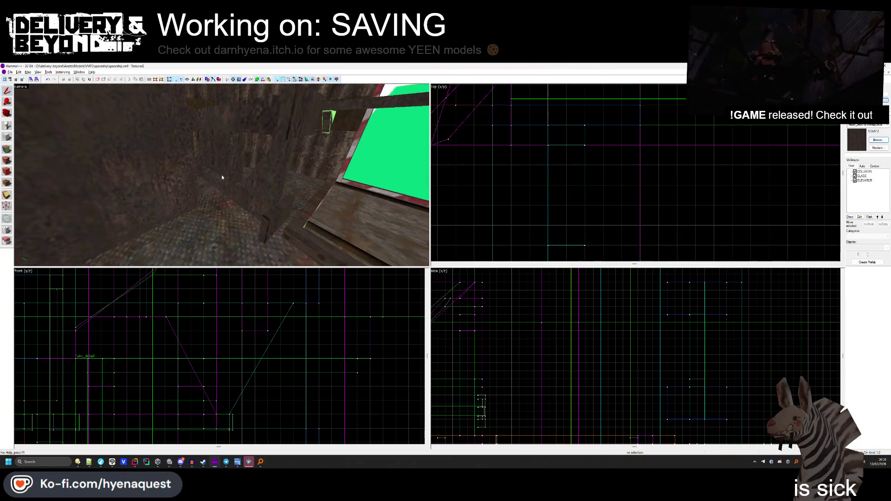
key("alt+Tab")
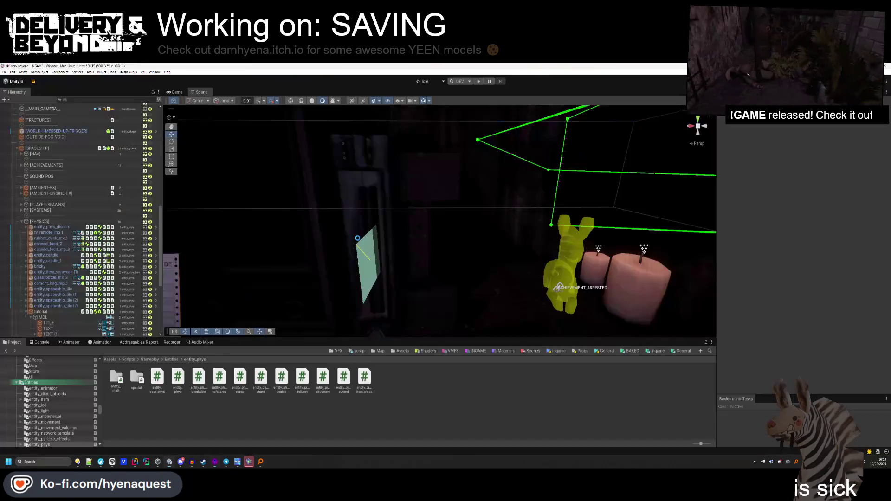
mouse_move(410, 254)
left_mouse_down()
mouse_move(392, 250)
mouse_move(365, 279)
mouse_move(408, 291)
mouse_move(416, 249)
left_mouse_up()
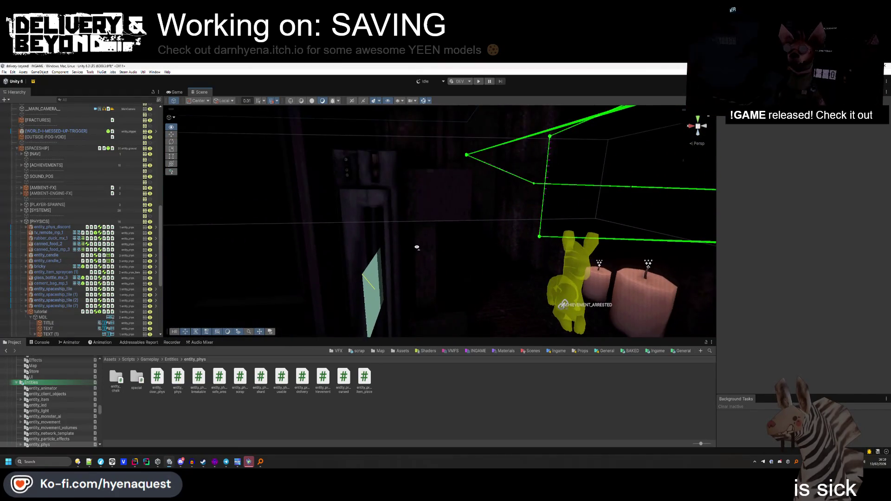
key("alt+Tab")
left_click(285, 222)
left_click(265, 194, "ctrl")
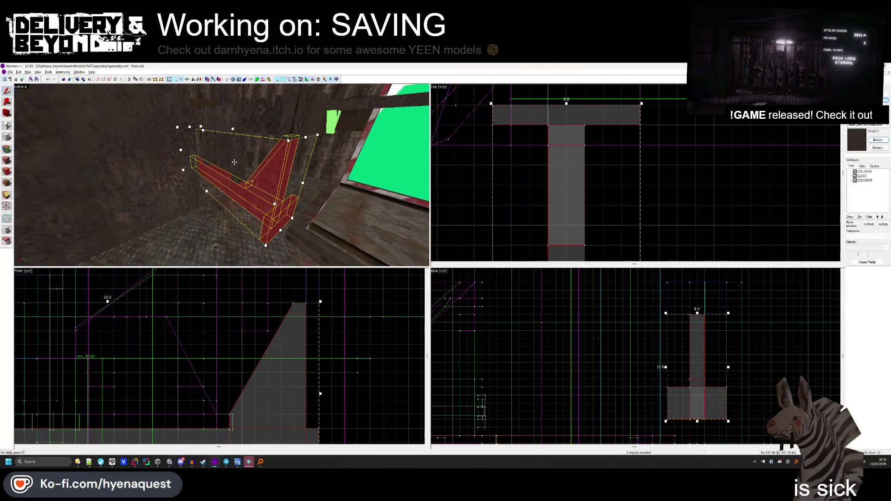
left_click(232, 153, "ctrl")
left_click(243, 123, "ctrl")
left_click(314, 124, "ctrl")
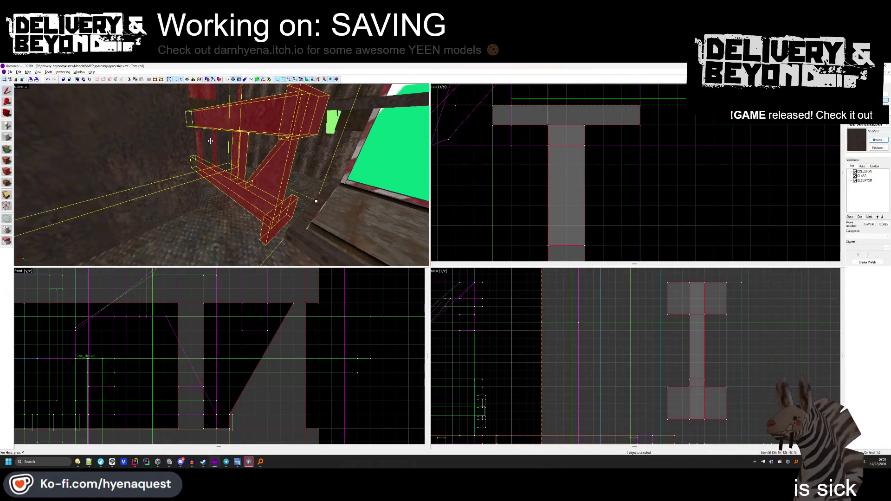
left_click(209, 139, "ctrl")
left_click(236, 136, "ctrl")
key("ctrl+shift+e")
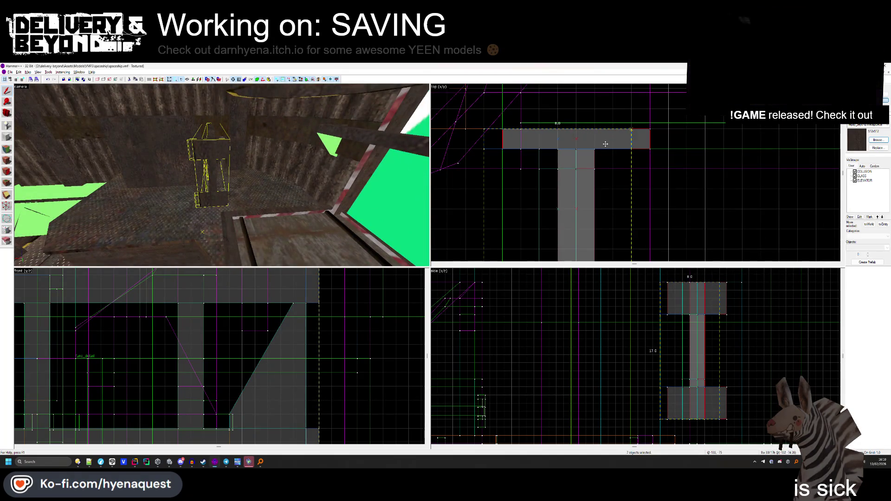
key("Escape")
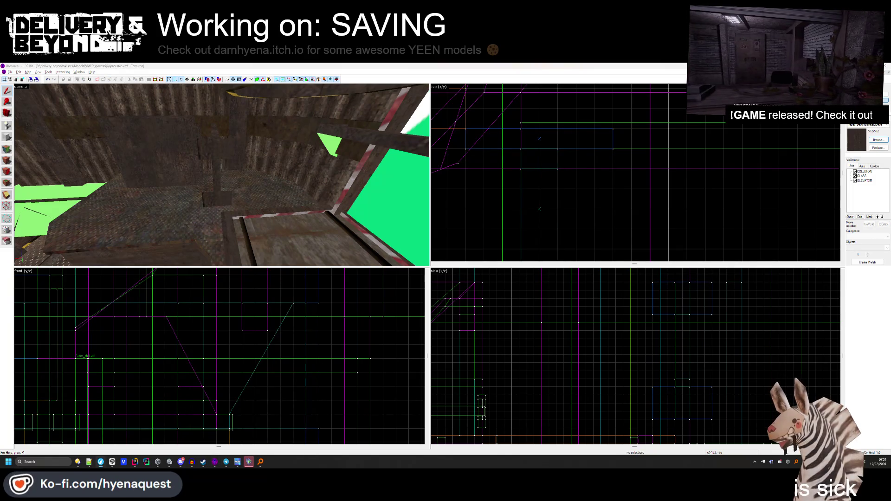
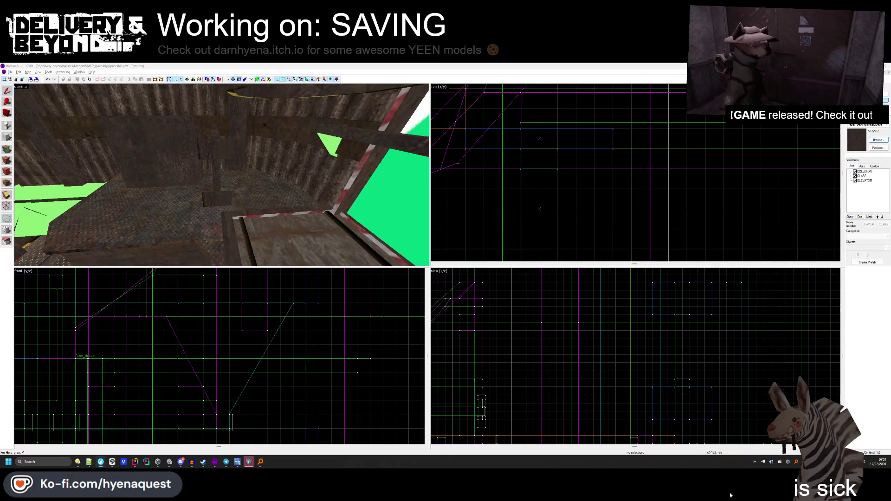
Take a quick look at the Unity scene, then go back to Hammer++.
key("alt+Tab")
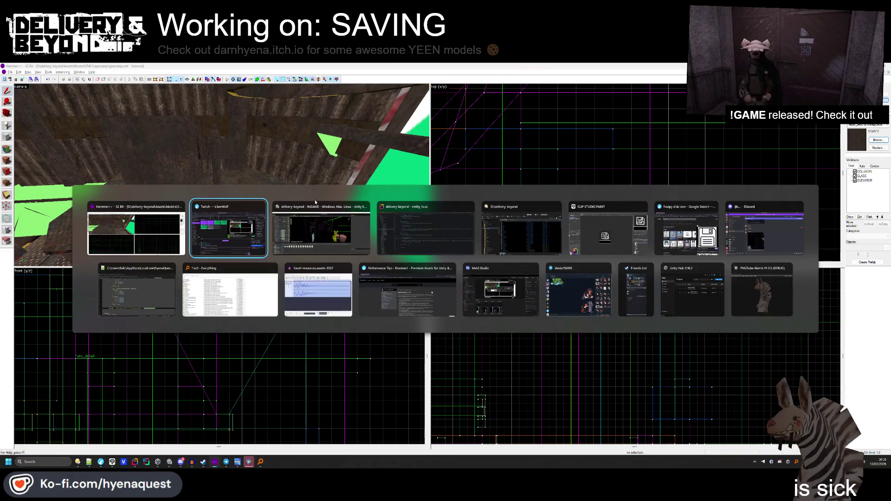
key("alt+Tab")
key("alt+Tab")
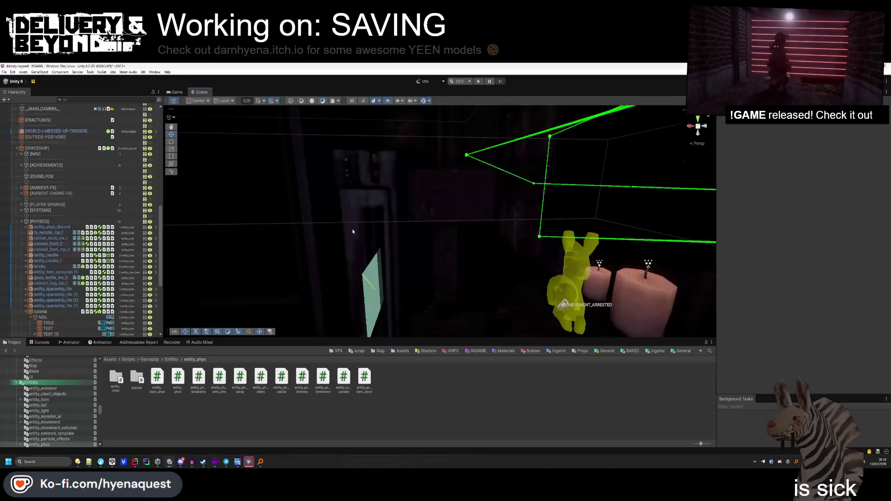
key("w")
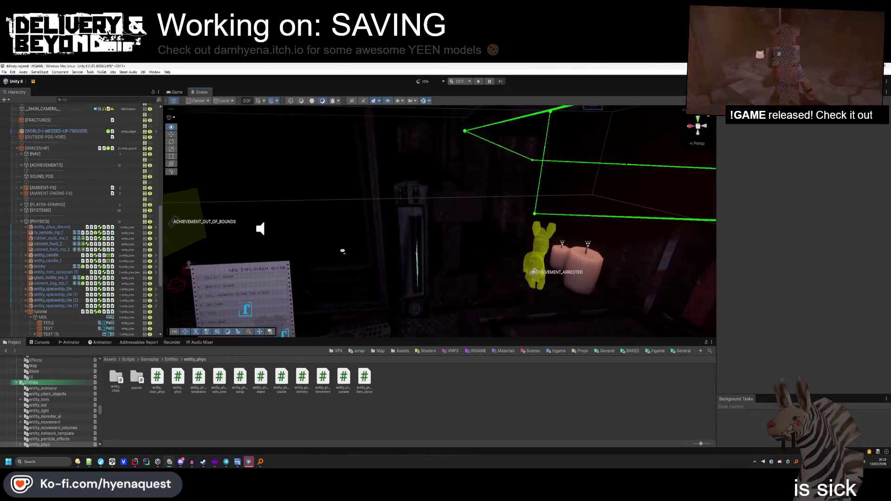
key("w")
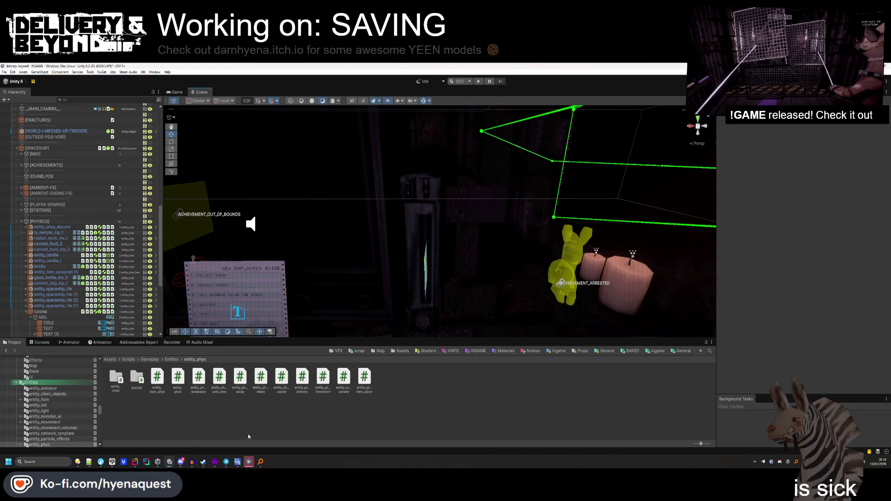
left_click(215, 462)
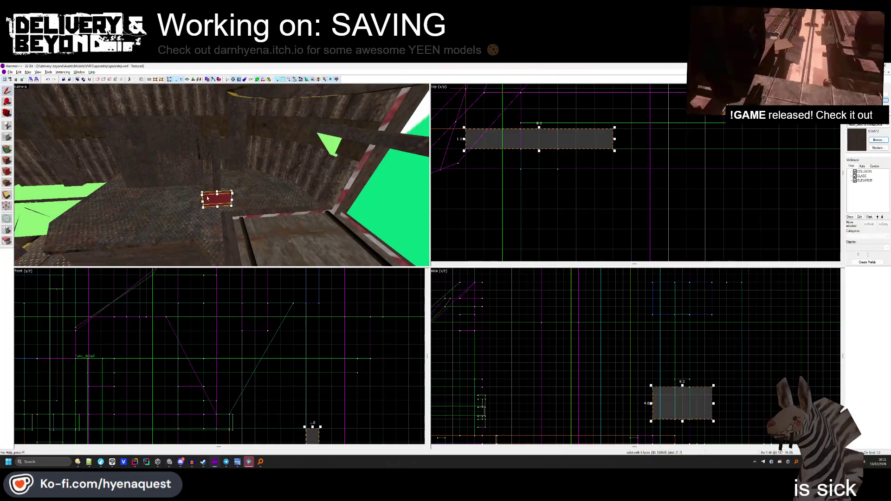
Select the T-shaped beam pieces, dismiss the Ctrl+T dialog, and clear the selection.
key("z")
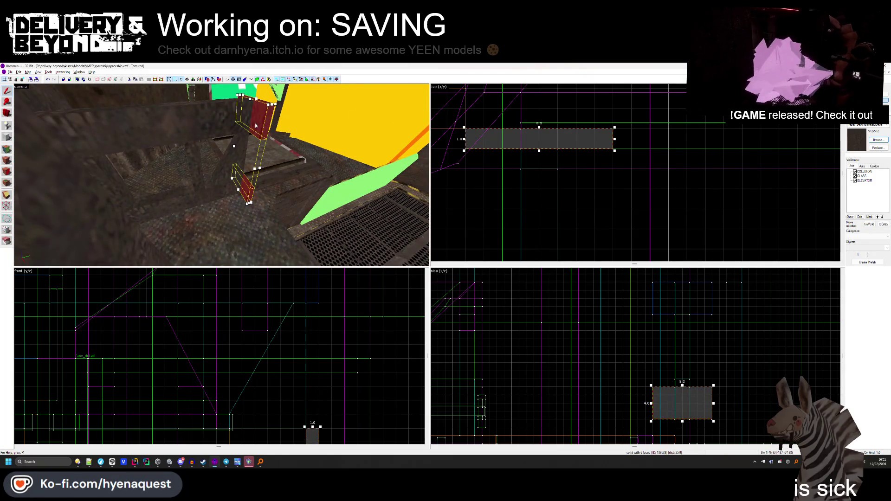
left_click(255, 122)
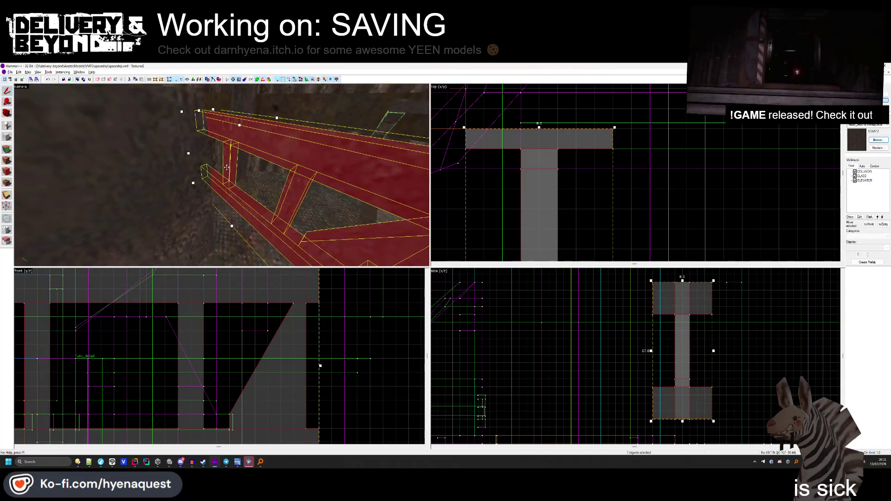
left_click(248, 172, "ctrl")
key("ctrl+t")
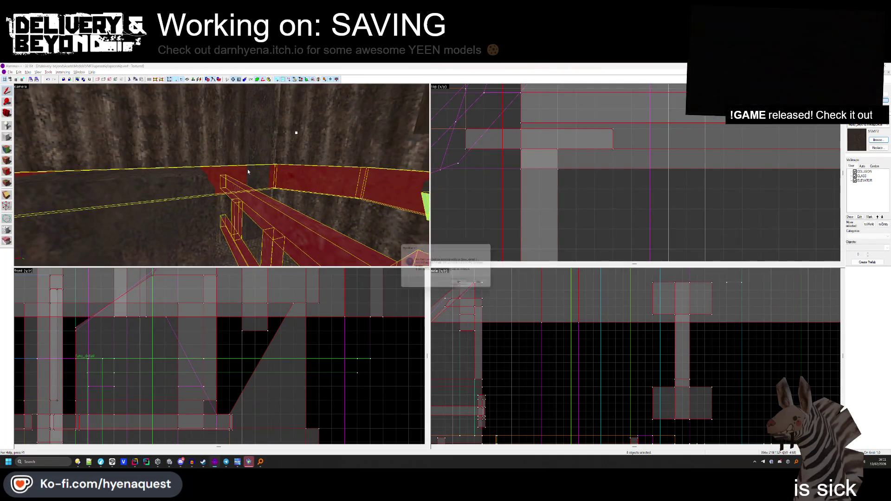
left_click(459, 282)
scroll(530, 219, "down", 5)
left_click(530, 219)
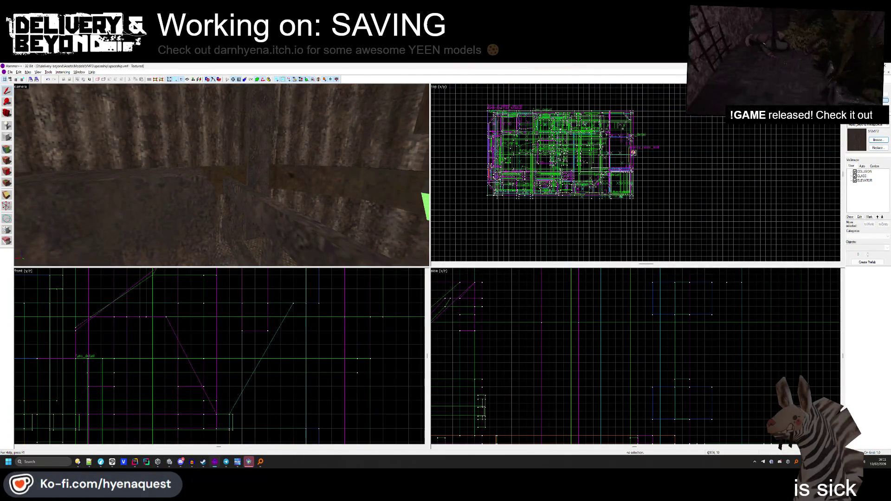
Select the sloped brush and make COLLISION the current texture.
left_click(285, 236)
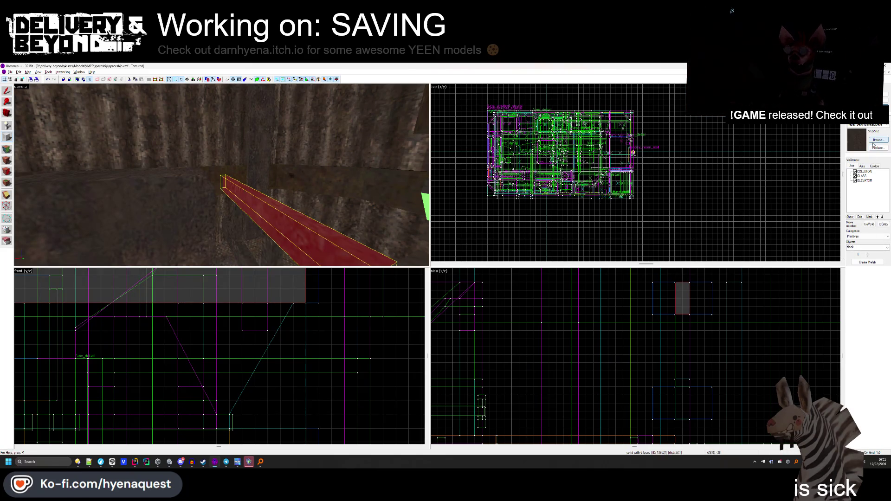
left_click(873, 142)
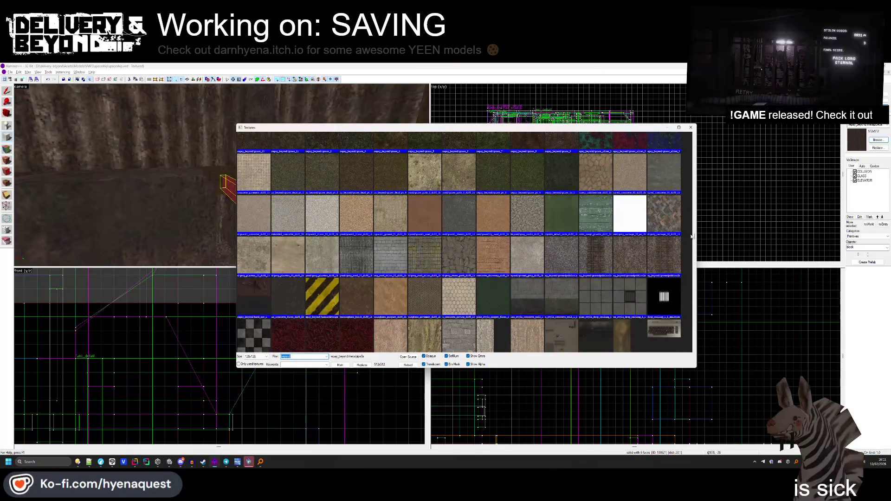
double_click(254, 152)
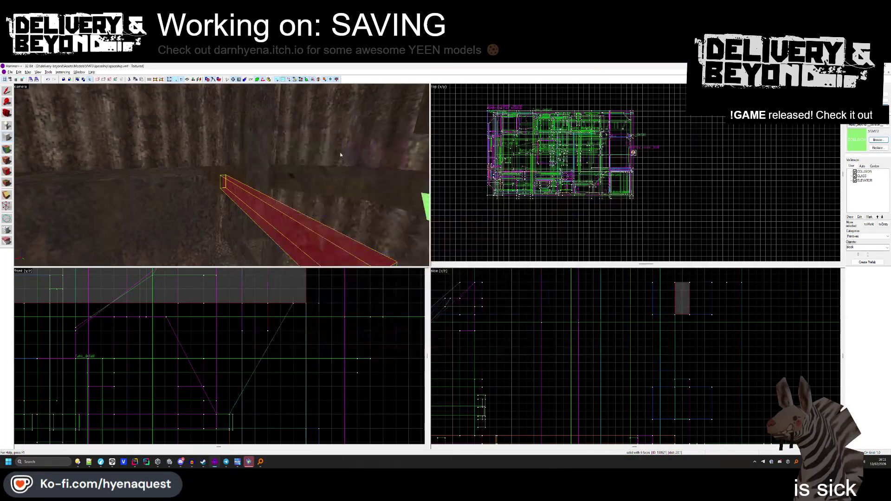
Draw a block along the slope, create the brush, and stretch it to 19 units tall.
scroll(518, 180, "up", 5)
mouse_move(515, 148)
left_mouse_down()
mouse_move(577, 213)
mouse_move(577, 230)
left_mouse_up()
scroll(541, 97, "down", 5)
left_click_drag(542, 124, 546, 169)
scroll(546, 169, "up", 2)
key("Return")
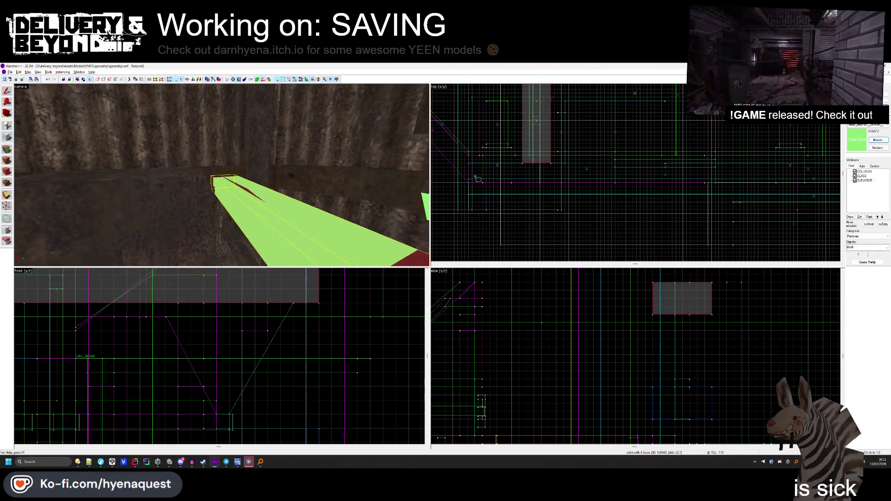
scroll(656, 300, "down", 2)
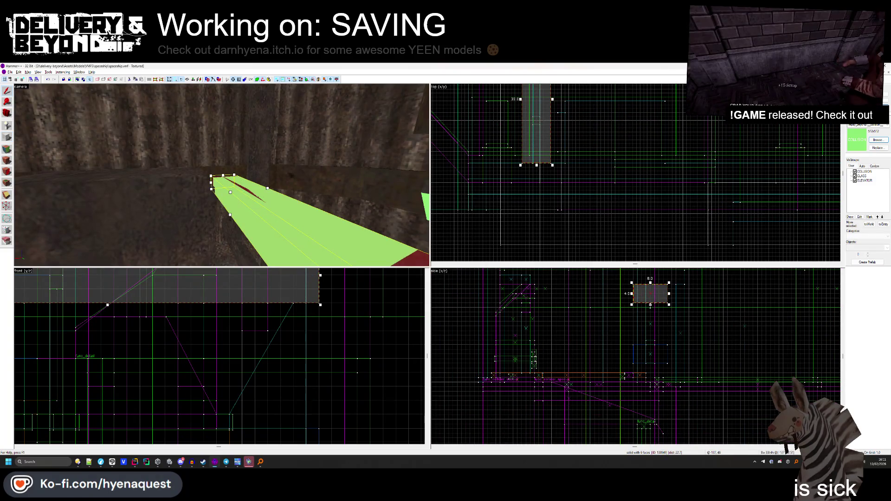
left_click_drag(650, 305, 650, 336)
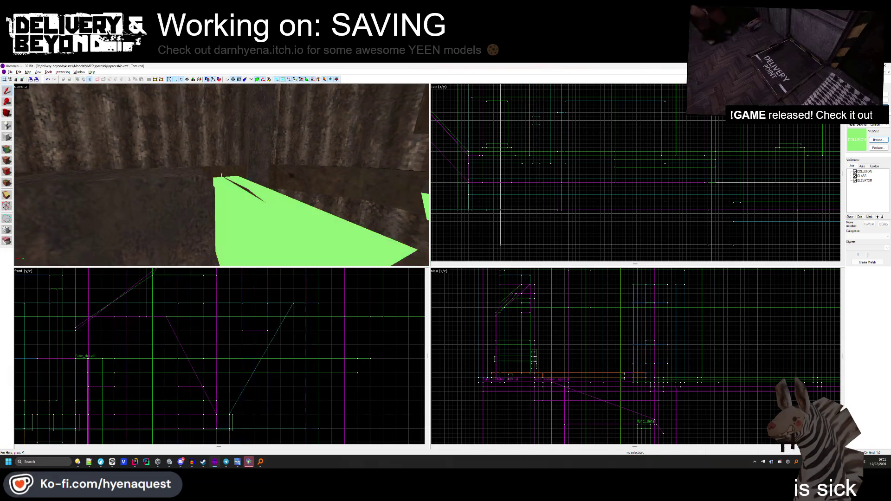
key("alt+Tab")
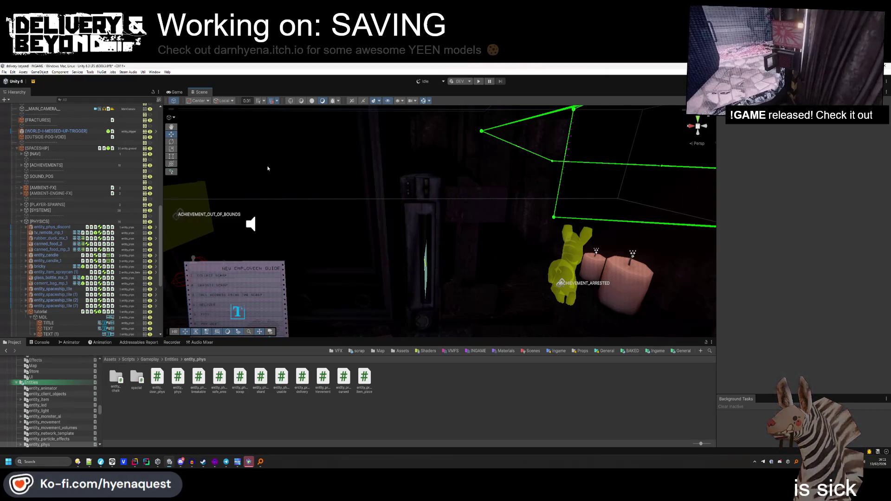
Select the TV, expand its Mesh Filter, and ping the tv_mp_1 mesh in the Project window.
mouse_move(273, 167)
left_mouse_down()
mouse_move(436, 193)
mouse_move(428, 209)
mouse_move(429, 168)
mouse_move(411, 178)
left_mouse_up()
left_click(411, 179)
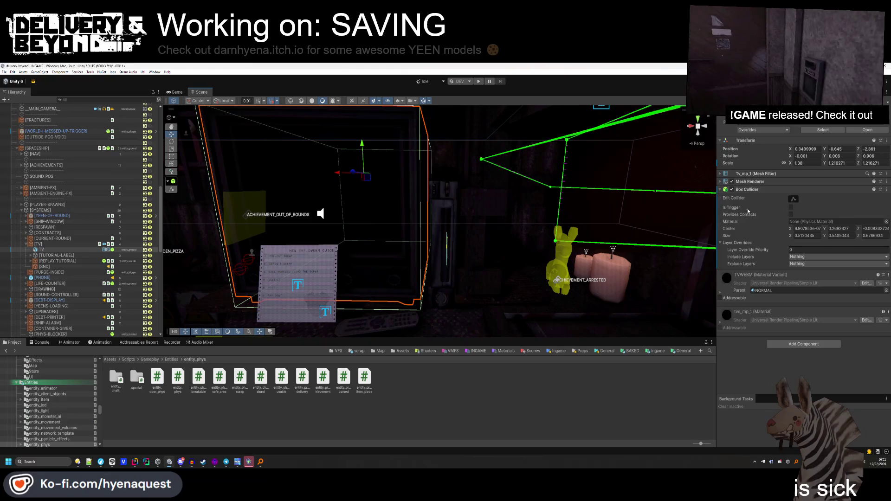
left_click(770, 182)
left_click(761, 182)
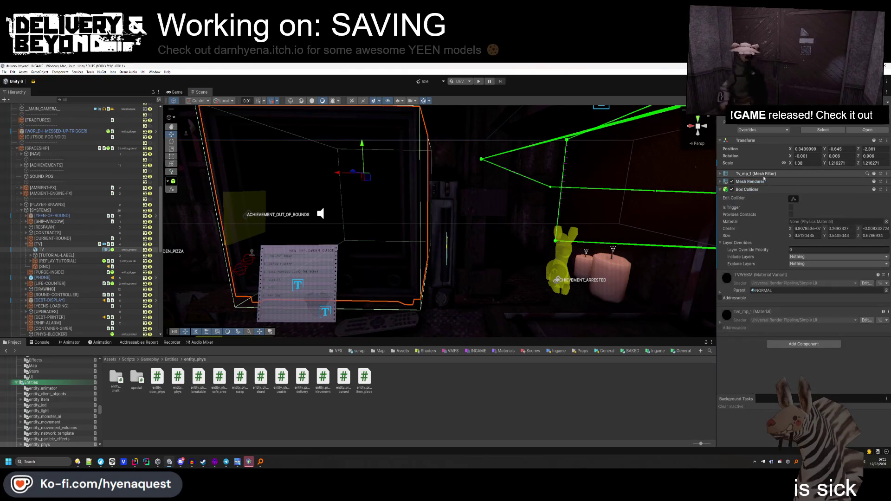
left_click(779, 174)
left_click(813, 182)
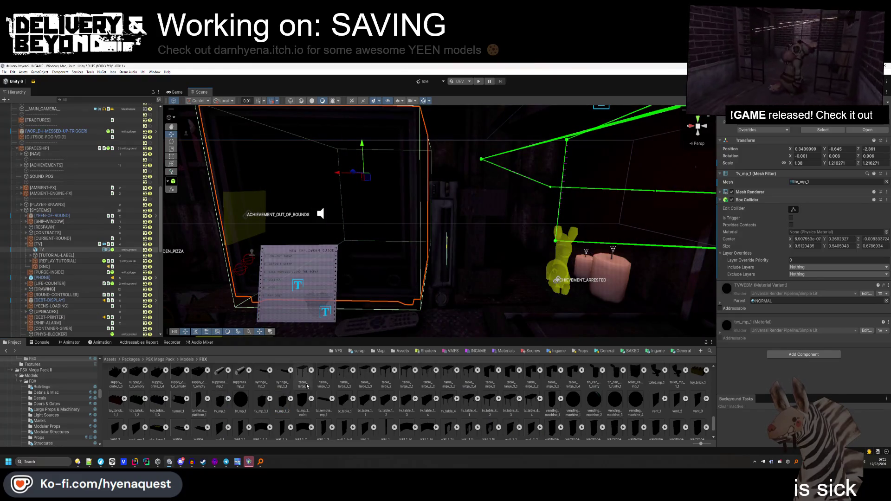
Select tv_mp_1_point and scale it to 1, then down to 0.28.
left_click(476, 257)
left_click_drag(457, 274, 461, 296)
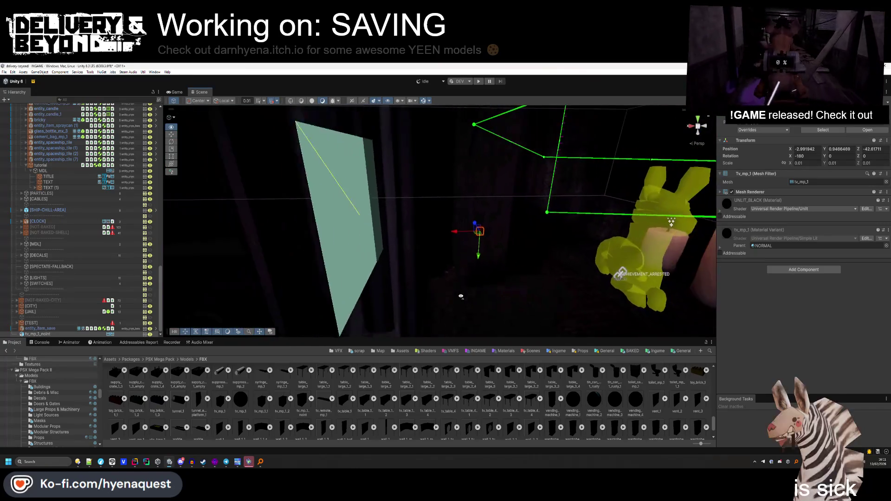
left_click(866, 162)
type("1")
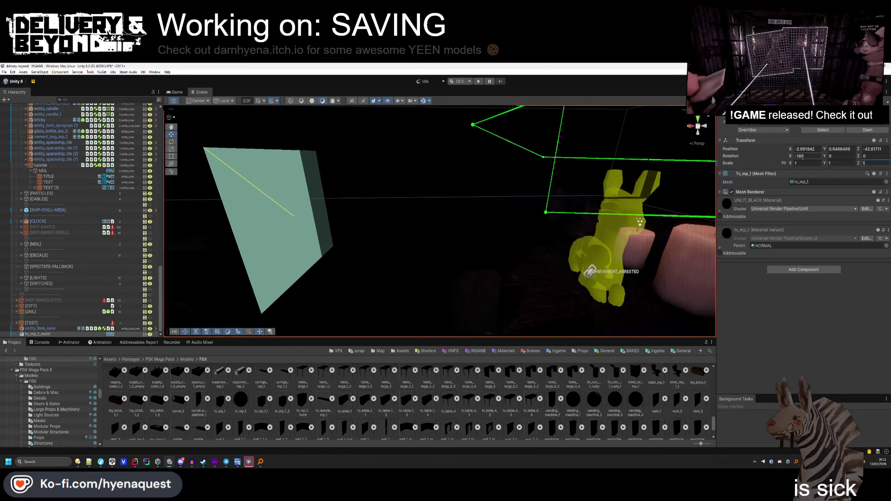
left_click_drag(506, 207, 514, 185)
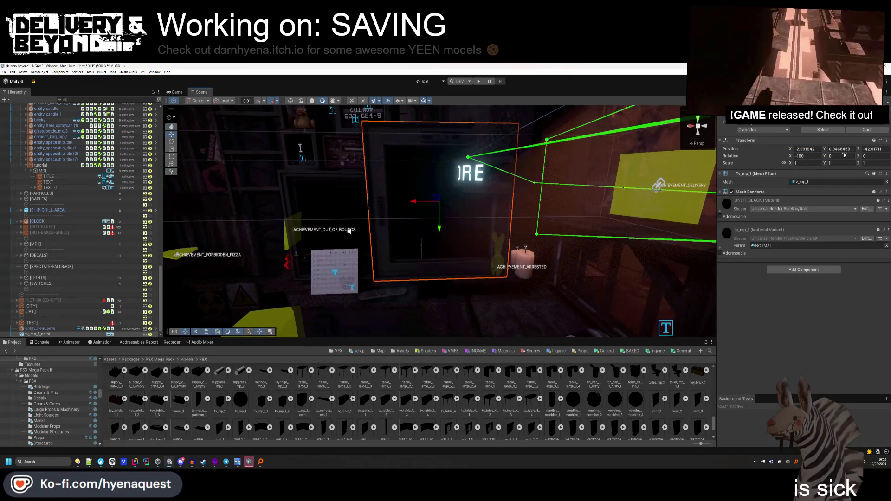
left_click_drag(791, 164, 785, 164)
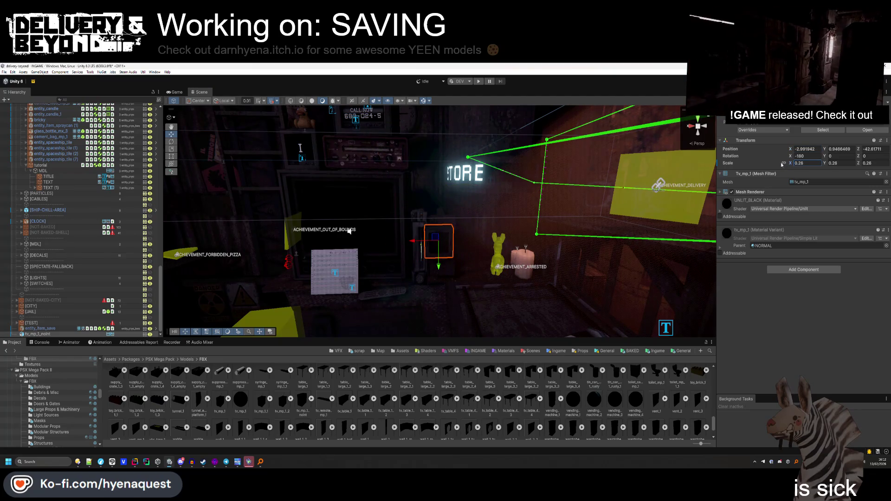
Frame the TV, push it along Z into place, and reselect it in the hierarchy.
key("f")
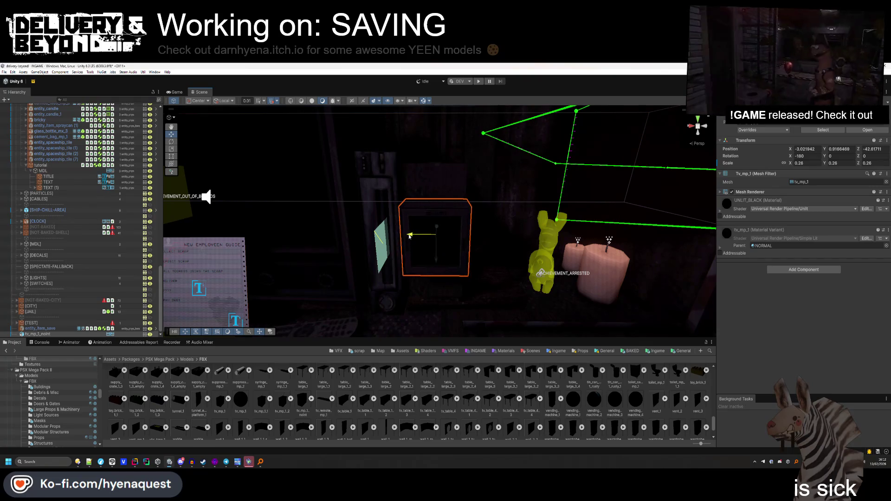
mouse_move(436, 244)
left_mouse_down()
mouse_move(448, 223)
mouse_move(481, 221)
left_mouse_up()
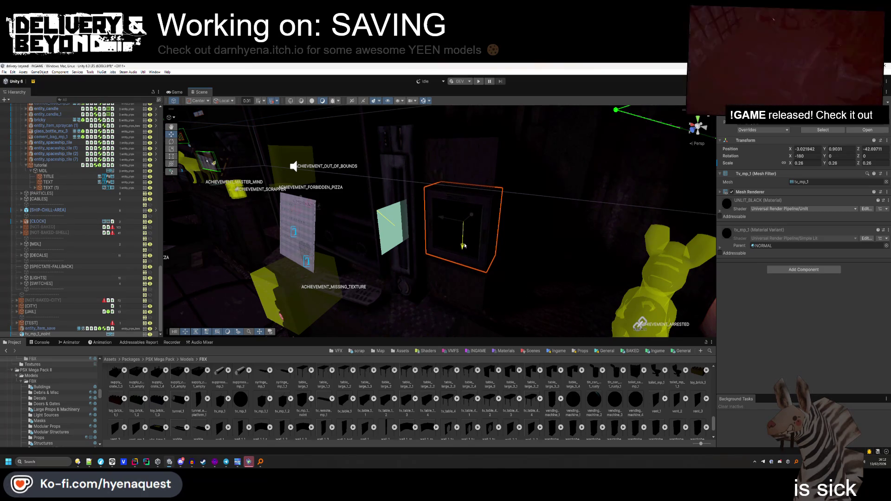
mouse_move(464, 213)
left_mouse_down()
mouse_move(180, 175)
mouse_move(483, 221)
mouse_move(473, 207)
mouse_move(468, 219)
left_mouse_up()
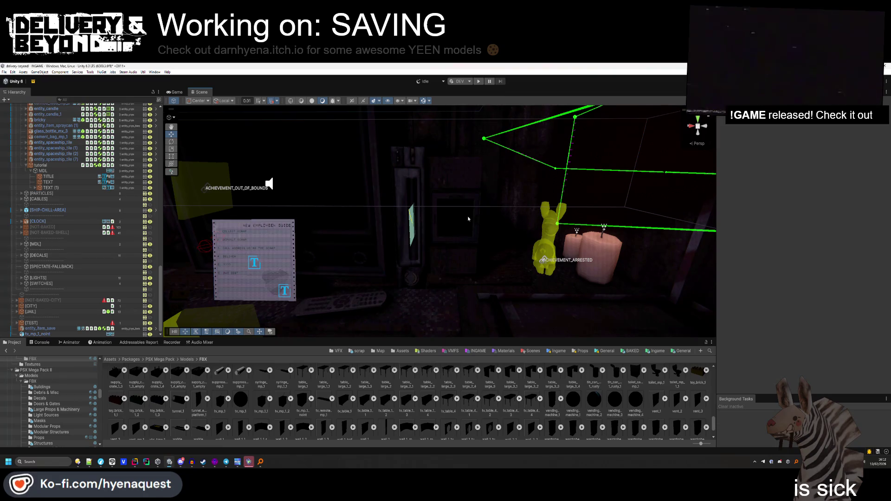
mouse_move(468, 219)
left_mouse_down()
mouse_move(469, 227)
mouse_move(393, 216)
mouse_move(425, 207)
mouse_move(410, 194)
left_mouse_up()
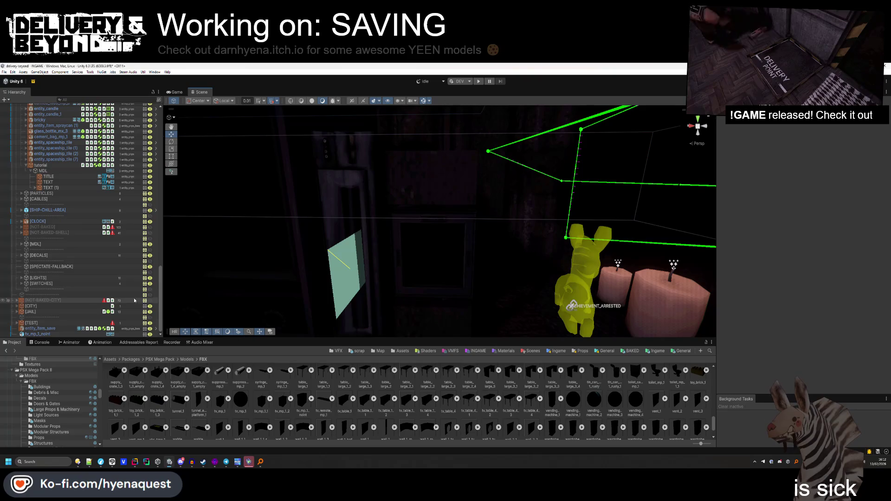
left_click(55, 332)
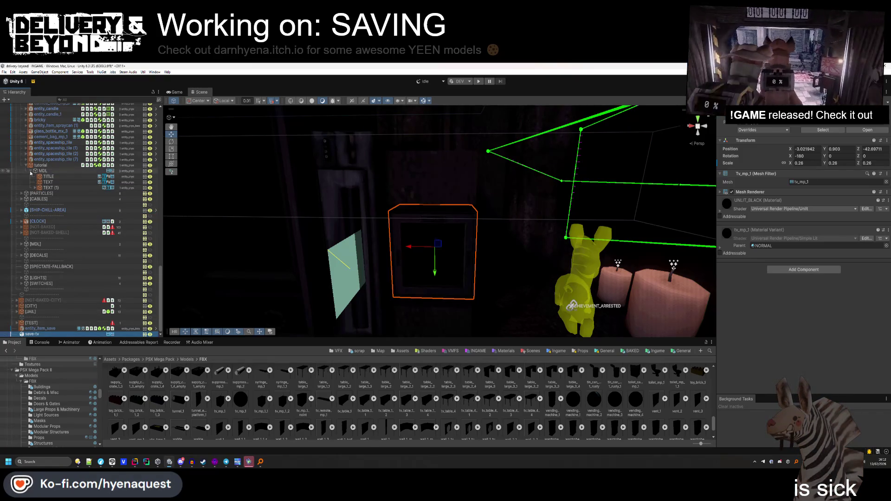
scroll(22, 222, "up", 10)
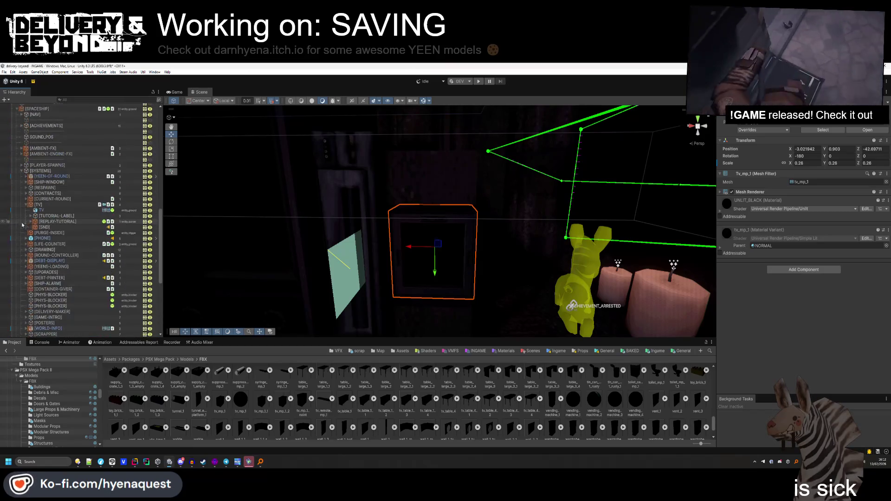
Collapse the [SYSTEMS] and [SPACESHIP] groups and parent the save TV under SaveController.
left_click(20, 171)
scroll(20, 175, "up", 5)
left_click(18, 179)
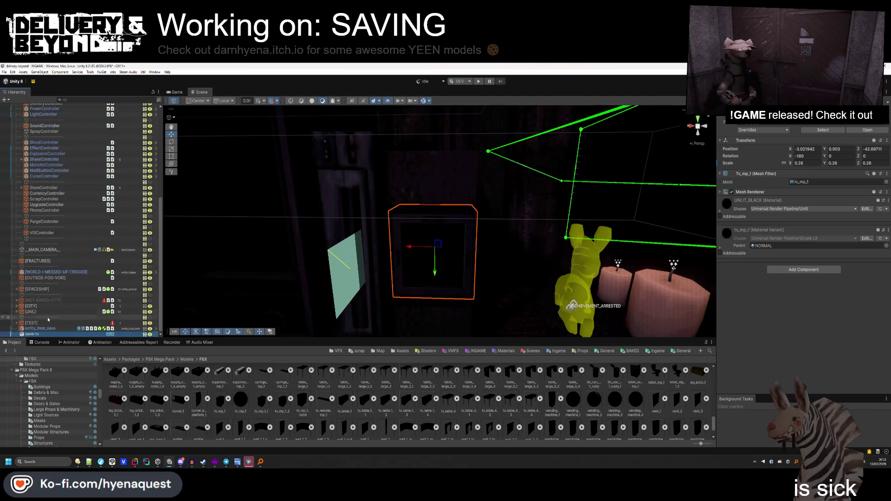
scroll(55, 121, "up", 7)
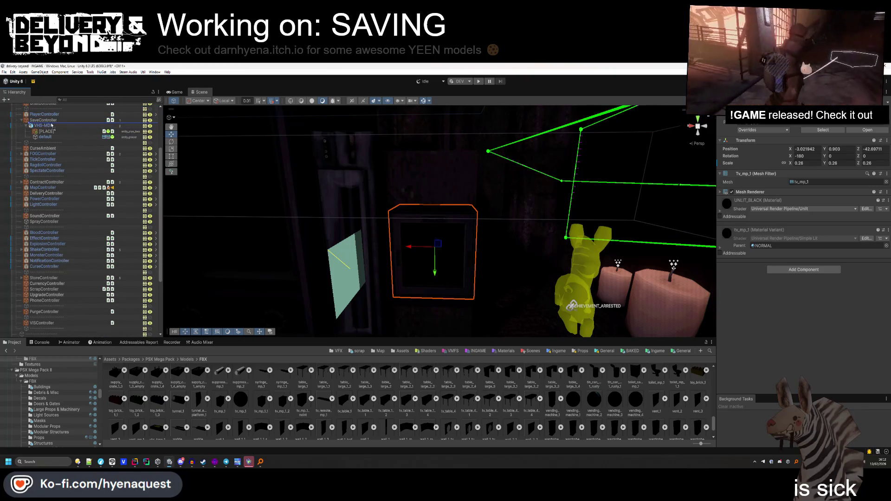
left_click_drag(52, 125, 49, 128)
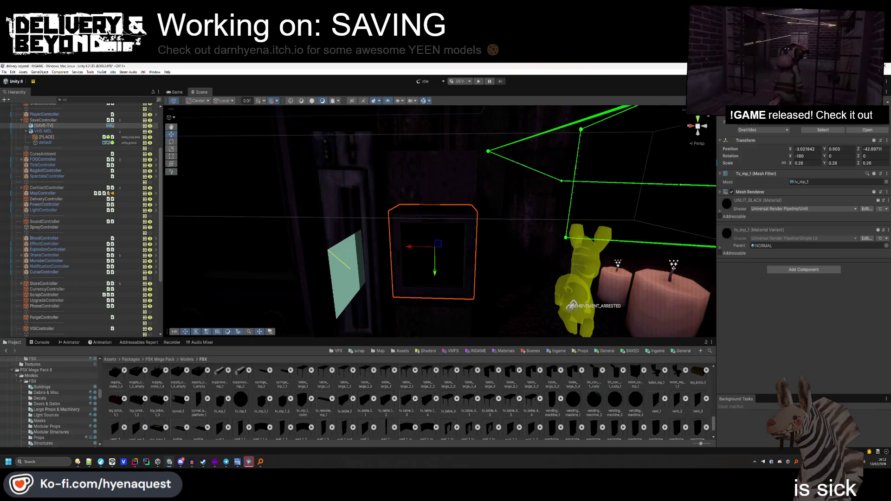
Collapse VHS-MDL, add and delete an empty SaveController child, then open Ingame Entities templates.
scroll(78, 195, "up", 5)
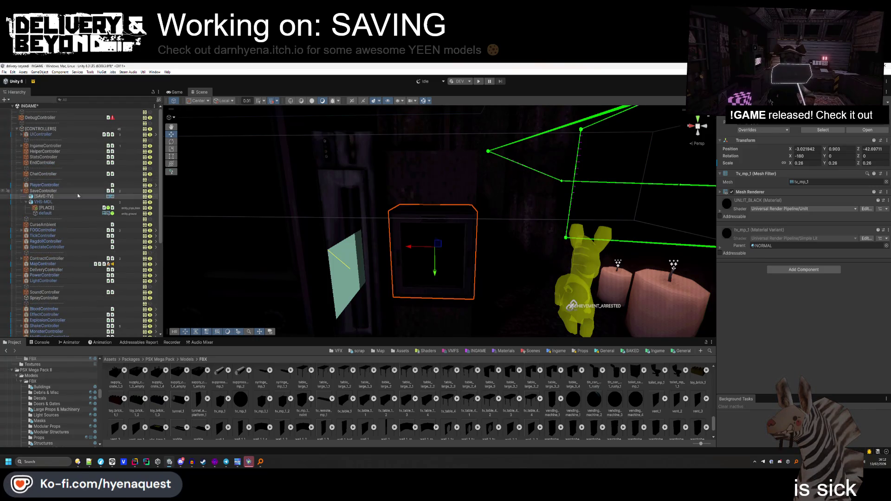
left_click(26, 203)
left_click(44, 191)
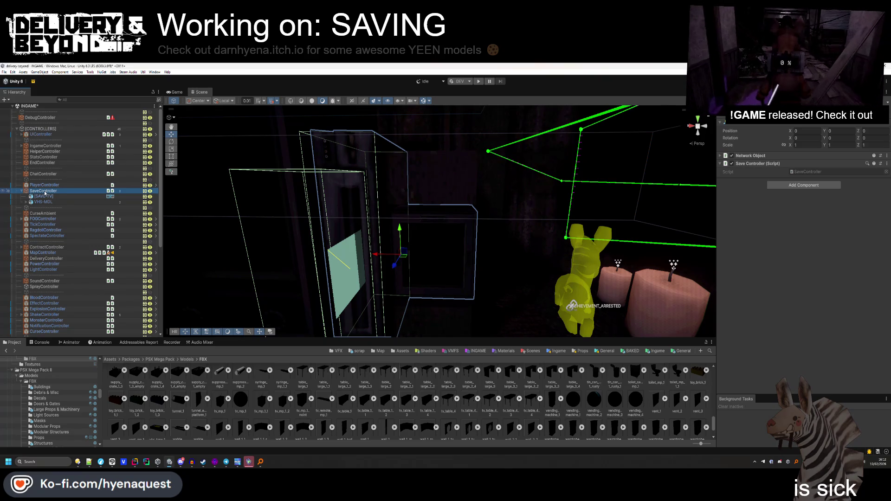
right_click(43, 192)
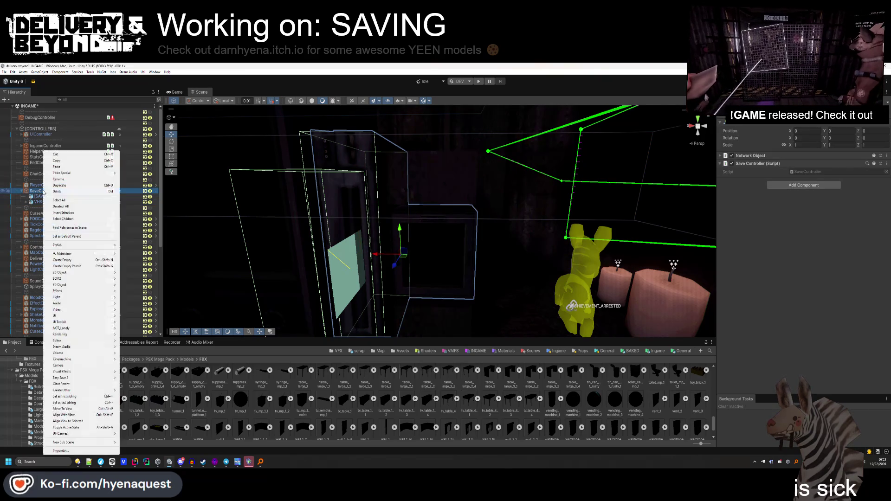
left_click(69, 261)
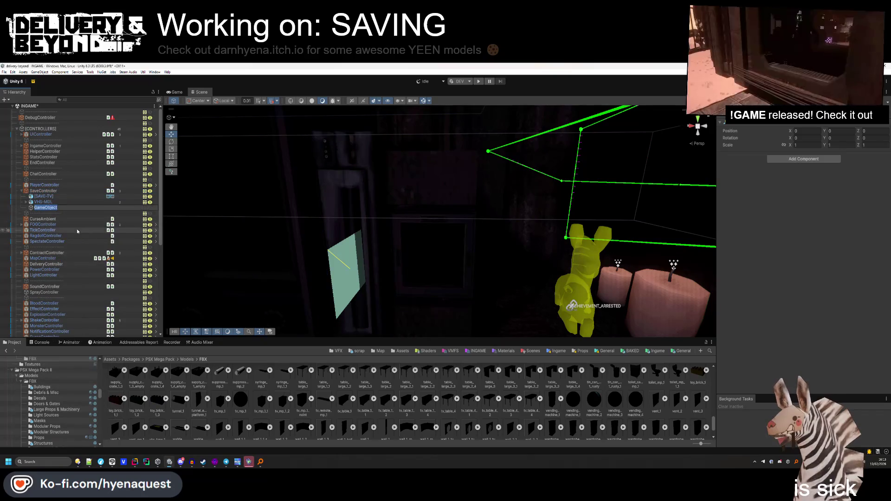
key("Return")
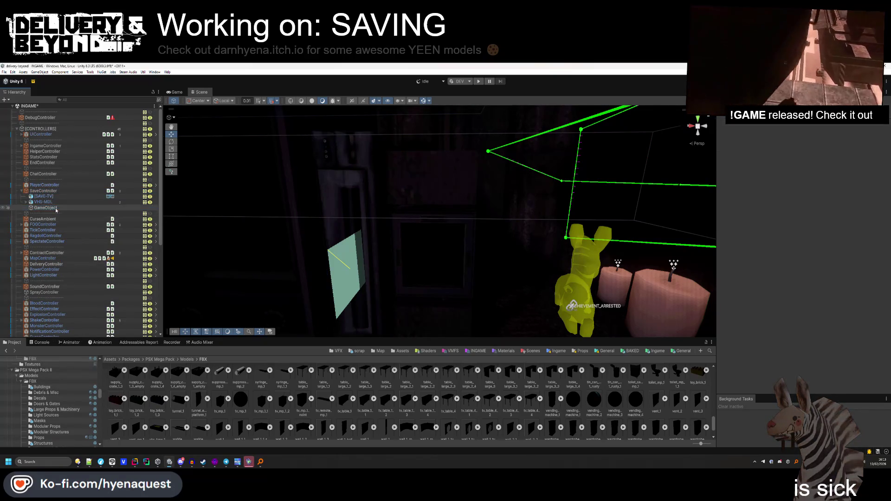
key("Delete")
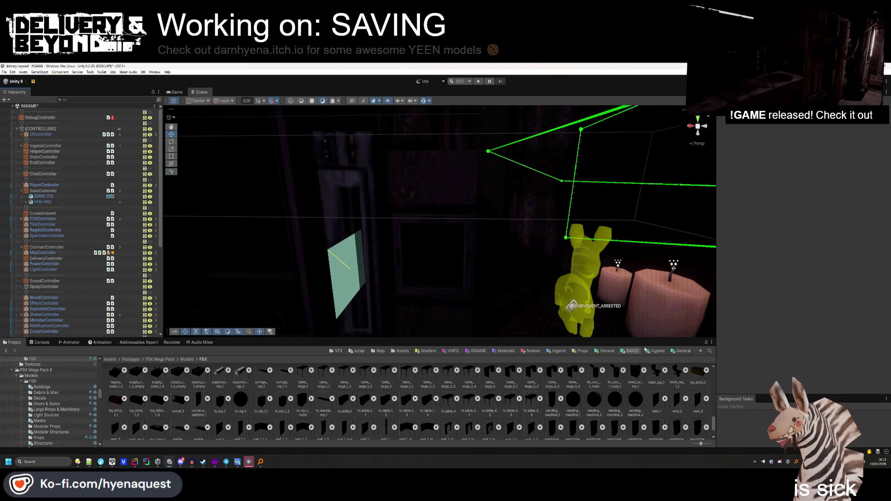
left_click(657, 351)
double_click(157, 378)
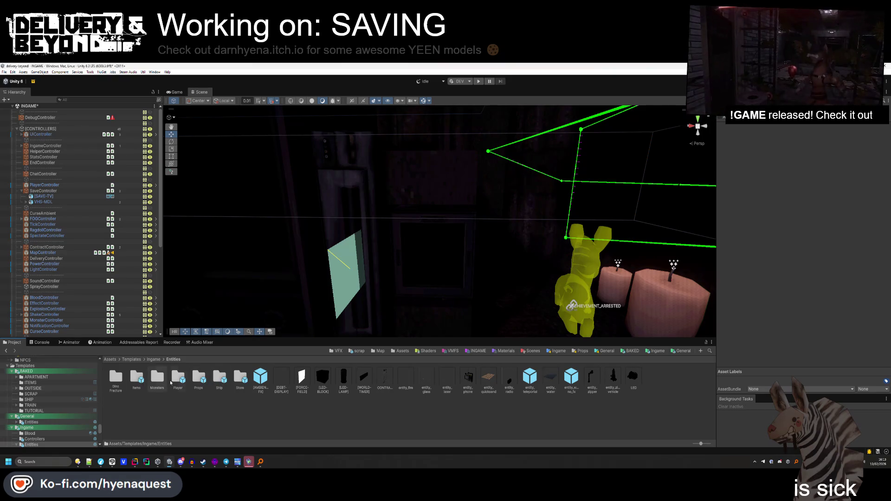
Open Templates/General/Entities and drop the octagonal button prefab onto the wall.
left_click(132, 359)
double_click(139, 378)
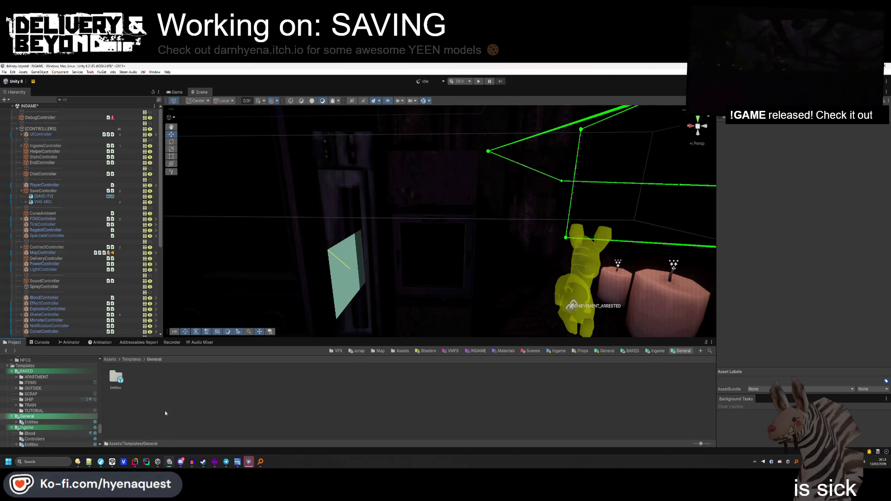
double_click(116, 378)
mouse_move(240, 377)
left_mouse_down()
mouse_move(265, 304)
mouse_move(434, 188)
left_mouse_up()
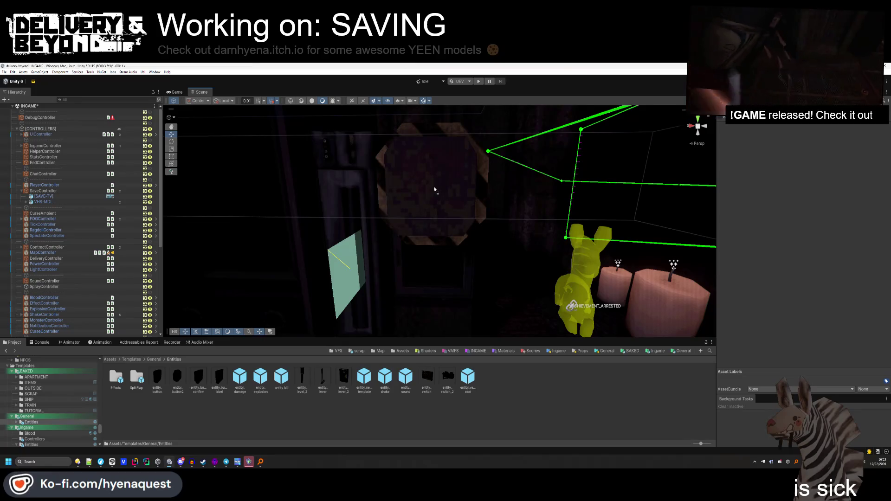
left_click_drag(435, 189, 435, 189)
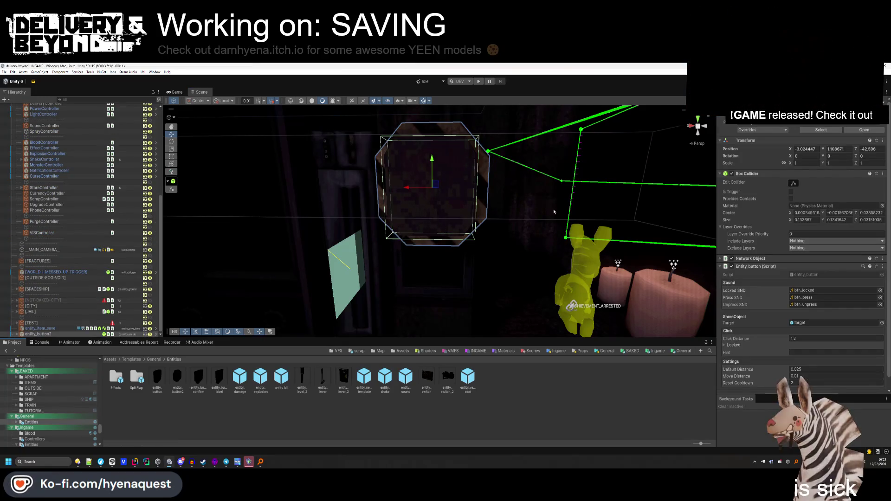
Scale the button to 0.71, then shrink it further to 0.52.
left_click(789, 163)
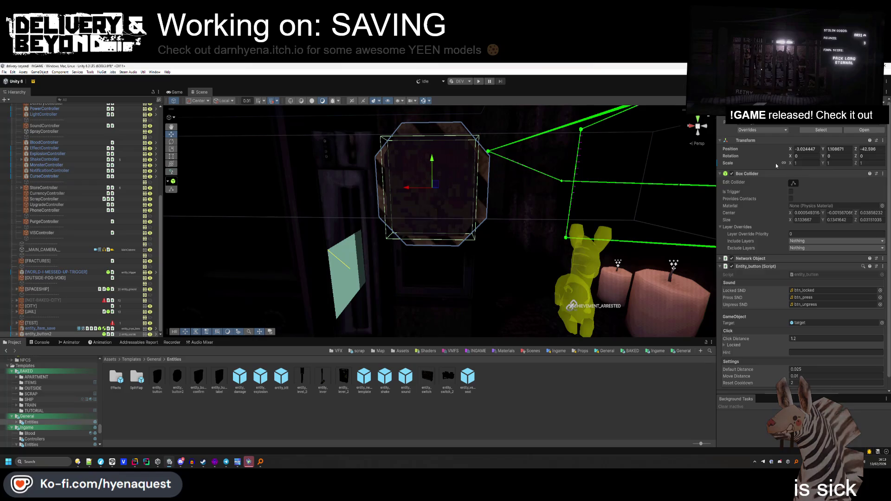
type("0.71")
key("Return")
mouse_move(788, 164)
left_mouse_down()
mouse_move(429, 202)
mouse_move(357, 160)
left_mouse_up()
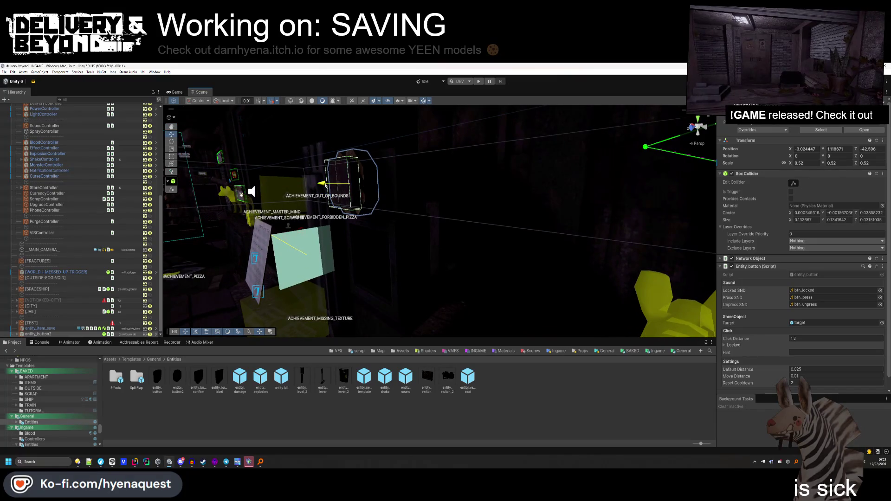
Orbit closer to the octagonal button and duplicate it.
left_click(353, 195)
mouse_move(353, 195)
left_mouse_down()
mouse_move(424, 205)
mouse_move(404, 209)
left_mouse_up()
left_click(413, 211)
key("ctrl+d")
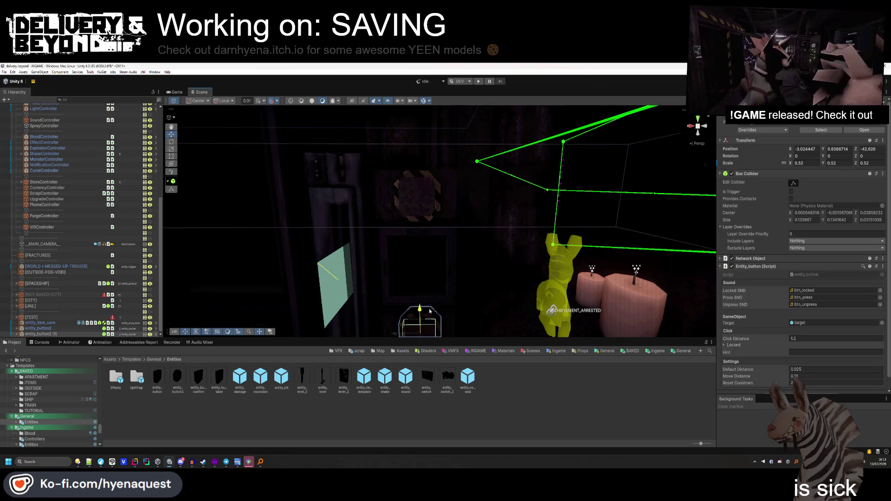
Look around the wall, then rename entity_button2 to [BTN-SAVE].
left_click(447, 279)
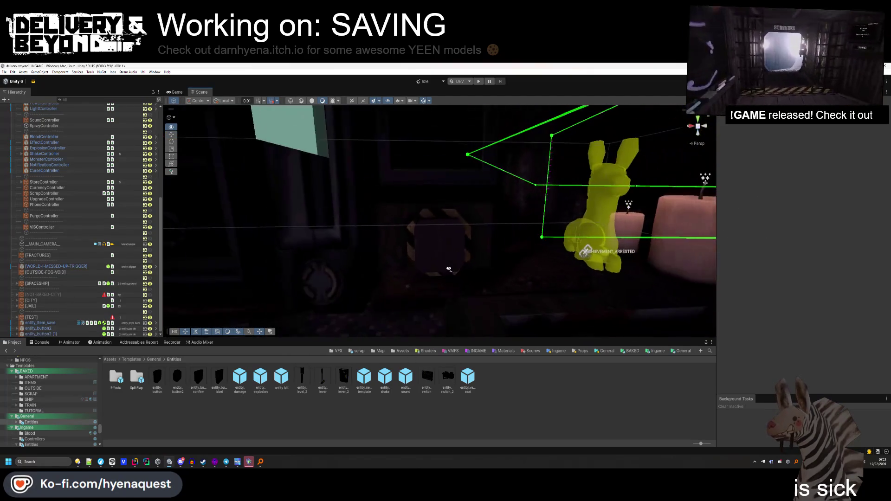
left_click(440, 216)
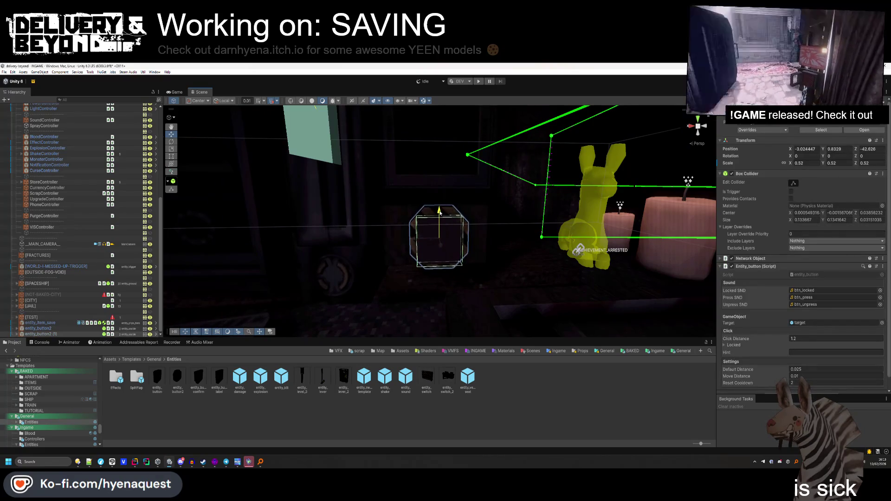
left_click(465, 271)
mouse_move(465, 272)
left_mouse_down()
mouse_move(432, 295)
mouse_move(441, 239)
left_mouse_up()
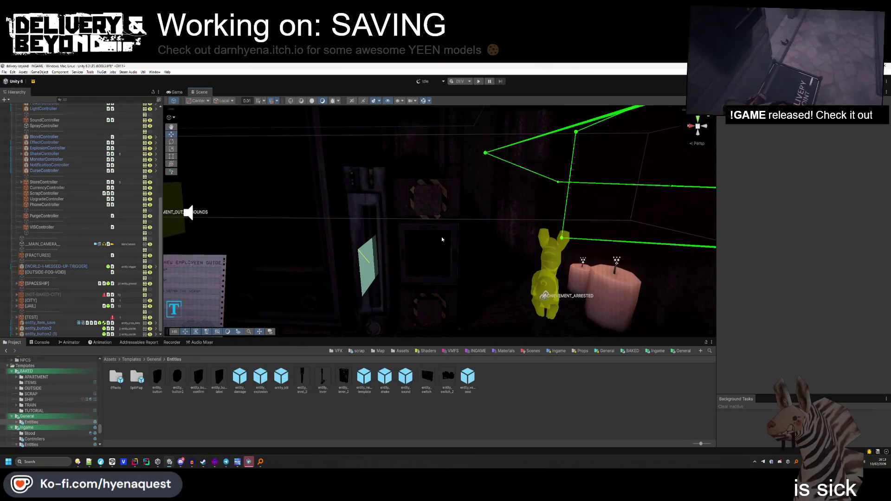
left_click(38, 328)
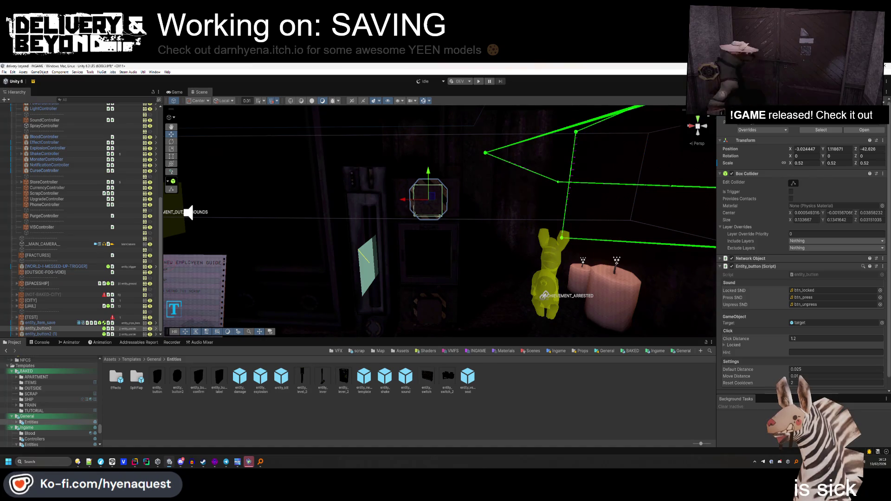
type("[BTN-SAVE]")
key("Return")
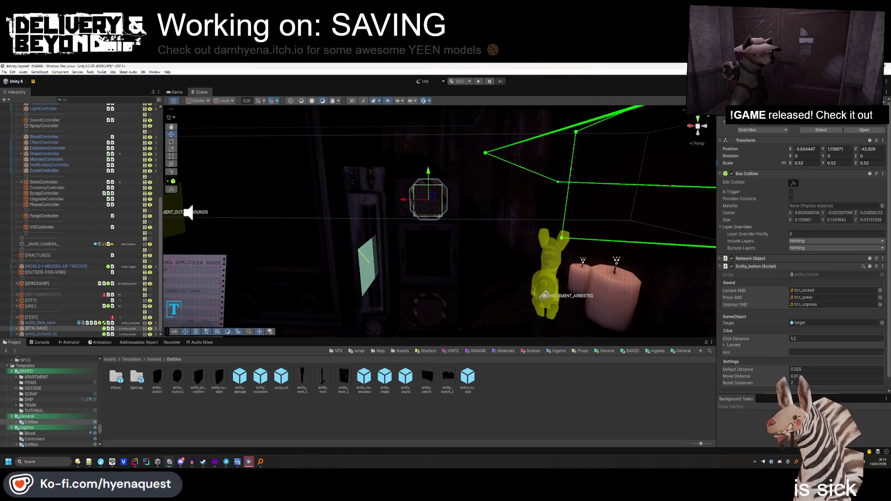
Rename the duplicate button entity_button2 (1) to SAVE-LOAD.
key("alt+Tab")
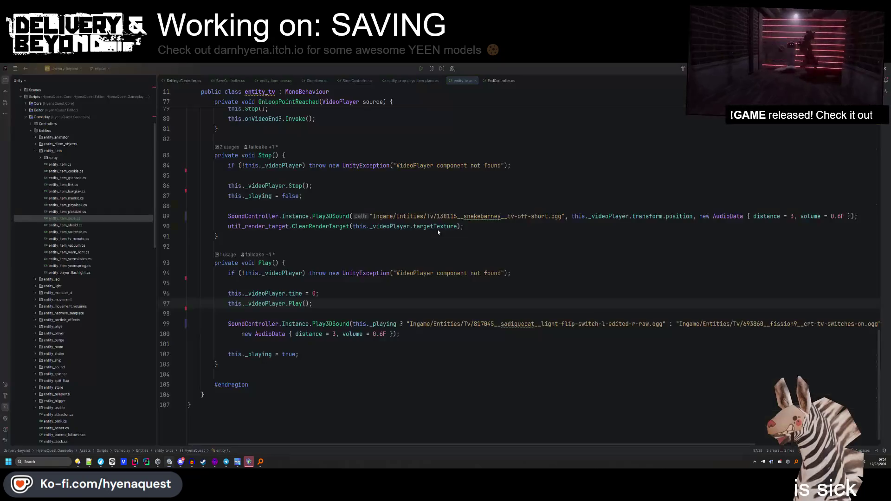
key("alt+Tab")
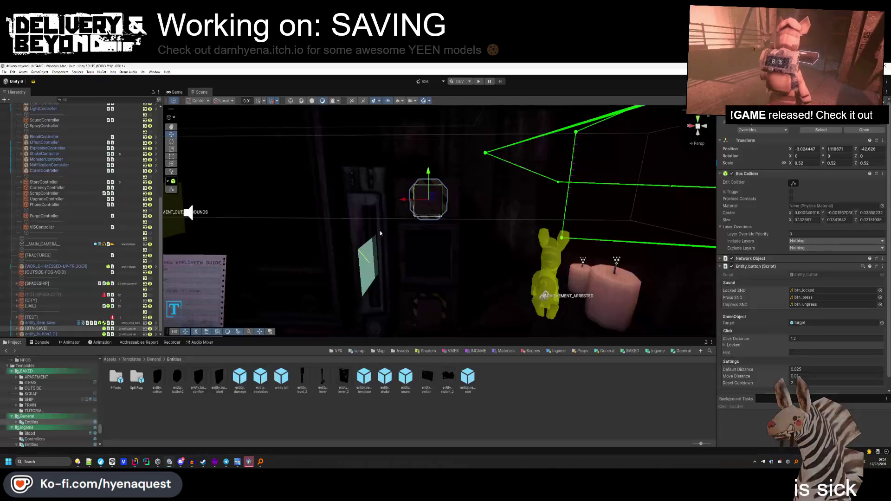
left_click(45, 333)
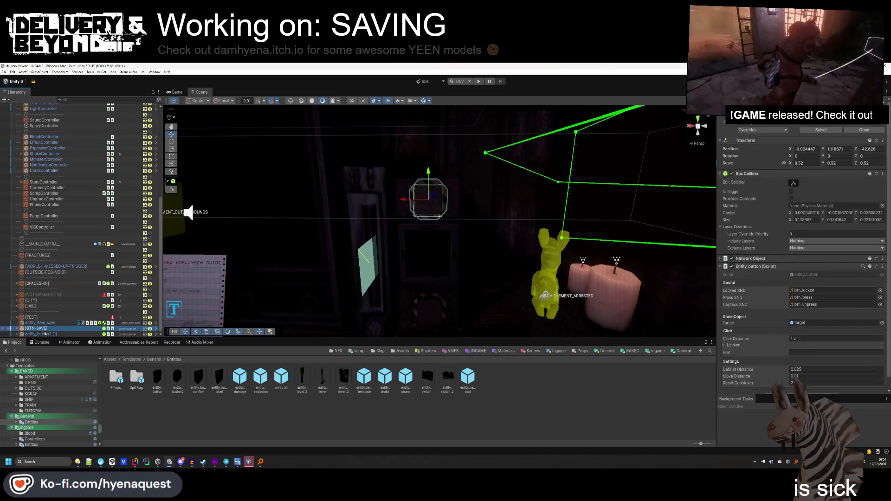
left_click(45, 334)
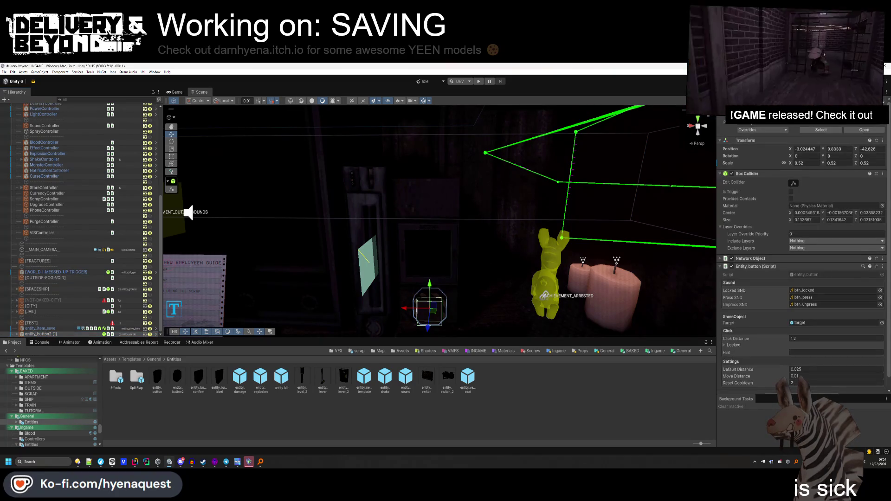
type("SAVE-LOAD")
key("Return")
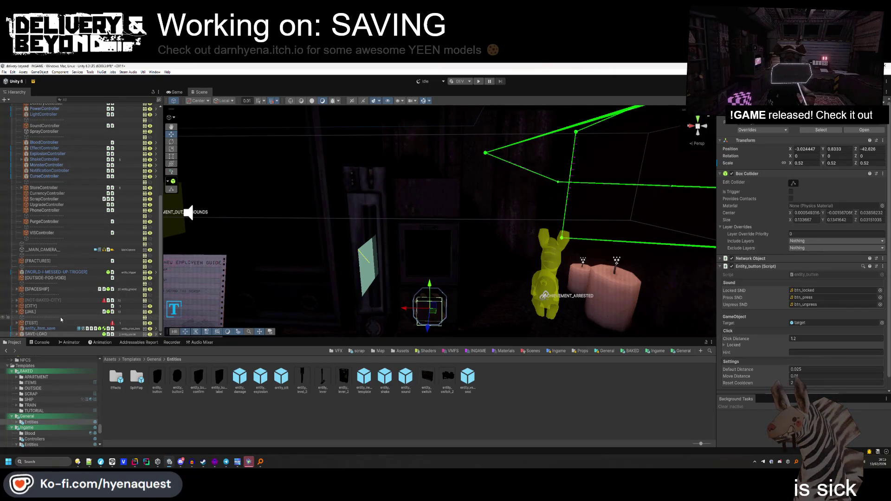
Drag SAVE-LOAD under SaveController, look around the wall, then switch to Hammer++.
left_click(47, 334)
left_click_drag(66, 96, 59, 152)
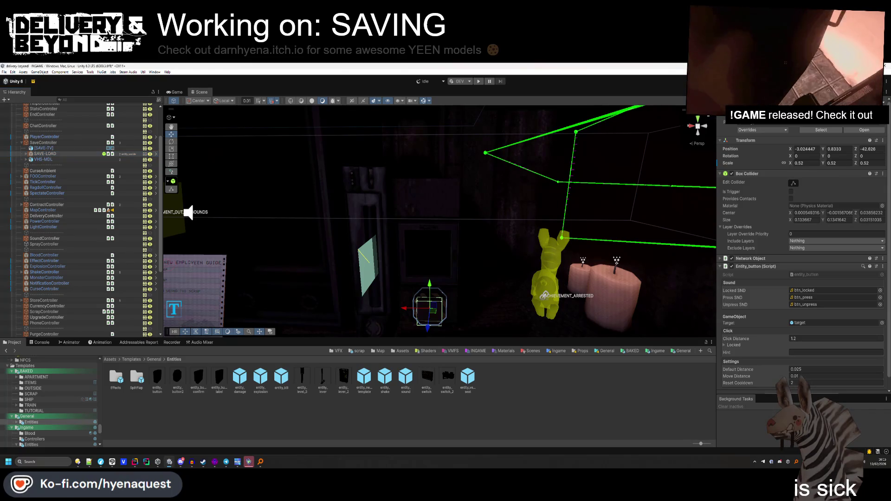
left_click(478, 274)
left_click_drag(478, 274, 478, 274)
key("alt+Tab")
key("alt+Tab")
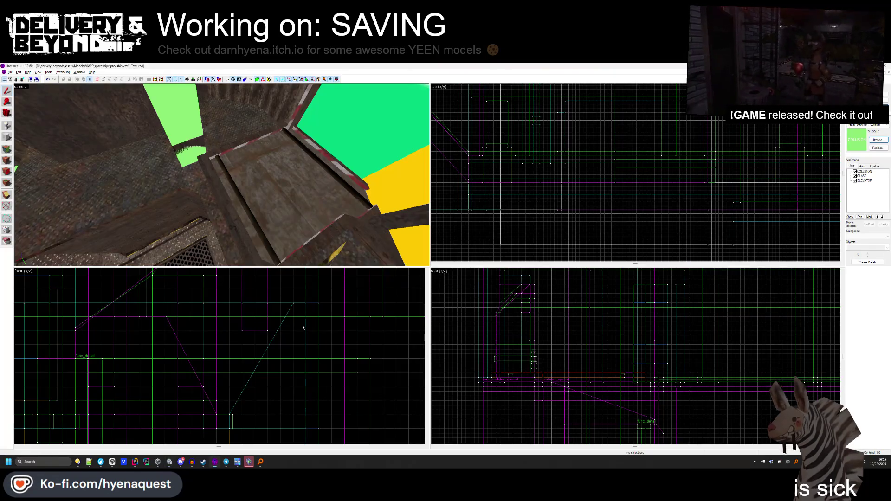
Lower the tall green brush's height from 21 to 17 units.
left_click(649, 290)
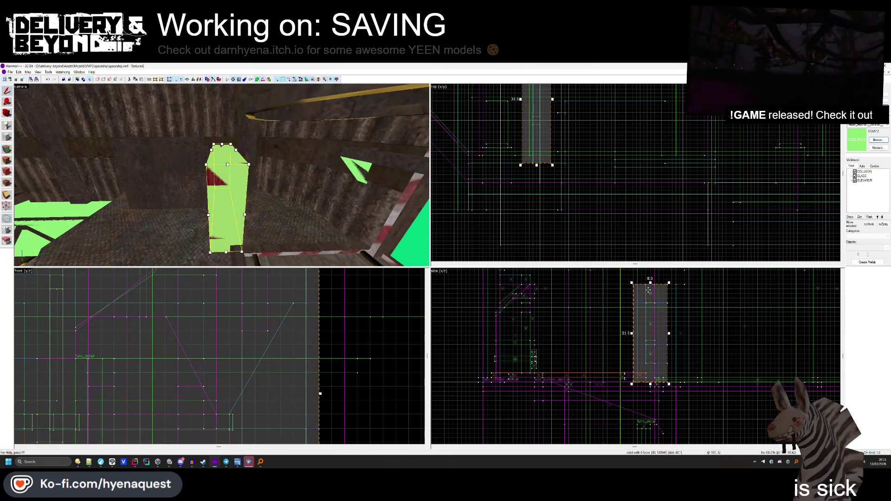
left_click_drag(650, 282, 650, 340)
key("Escape")
key("z")
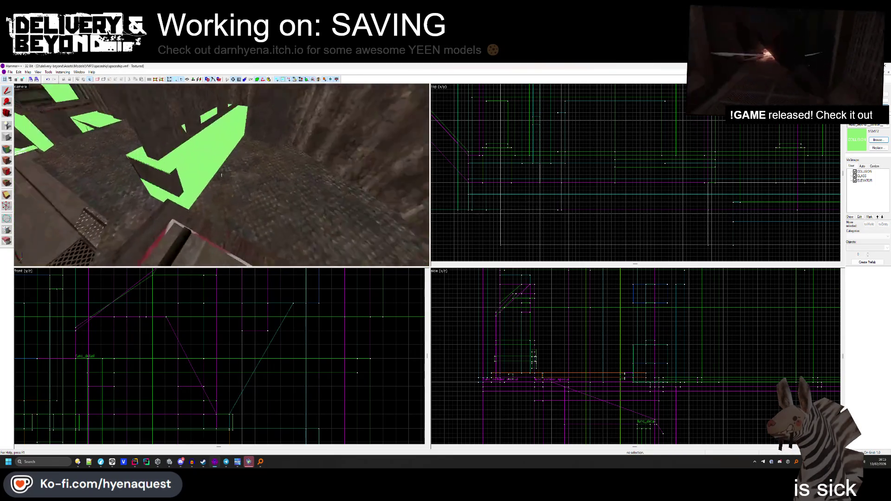
key("z")
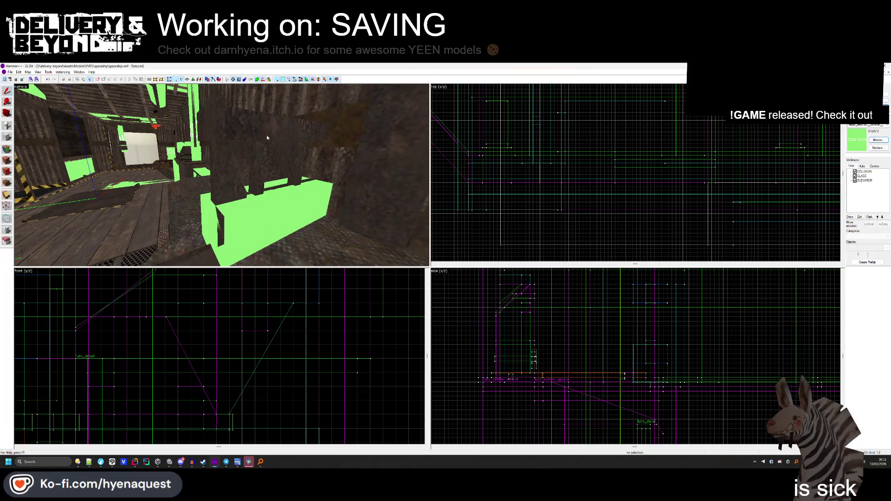
Delete the triangular brush above the green block and save the map.
left_click(221, 170)
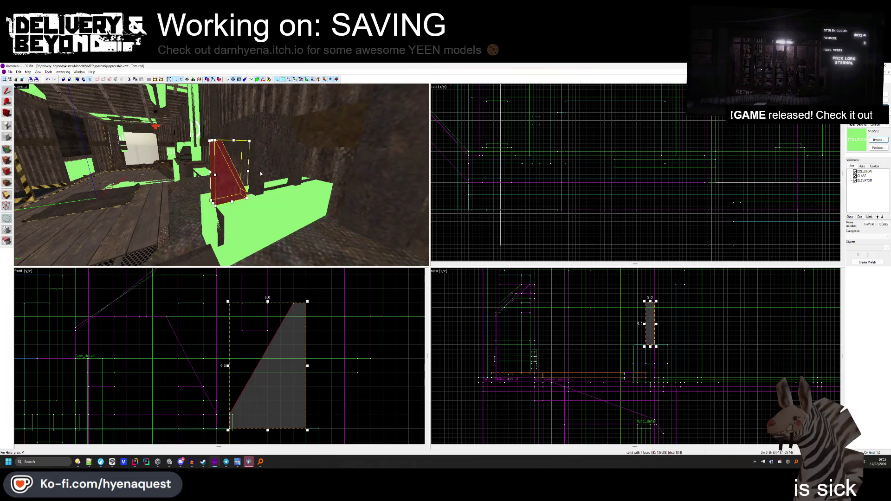
left_click_drag(260, 171, 302, 190)
key("Delete")
key("ctrl+s")
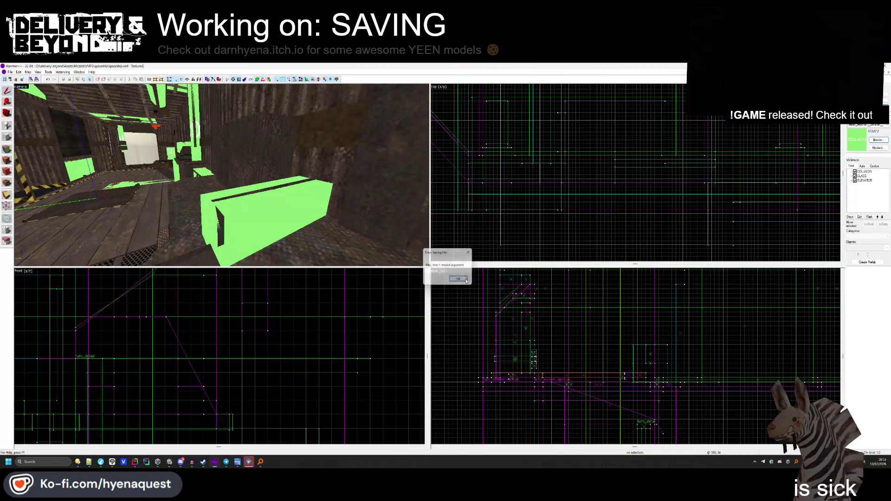
left_click(466, 281)
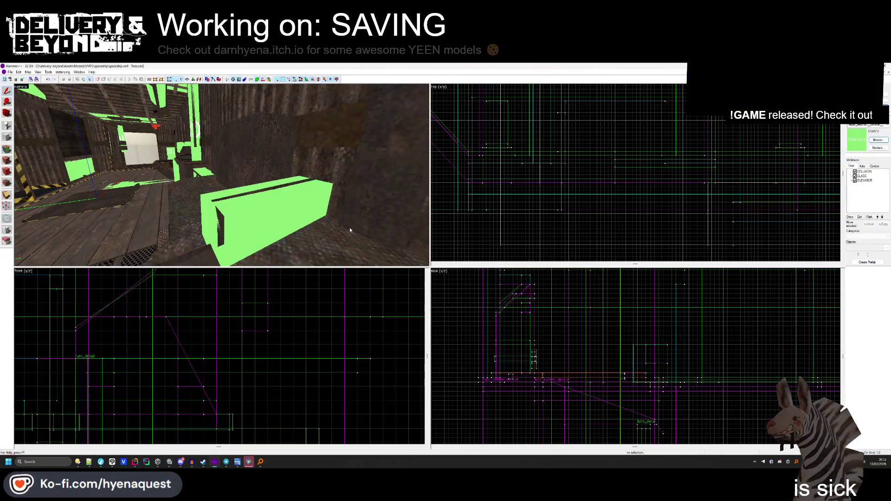
key("alt+Tab")
key("alt+Tab")
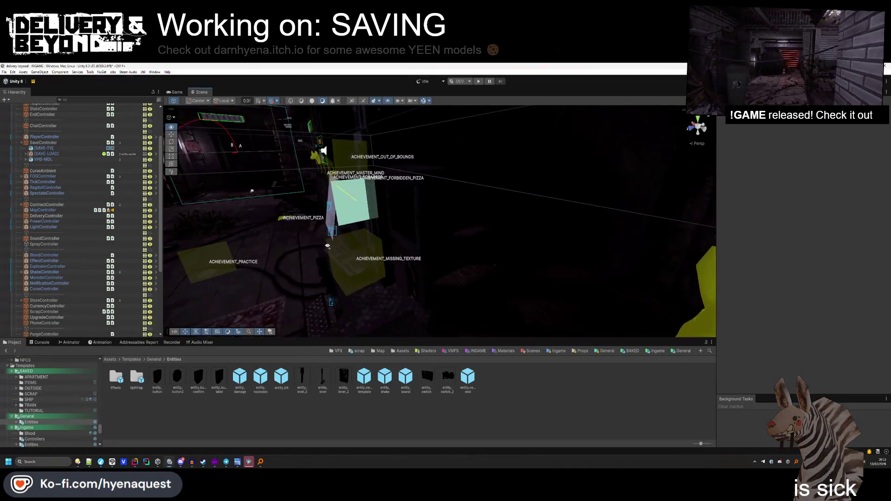
key("alt+Tab")
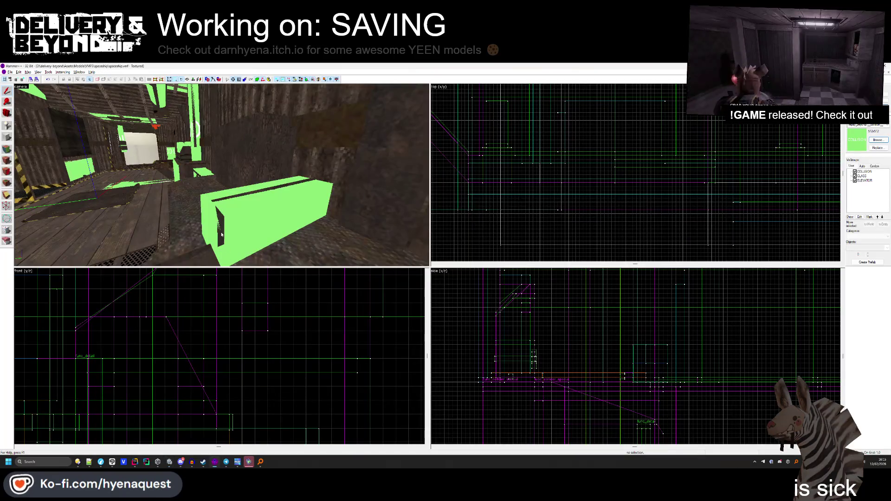
Move the thin brush against the green block and stretch it to 17 units tall.
left_click(297, 165)
scroll(536, 123, "down", 3)
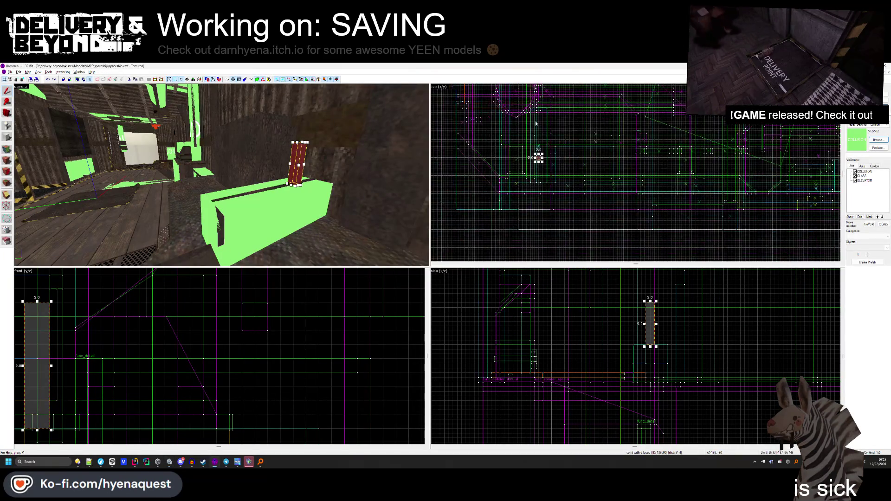
scroll(536, 123, "up", 3)
mouse_move(546, 231)
left_mouse_down()
mouse_move(556, 109)
mouse_move(571, 109)
mouse_move(518, 107)
left_mouse_up()
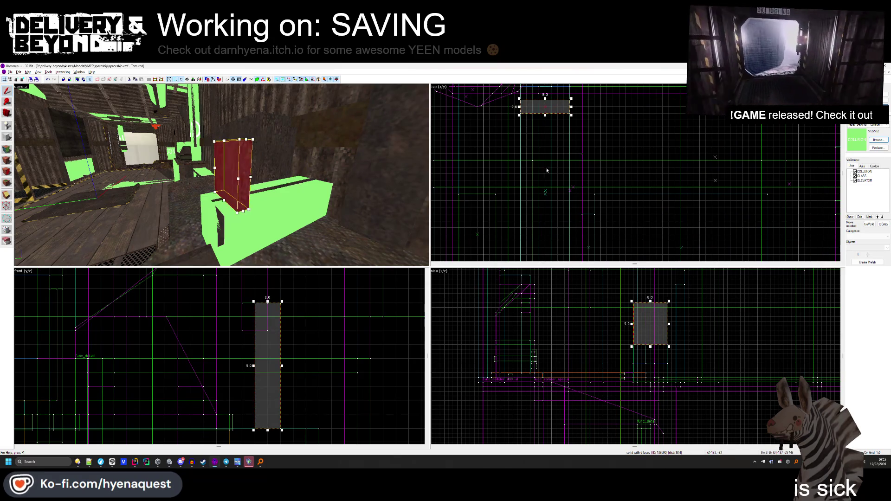
left_click_drag(238, 210, 216, 229)
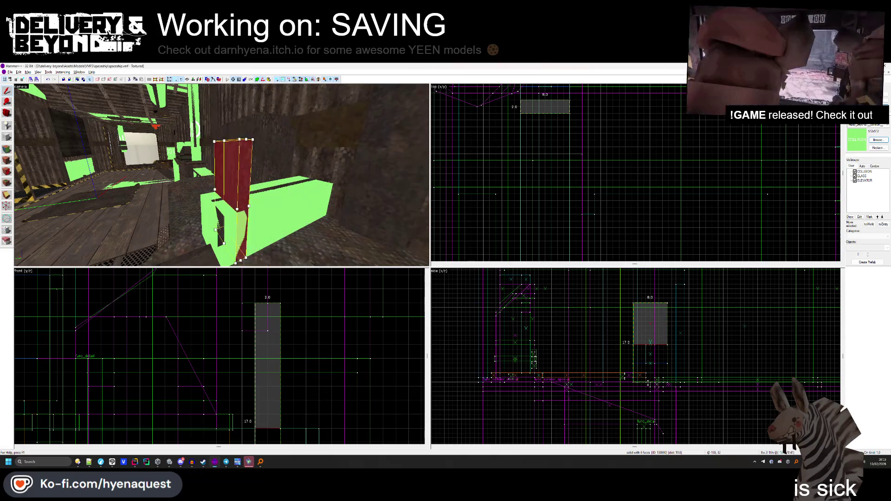
key("Delete")
key("alt+Tab")
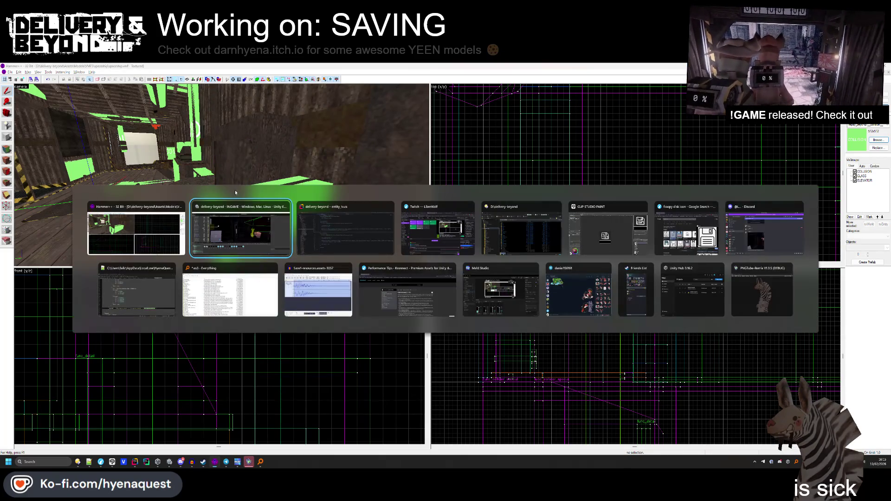
key("Escape")
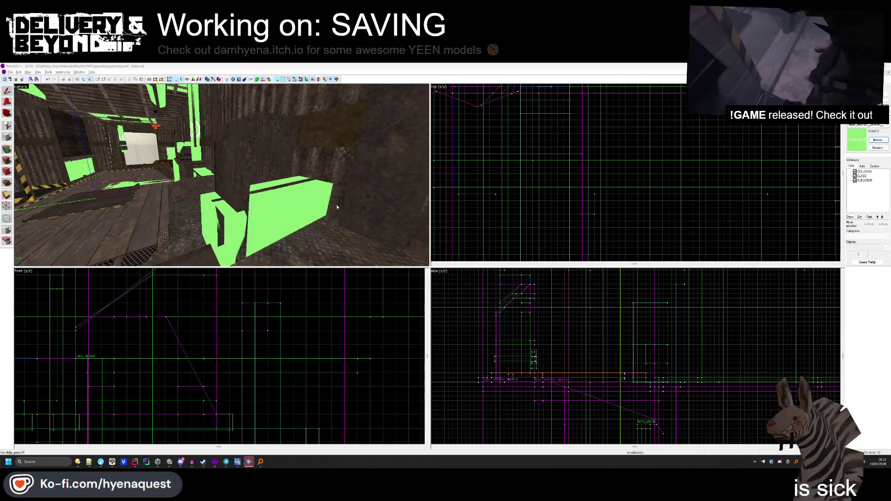
Cut the tall dark brush left of the block and Paste Special it back in place.
key("alt+Tab")
mouse_move(311, 214)
left_mouse_down()
mouse_move(418, 244)
mouse_move(398, 246)
left_mouse_up()
key("alt+Tab")
left_click(295, 236)
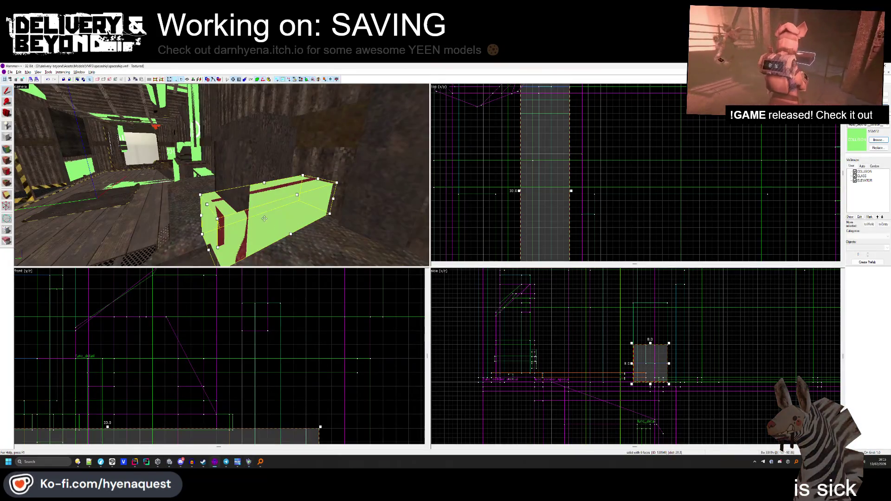
left_click(233, 179)
key("Delete")
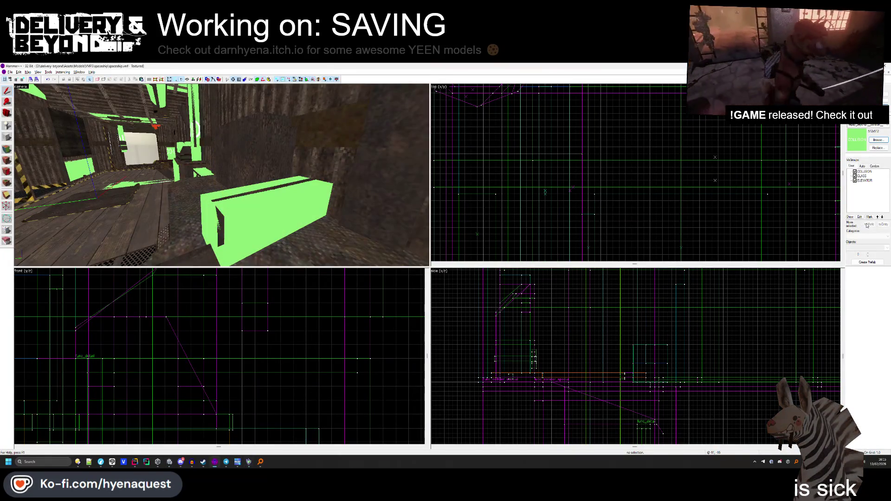
right_click(706, 167)
left_click(675, 175)
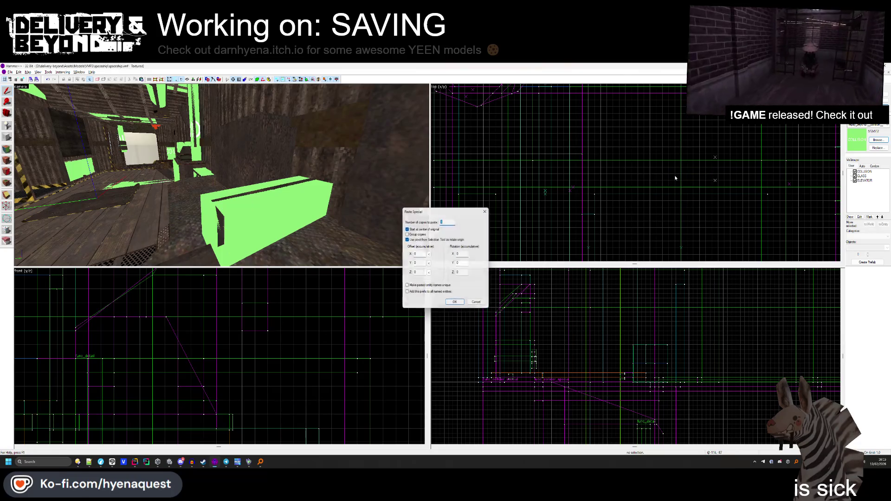
key("Return")
key("alt+Tab")
key("alt+Tab")
mouse_move(485, 237)
left_mouse_down()
mouse_move(464, 235)
mouse_move(480, 235)
left_mouse_up()
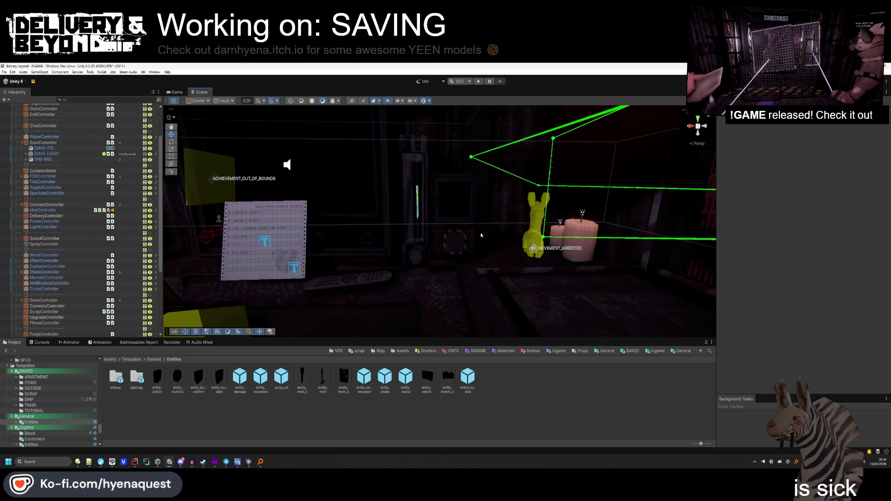
Swing the scene toward the corridor, then place the caret on line 383 of StoreController.cs in Rider.
mouse_move(481, 233)
left_mouse_down()
mouse_move(379, 217)
mouse_move(465, 271)
left_mouse_up()
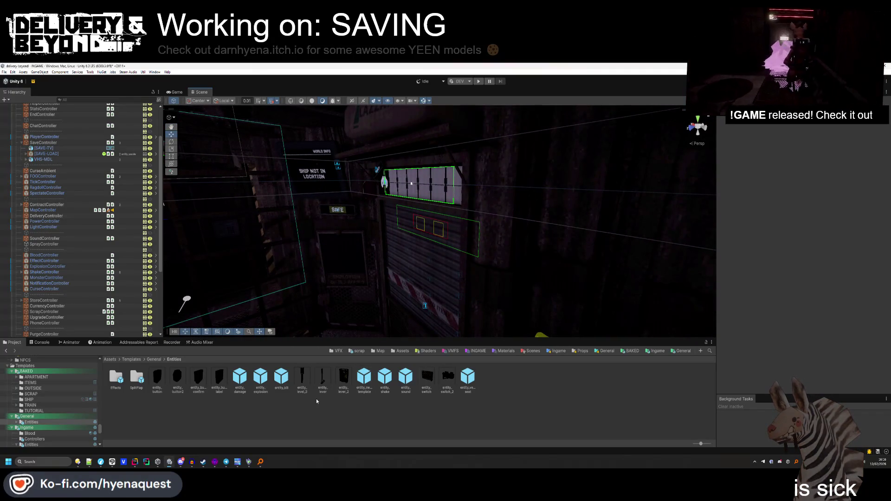
left_click(134, 462)
left_click(351, 238)
scroll(351, 238, "up", 6)
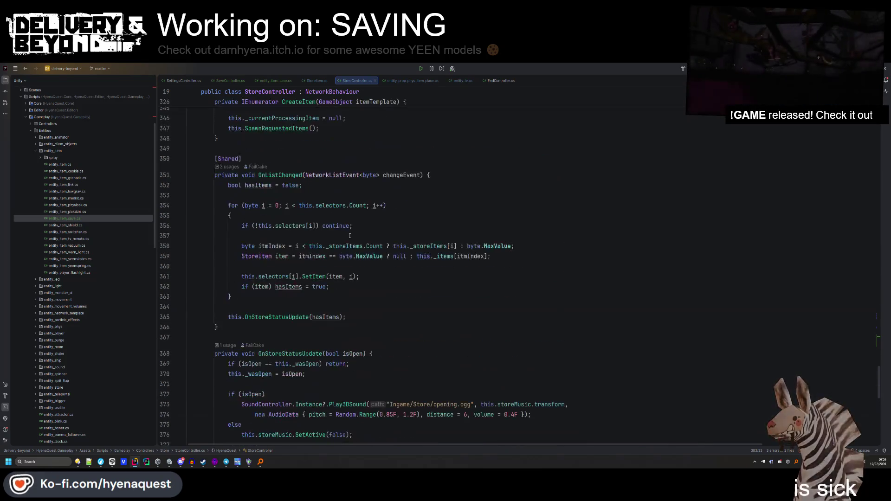
In StoreItem.cs, add [Range(0, 5)] public byte limit below priority and drop the = 0 initializers.
scroll(362, 242, "up", 5)
scroll(361, 243, "up", 3)
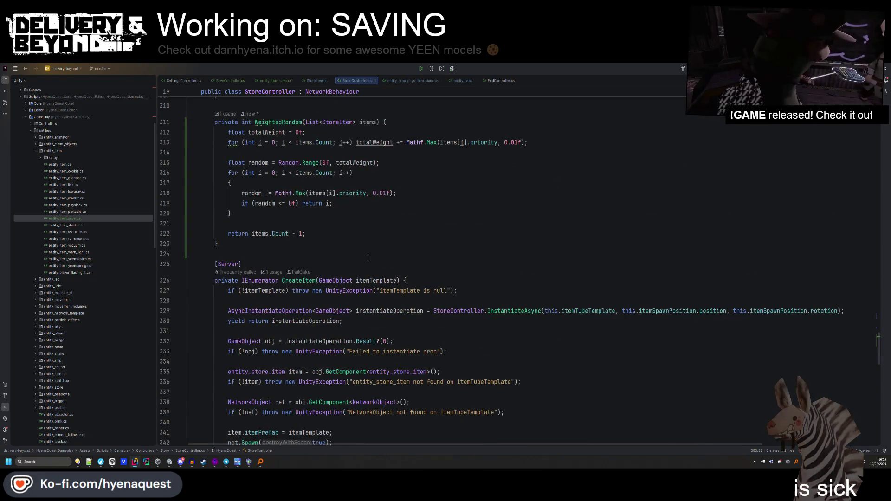
scroll(369, 258, "up", 5)
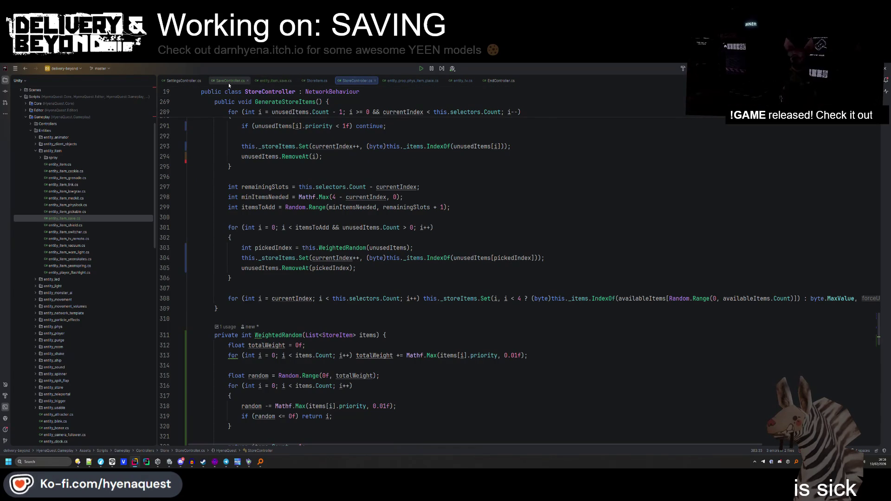
left_click(317, 80)
left_click(381, 327)
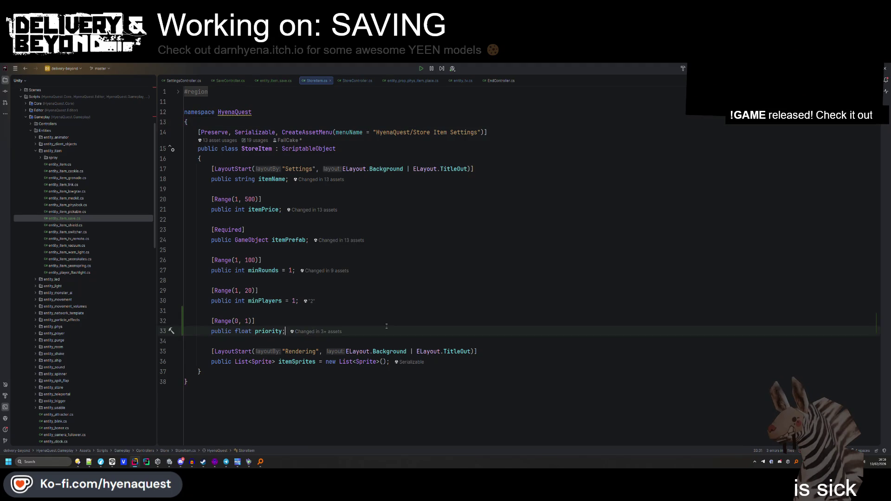
key("Return")
key("Return")
type("Range(0, 5")
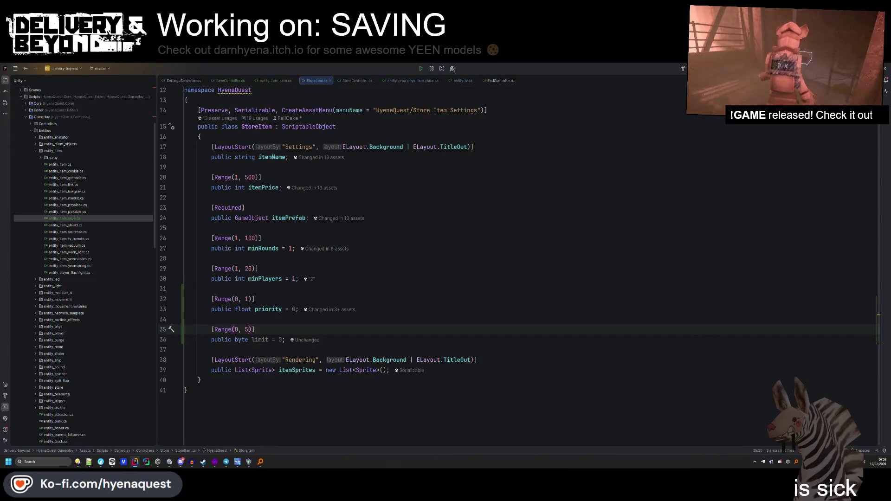
left_click(343, 302)
key("alt+Return")
key("Return")
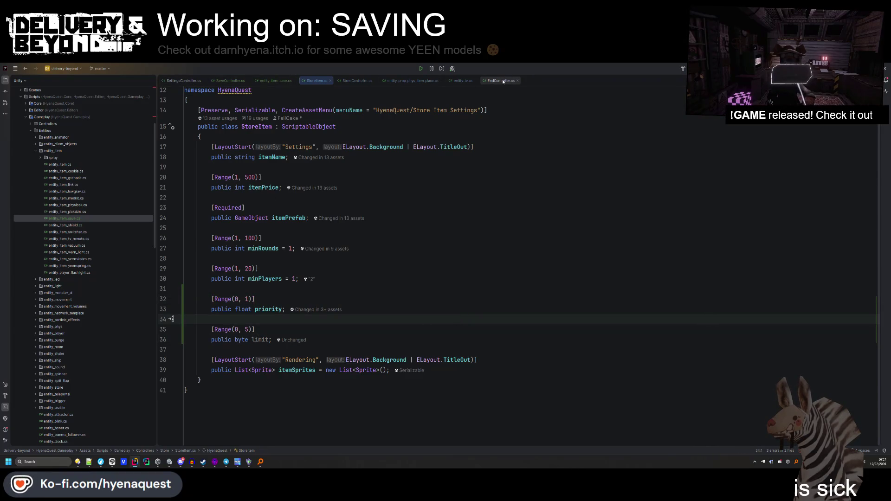
In StoreController.cs, insert a blank line after the playerCount line in GenerateStoreItems.
left_click(354, 82)
scroll(328, 227, "down", 1)
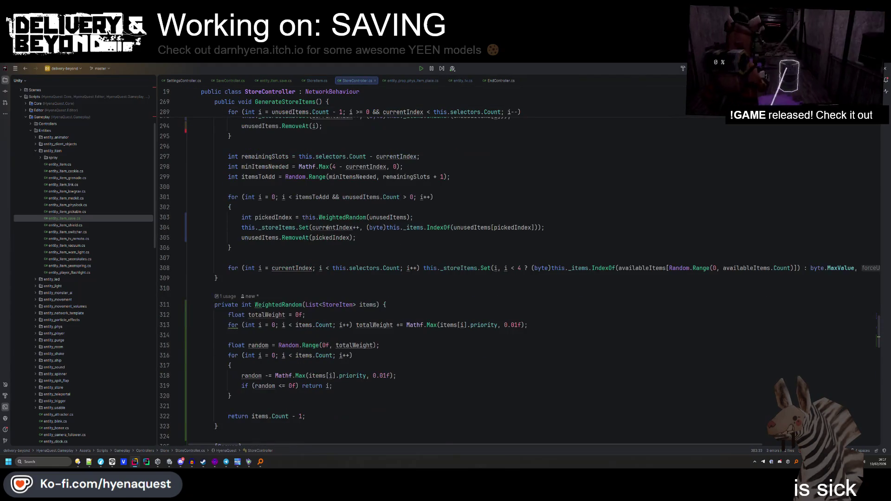
scroll(328, 227, "up", 9)
scroll(328, 265, "up", 2)
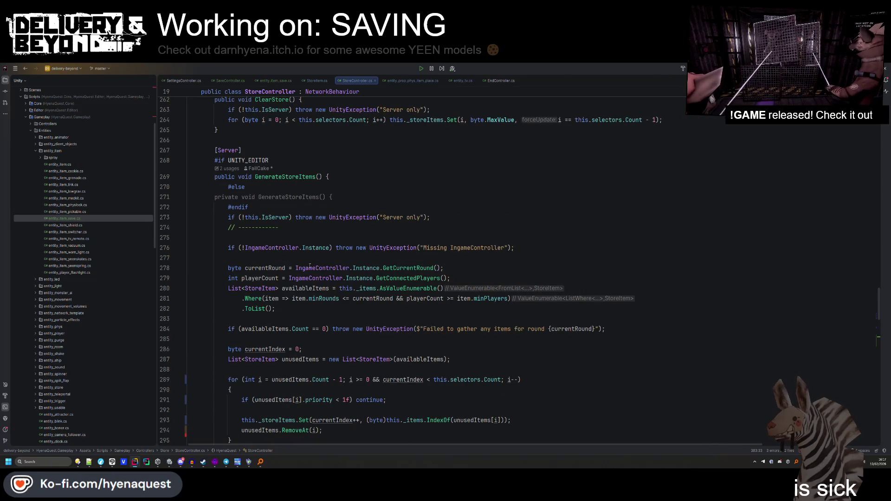
left_click(465, 278)
key("Return")
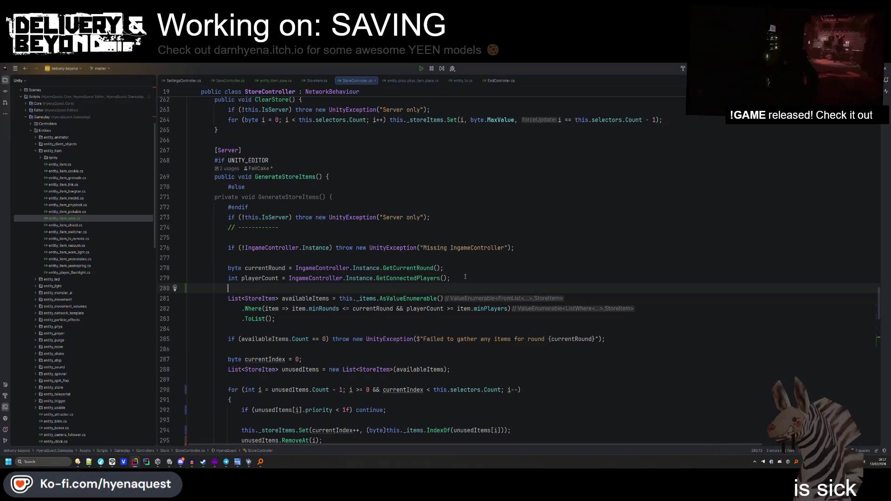
Review the availableItems query, then add another blank line after line 280.
scroll(465, 277, "down", 3)
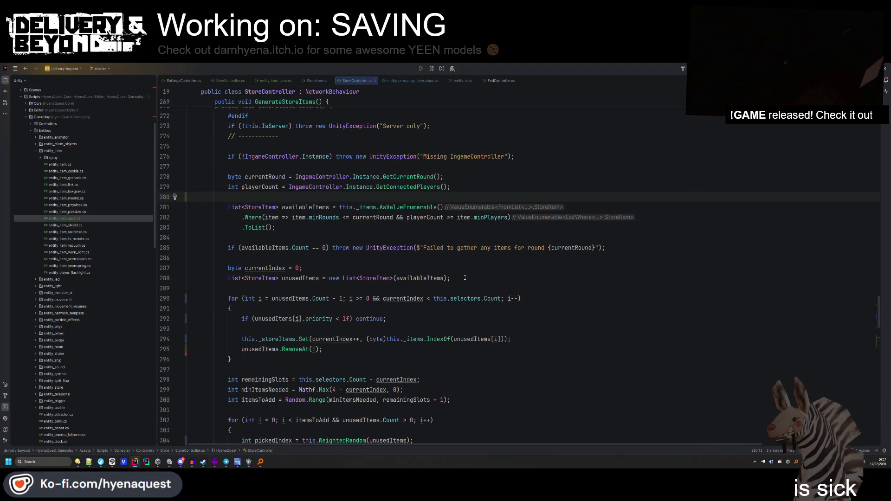
double_click(409, 207)
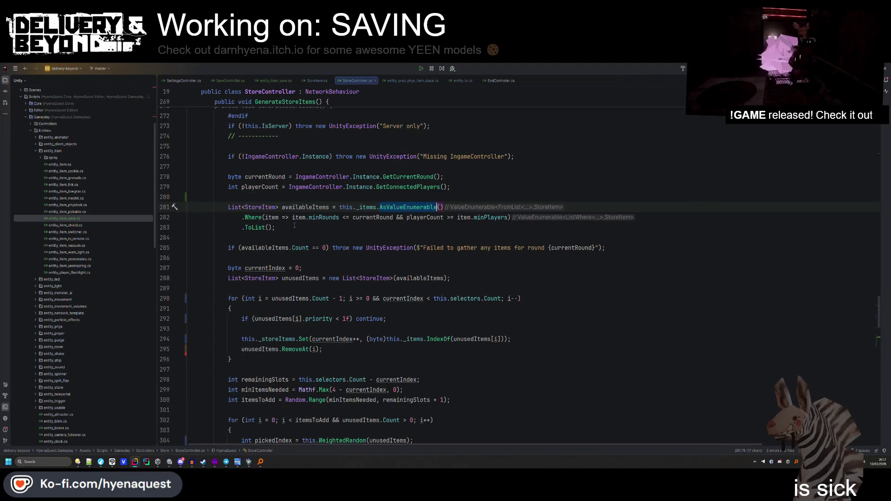
double_click(313, 218)
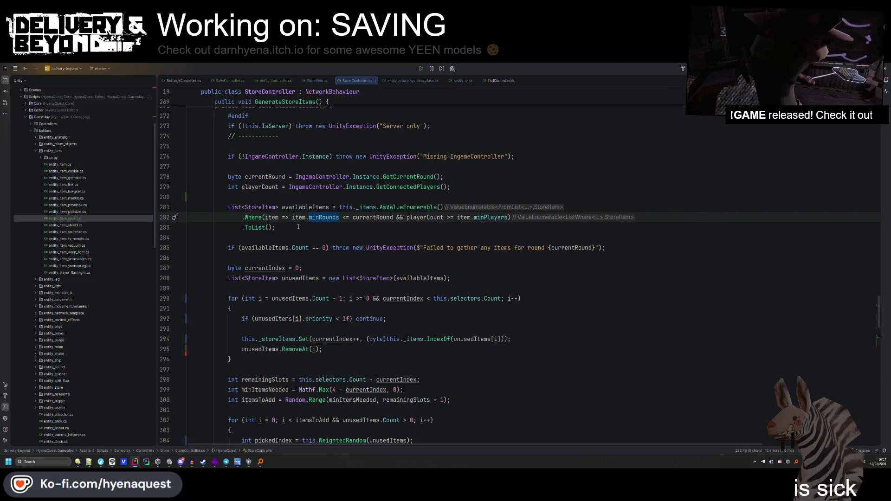
left_click(306, 235)
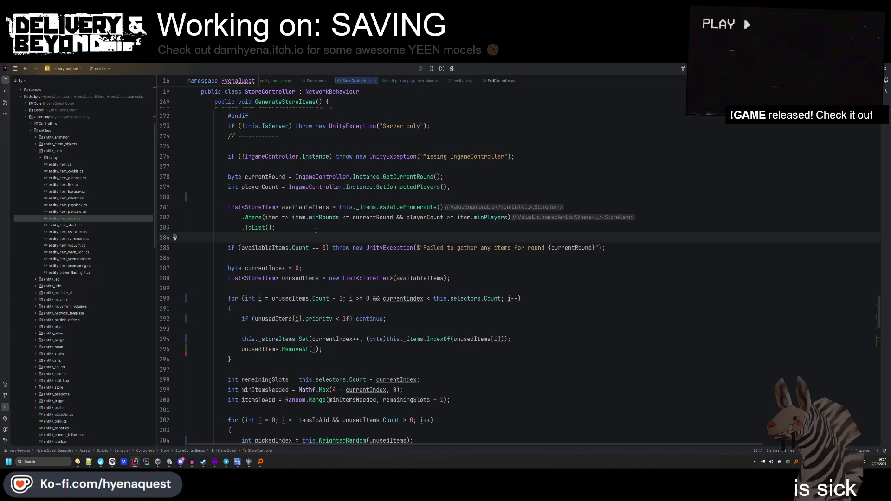
right_click(318, 229)
key("Escape")
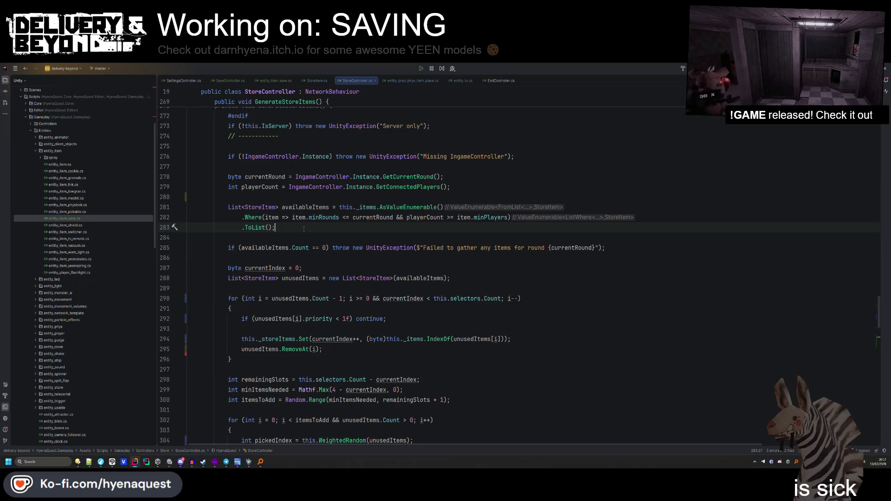
left_click(304, 201)
key("Return")
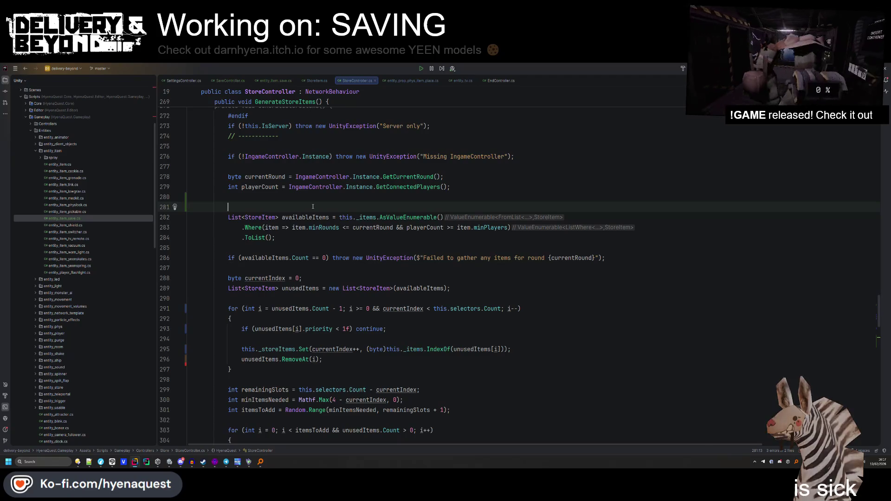
Declare Dictionary<string, byte> spawnedItems = GameObject.FindObjectsByType<entity_item>() on line 281.
type("Dic")
key("Return")
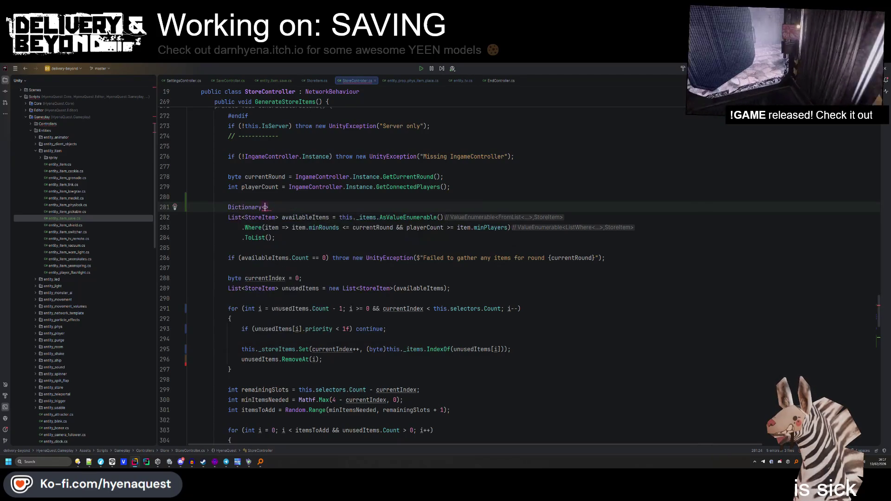
type("string, byte> ")
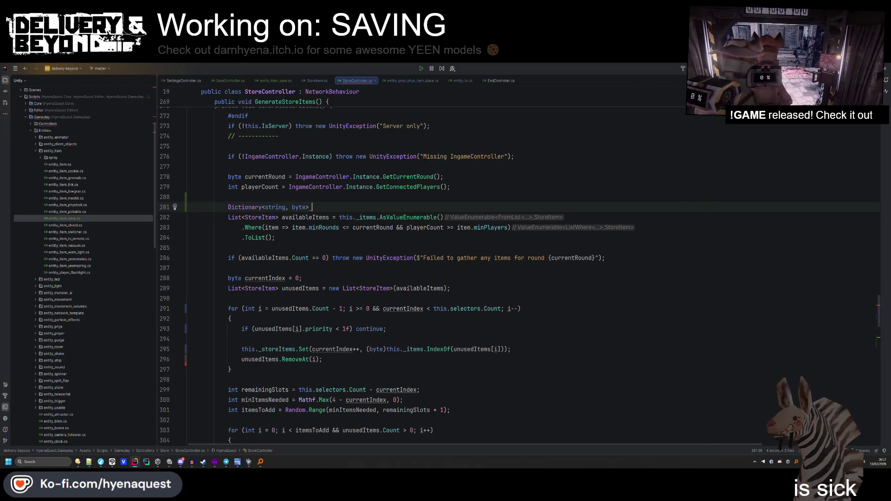
type("spawnedItems")
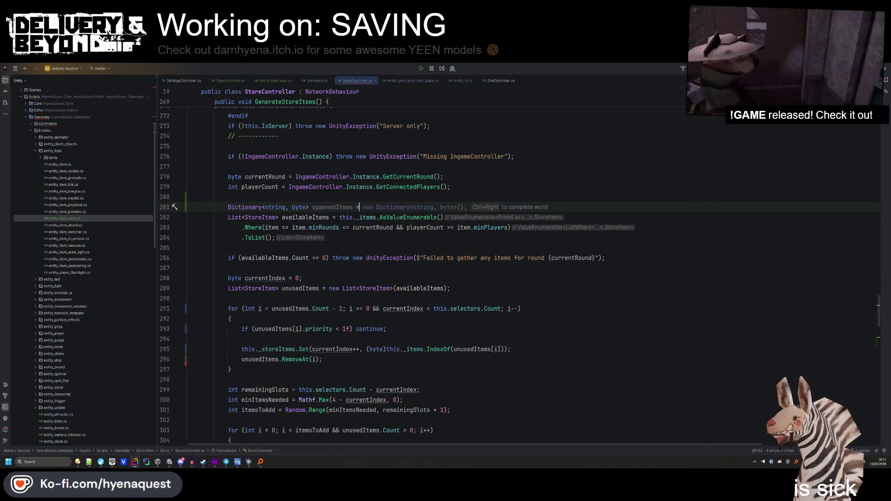
type(" = ")
type("Game")
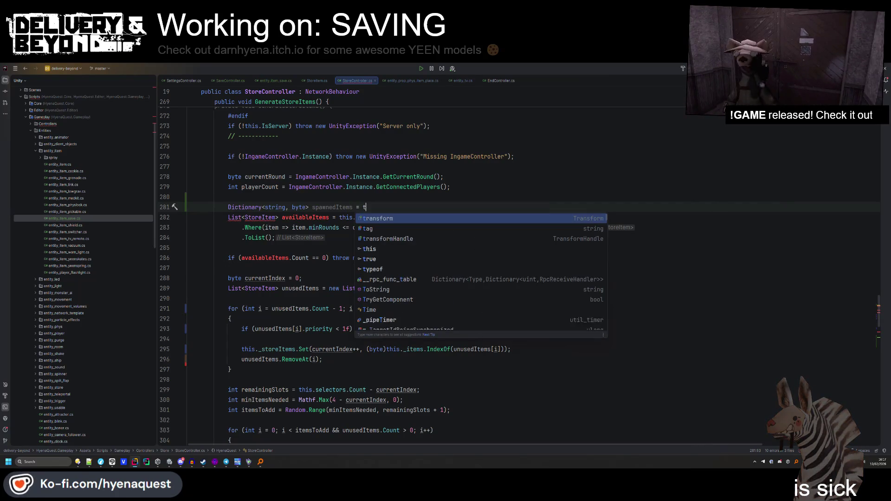
type("Object")
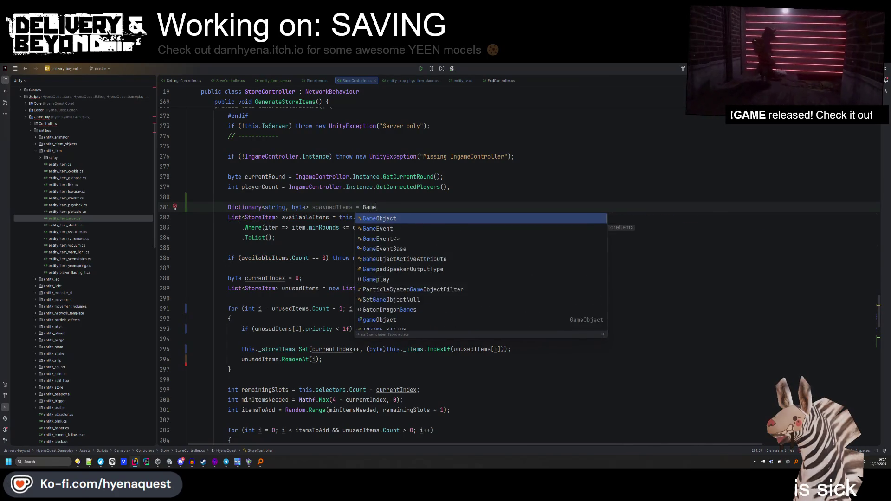
type(".find")
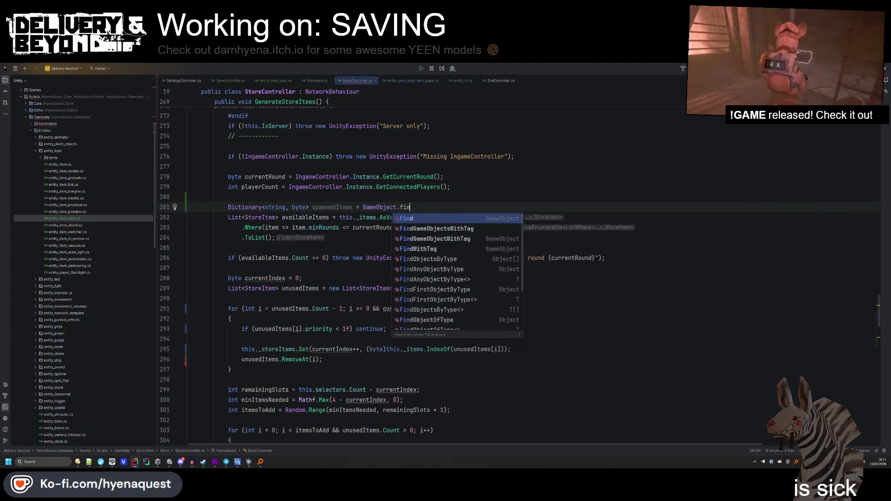
key("Down")
key("Down")
key("Up")
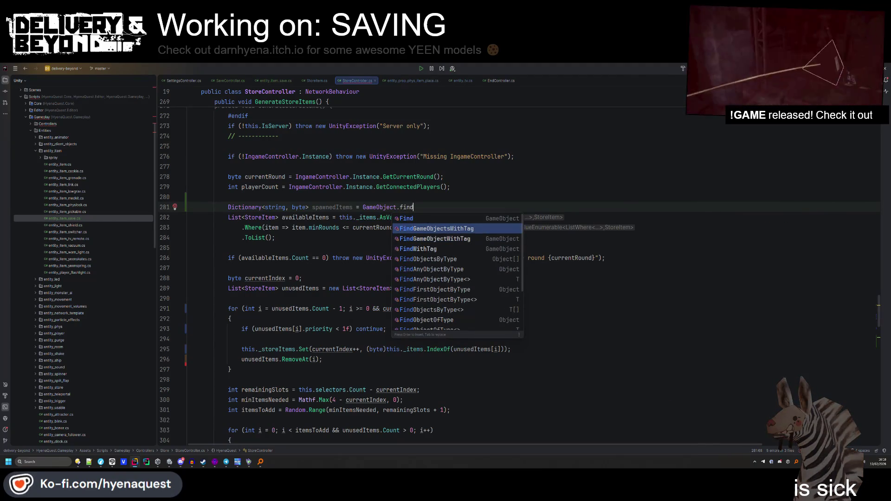
key("Down")
key("Down")
key("Down")
key("Up")
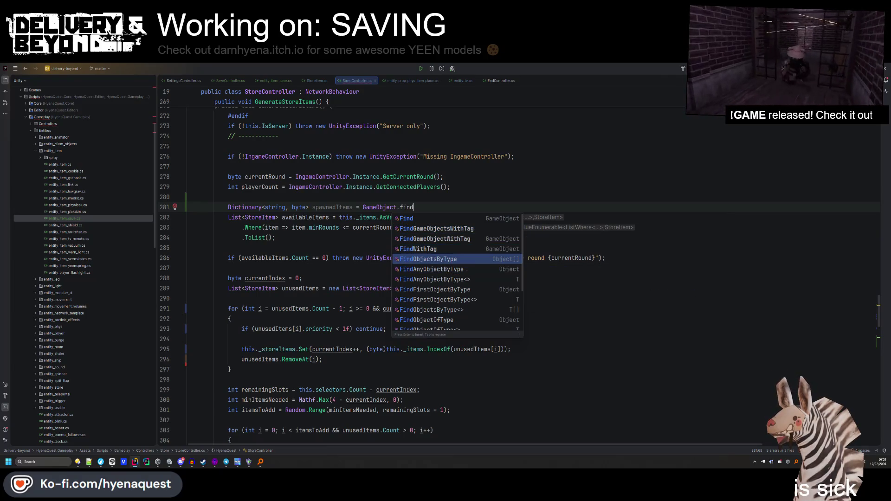
key("Return")
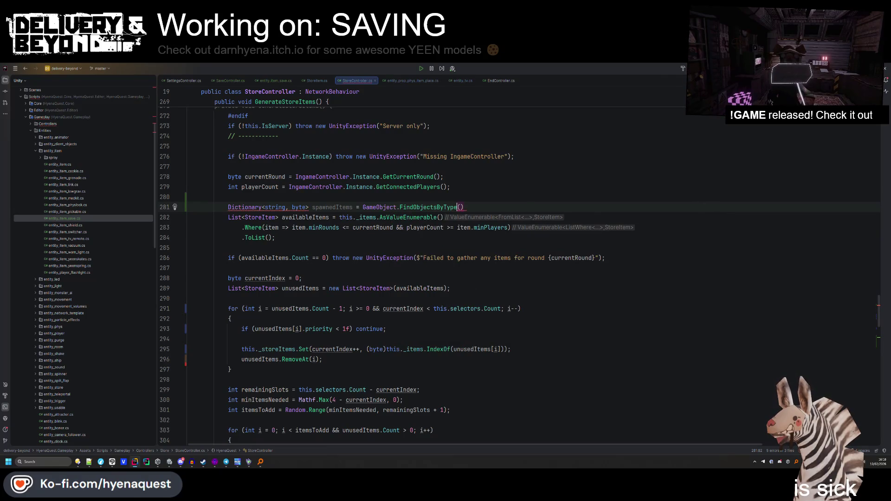
type("<entity")
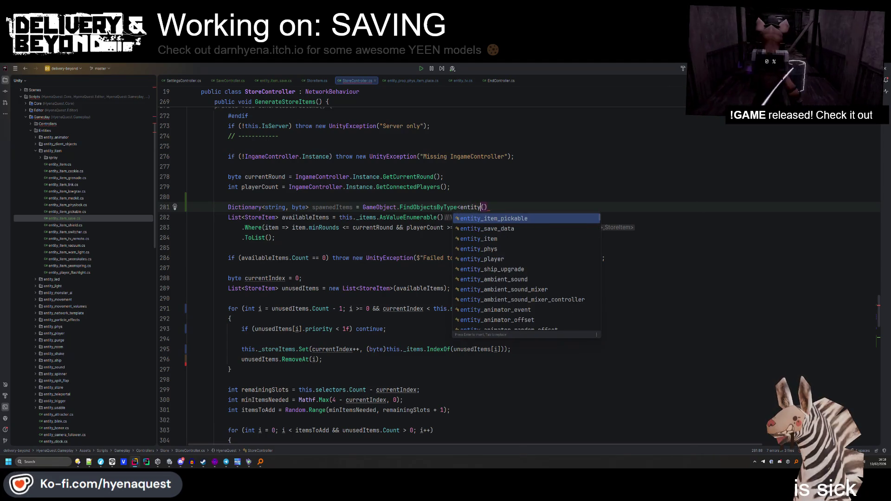
type("_item")
key("Return")
type(";")
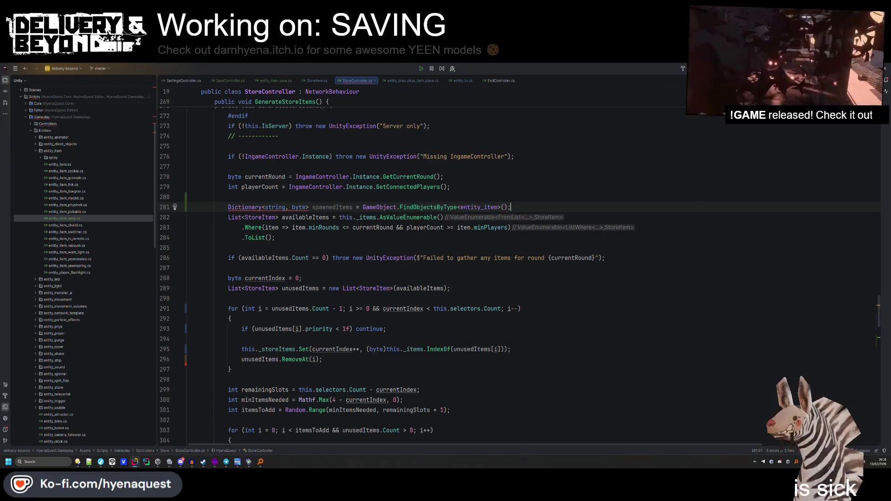
Pass FindObjectsInactive.Exclude and FindObjectsSortMode.None, then chain .AsValueEnumerable().ToDictionary(() => { with an open lambda.
left_click(504, 207)
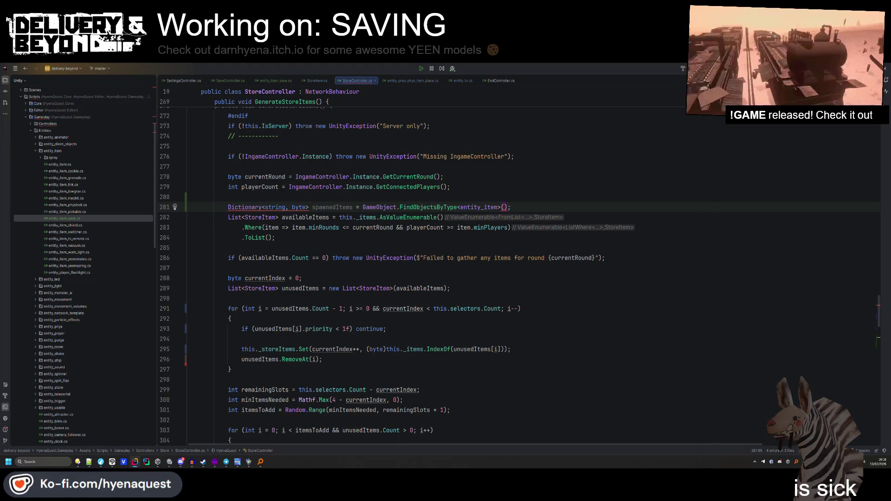
type("F")
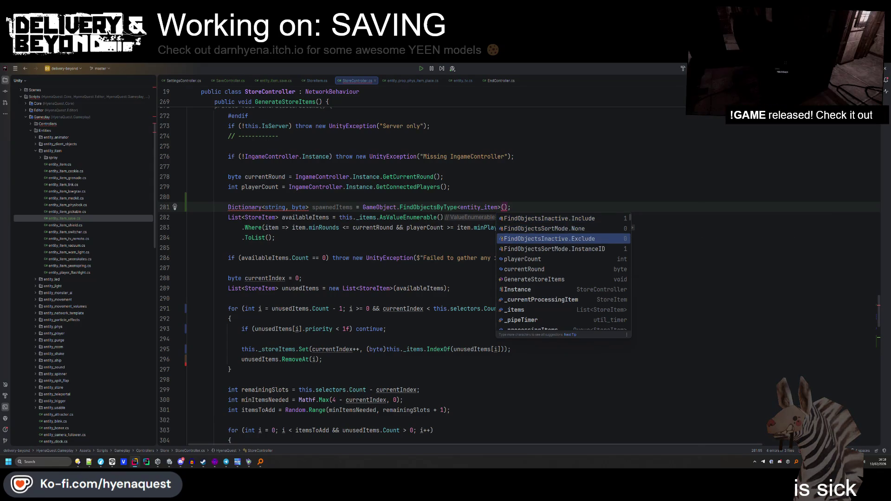
key("Return")
type(",")
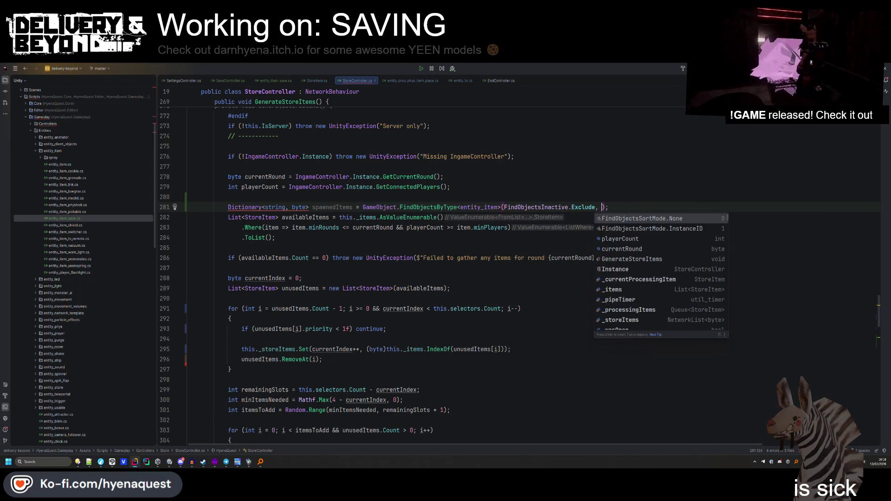
key("Return")
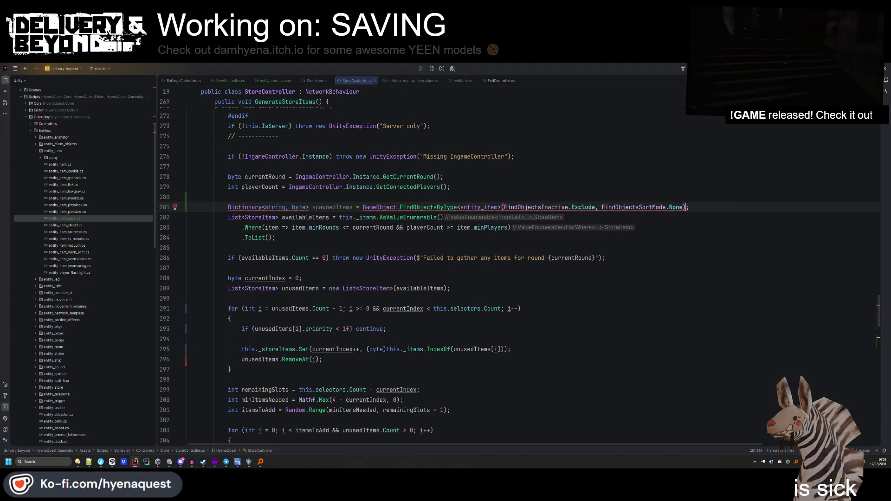
type(".AsValueEnumerable")
type("().")
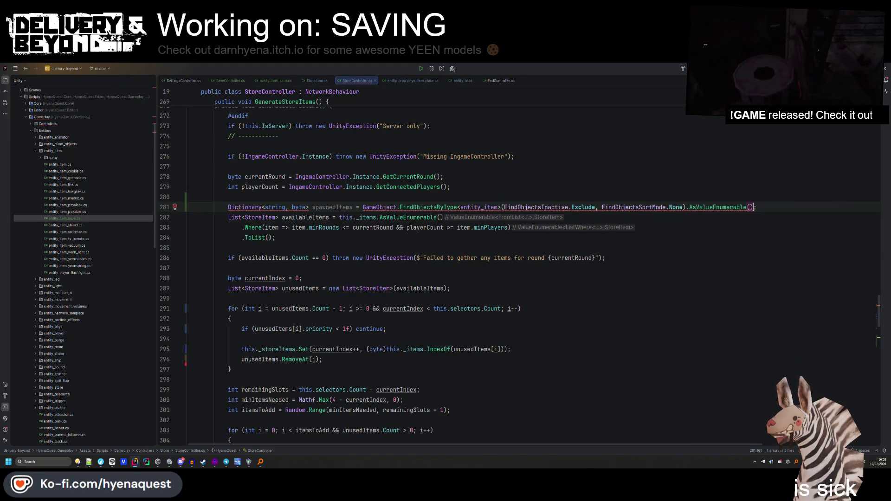
type("ToDic")
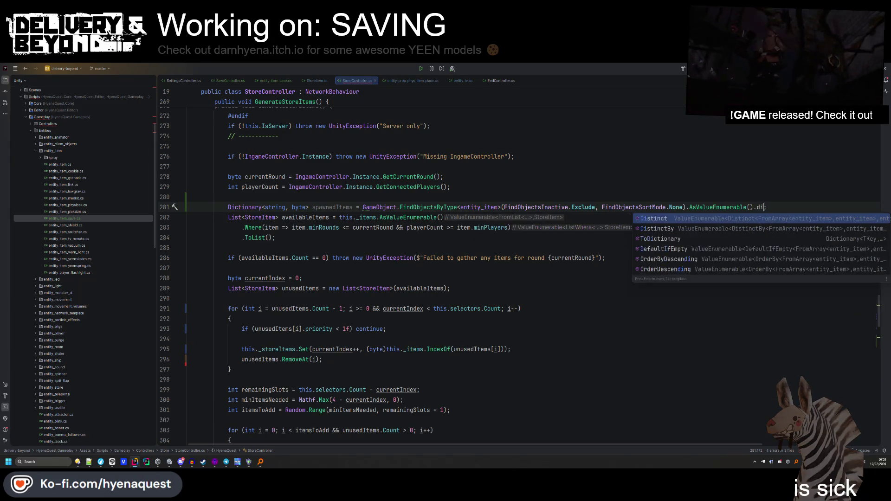
key("Return")
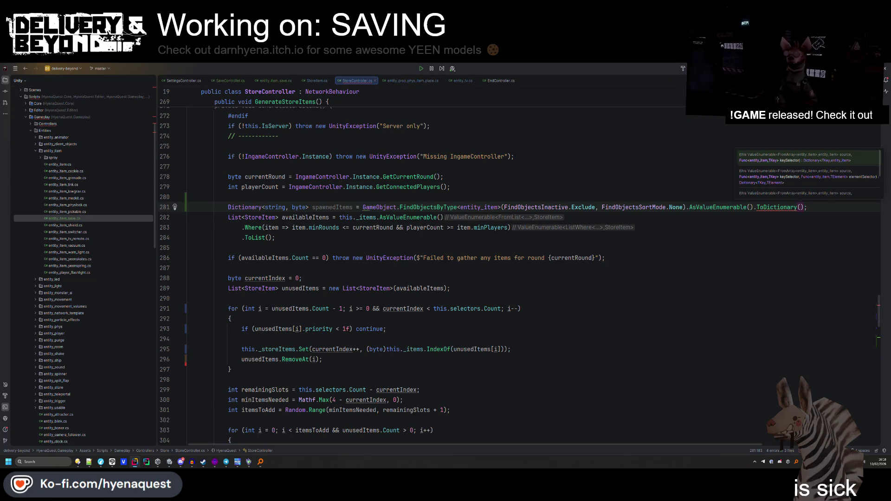
type("() =")
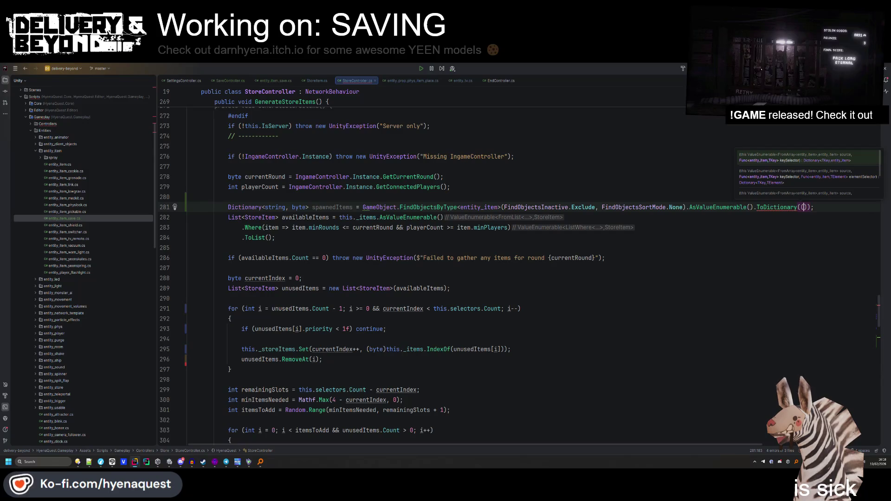
type("> {")
key("Return")
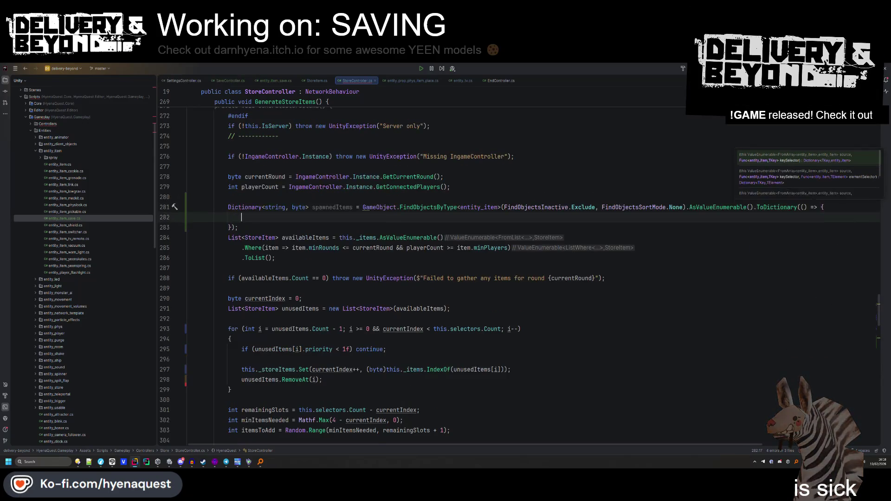
Try filling the ToDictionary lambda with itm.GetID, then delete the unfinished ToDictionary chain.
left_click(805, 207)
key("BackSpace")
type("itm")
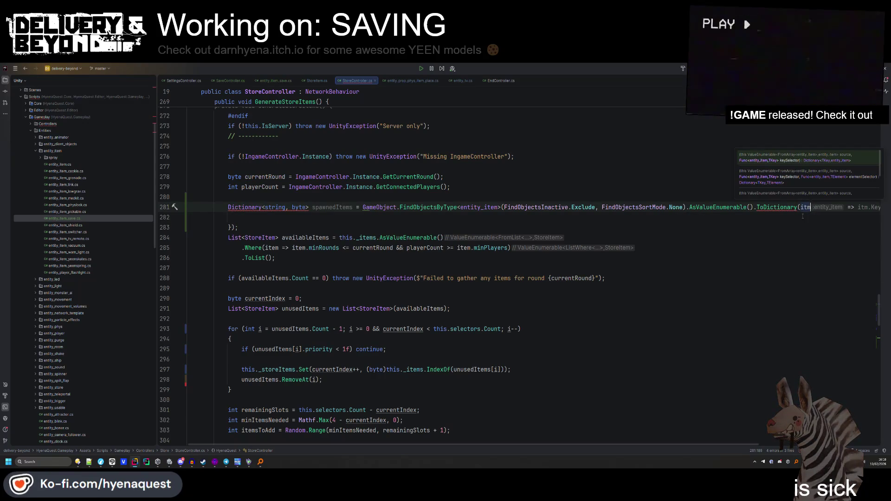
left_click(803, 216)
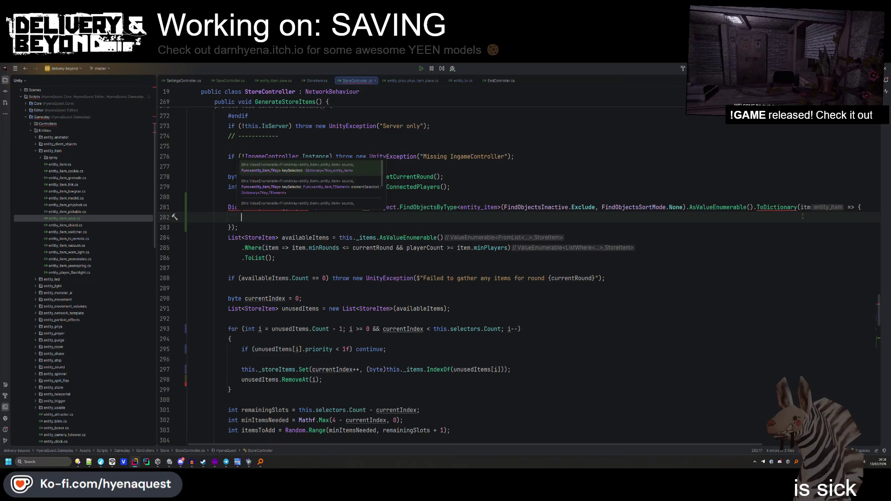
type("itm.")
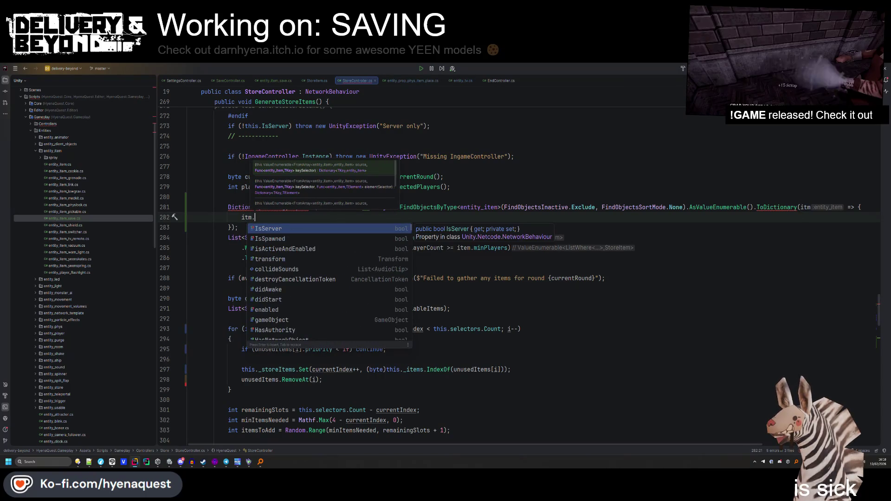
type("ga")
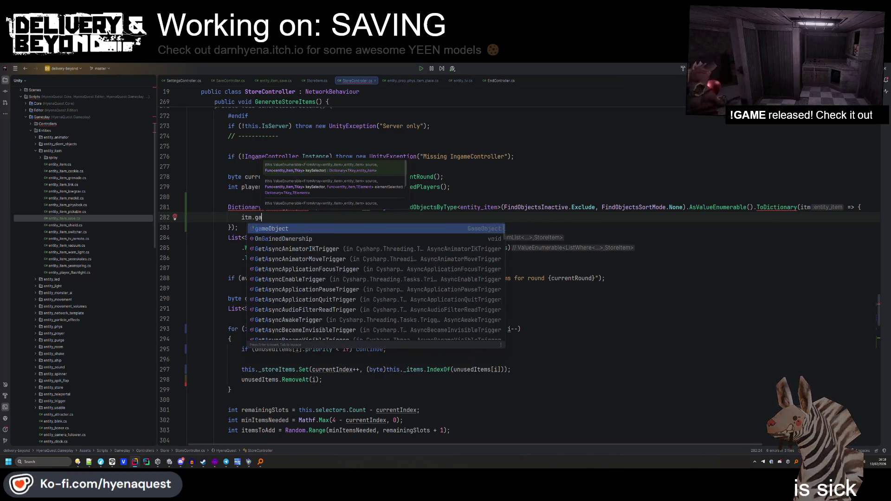
key("Escape")
key("BackSpace")
key("BackSpace")
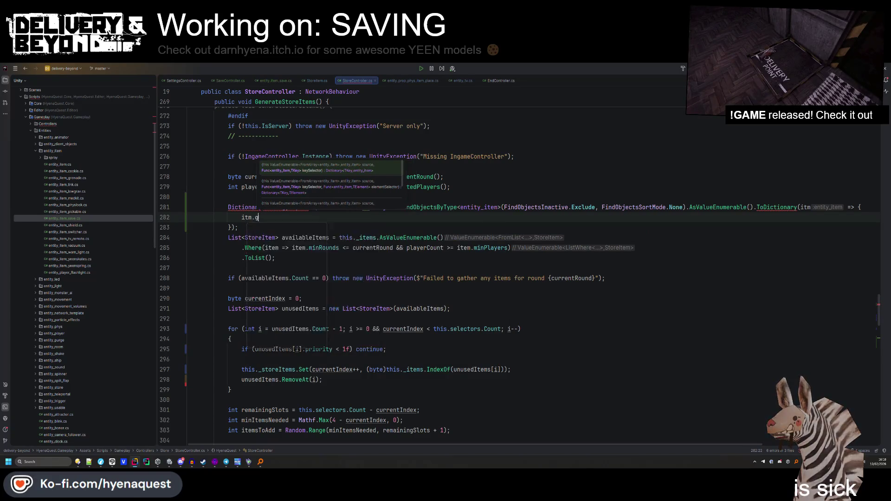
type("Get")
key("Return")
type(", ")
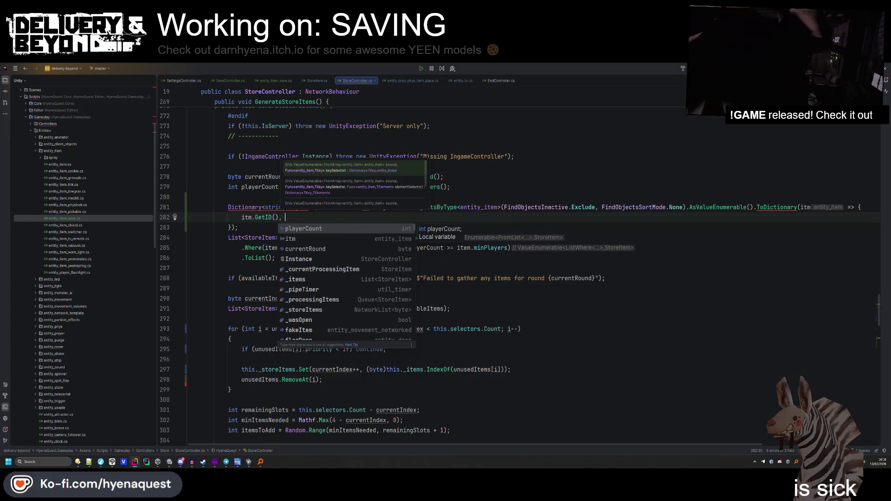
type("0,")
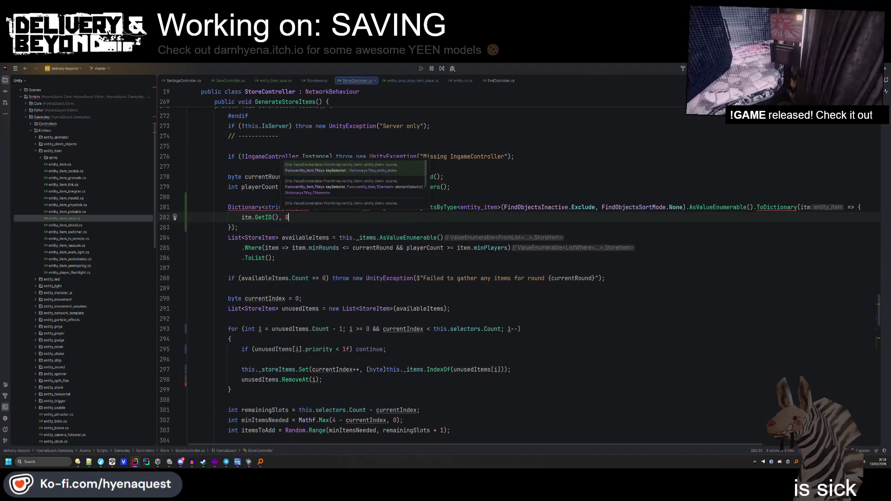
key("Escape")
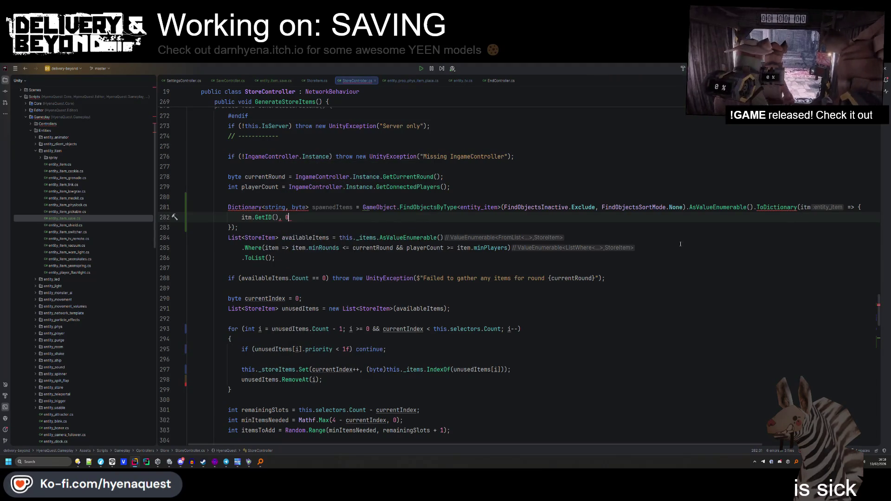
mouse_move(238, 227)
left_mouse_down()
mouse_move(292, 218)
mouse_move(705, 207)
left_mouse_up()
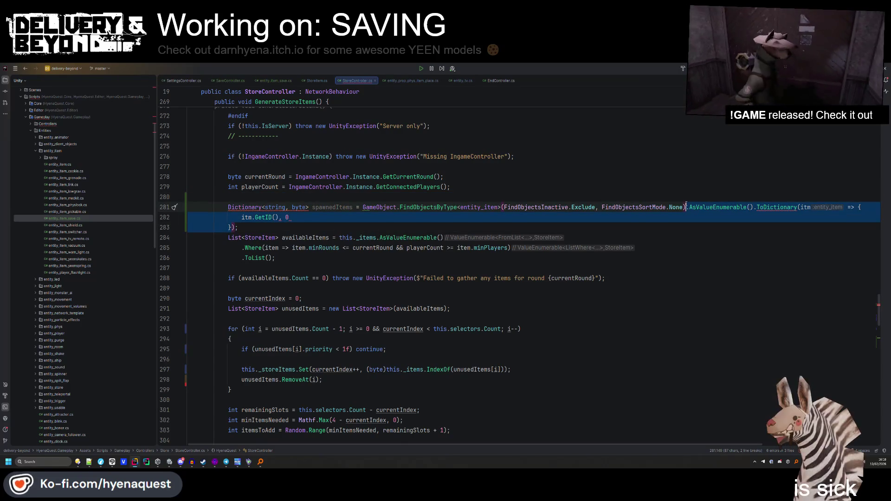
key("BackSpace")
type(";")
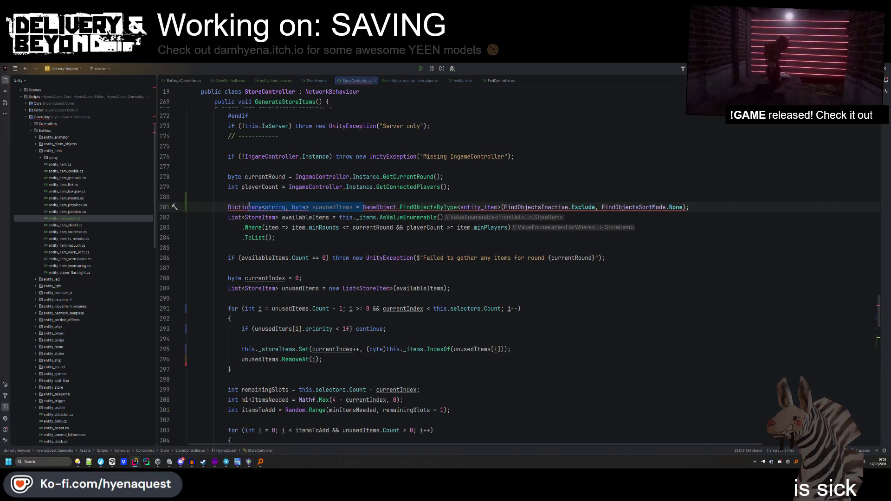
Initialize spawnedItems with new Dictionary<string, byte>() and move the find call to its own line.
left_click(268, 217)
left_click_drag(363, 207, 353, 208)
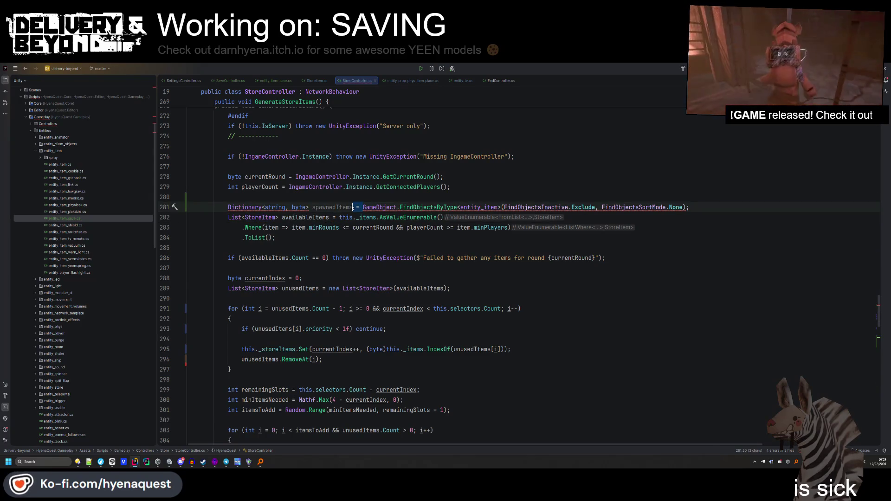
left_click(353, 207)
key("ctrl+Return")
key("ctrl+Return")
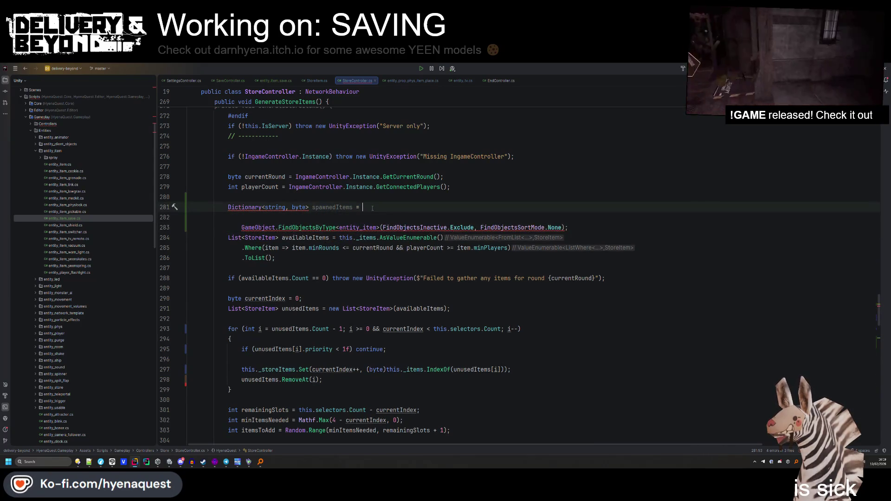
type("new Dictionary<string, byte>();")
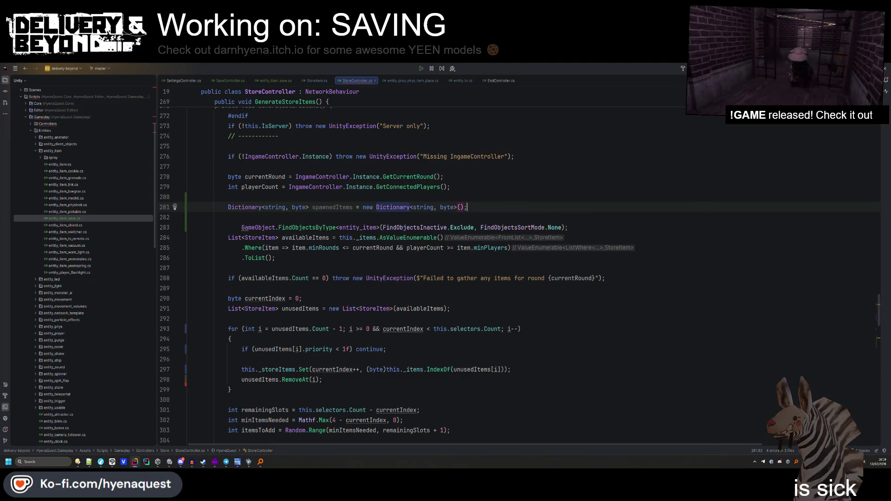
key("Return")
Add a GATHER ALL SPAWNED ITEMS ---- section comment above the dictionary and a closing -- comment.
scroll(386, 178, "up", 1)
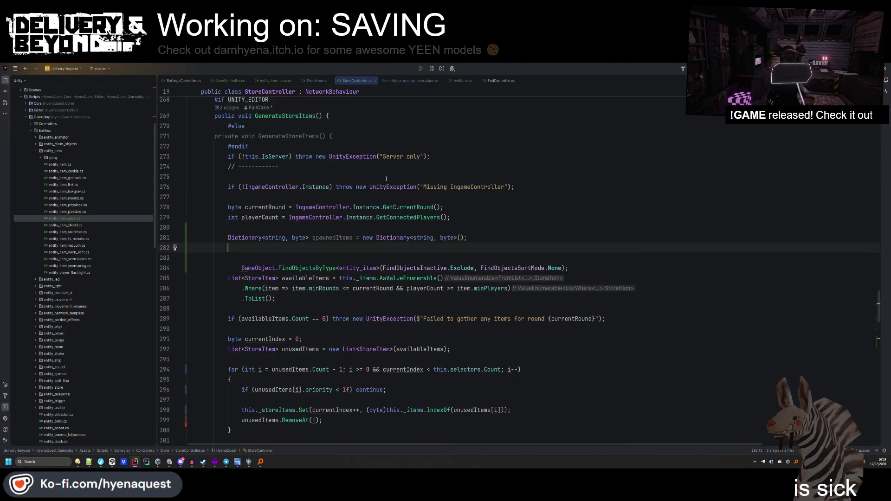
left_click(301, 230)
key("Return")
type("GATHER ALL ")
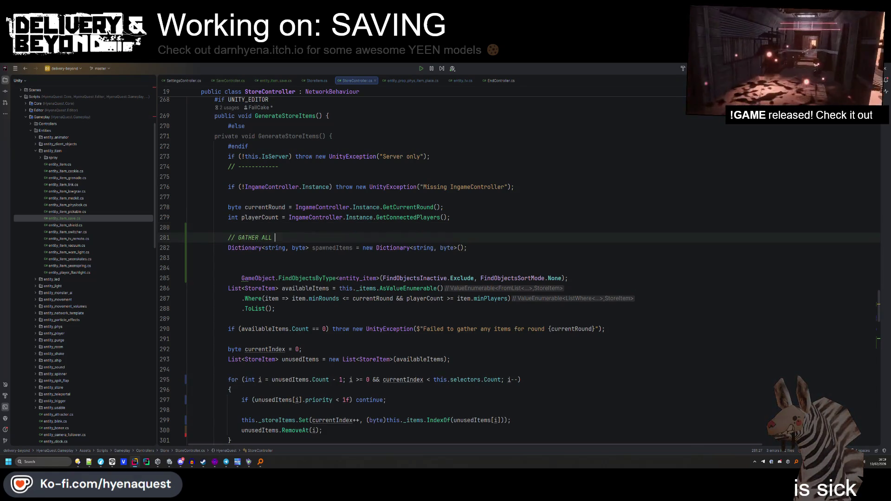
type("SPAWNED ITEMS ----")
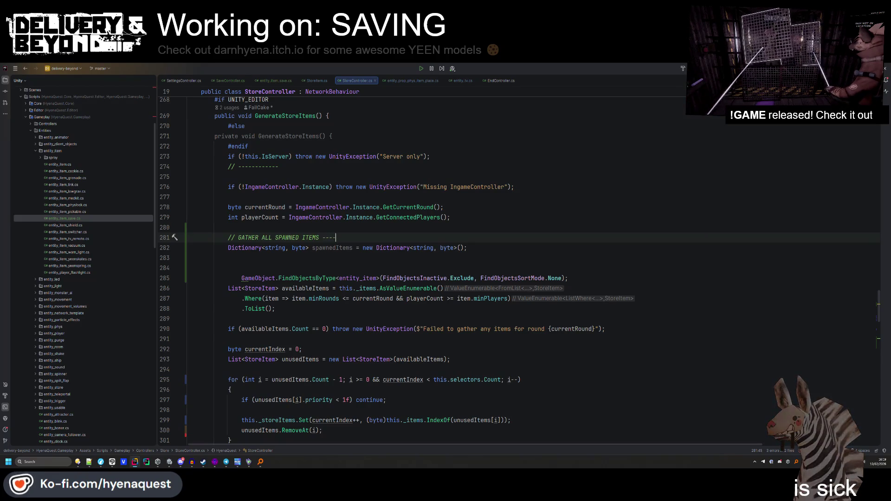
left_click(242, 268)
key("Up")
type("--")
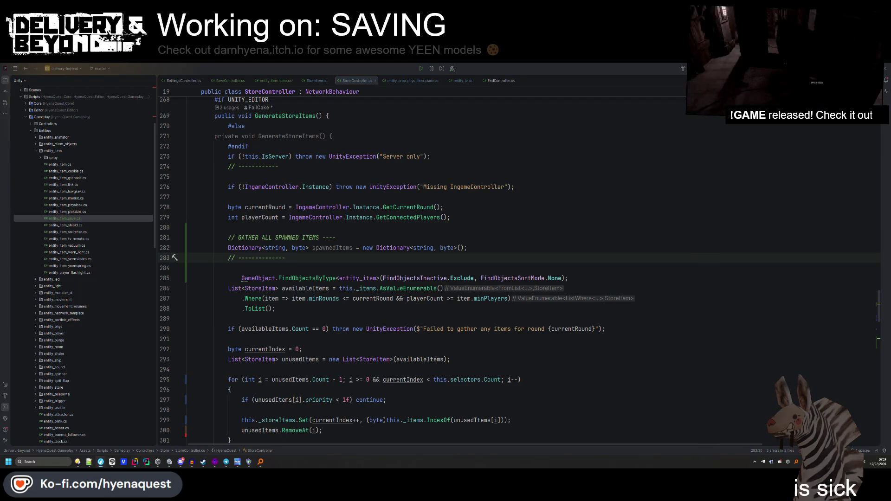
Store the FindObjectsByType<entity_item> result in a var named items below the dictionary.
key("alt+shift+Down")
key("Down")
key("shift+End")
key("Delete")
key("ctrl+z")
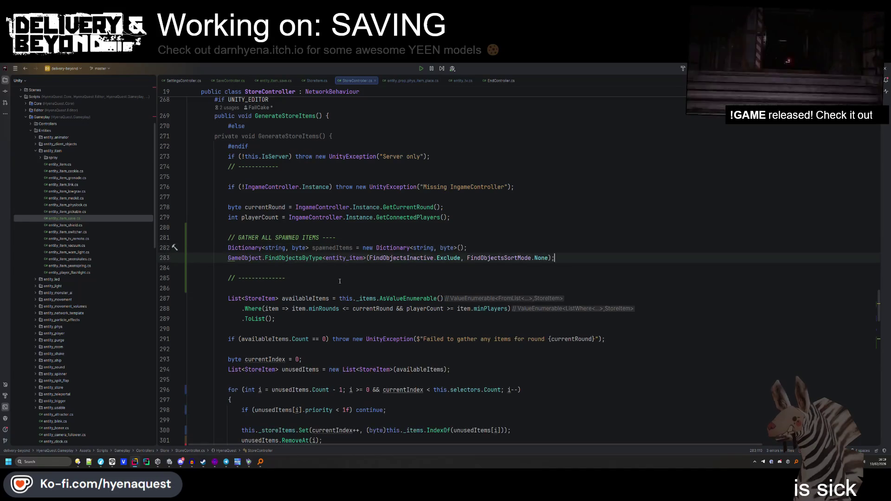
key("Home")
type("var spawn")
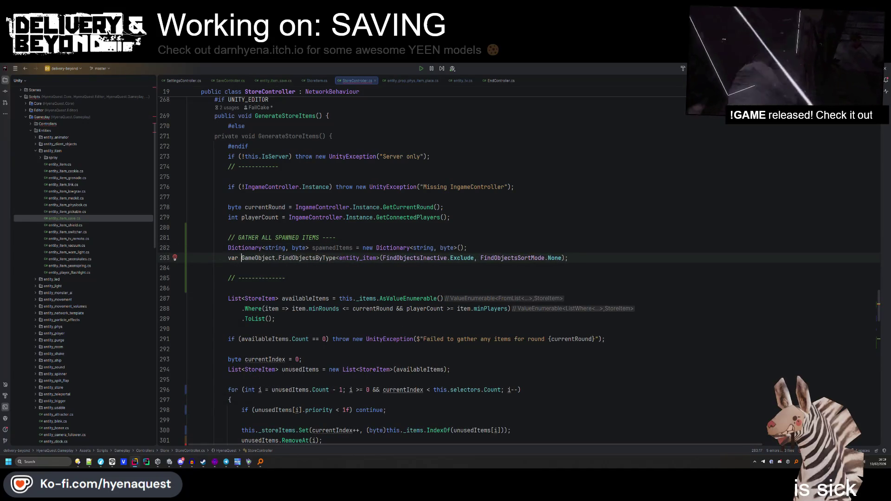
type("edItems =")
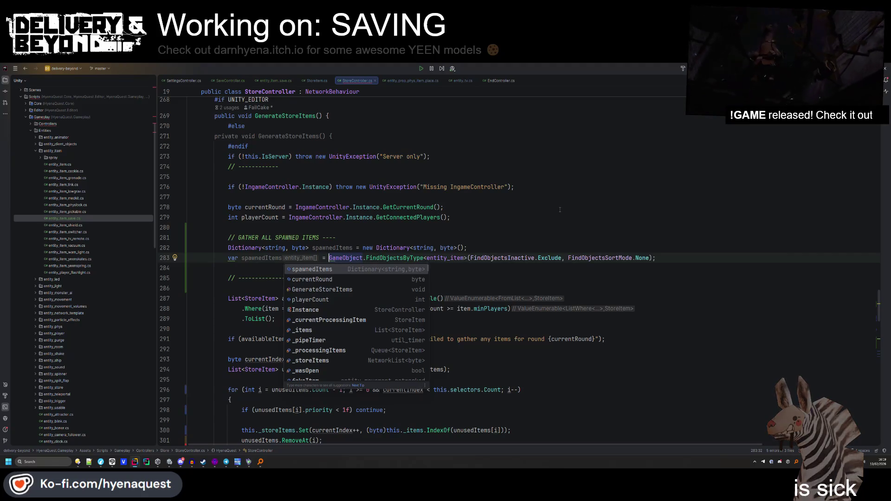
left_click(680, 260)
key("Return")
type("if(")
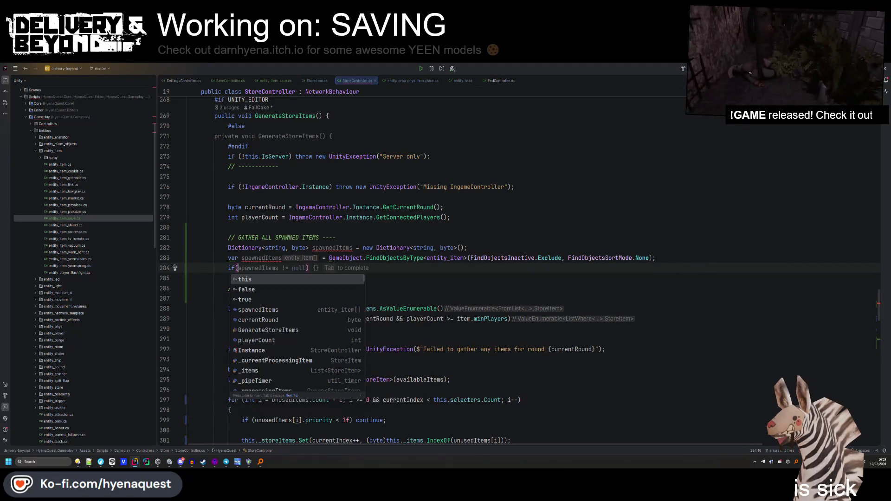
double_click(258, 258)
type("items")
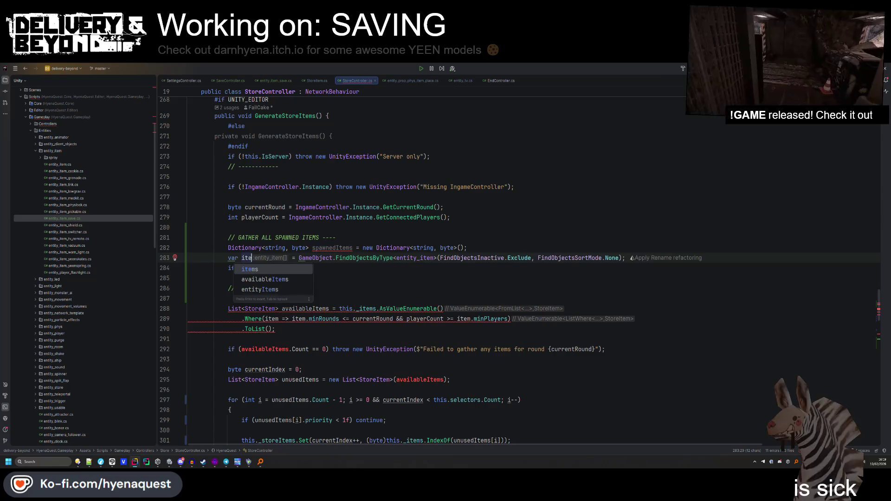
Write the if(items != null) check after the items declaration.
left_click(238, 268)
type("items == null")
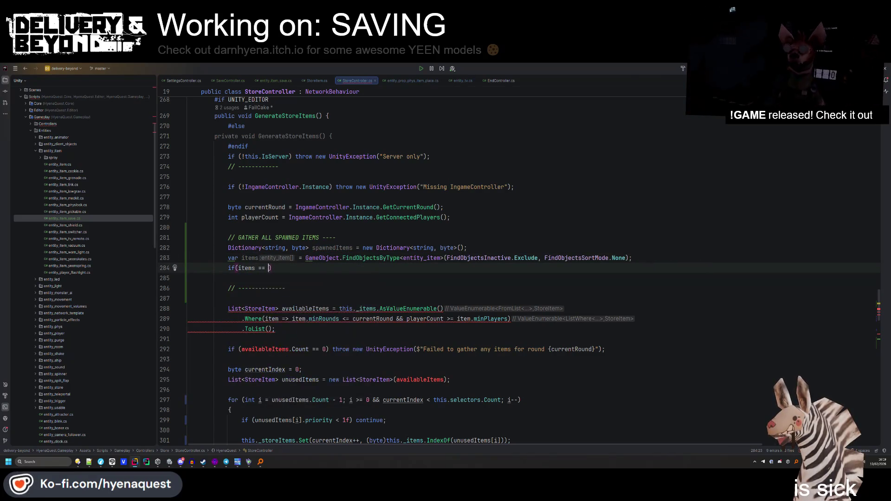
type(")")
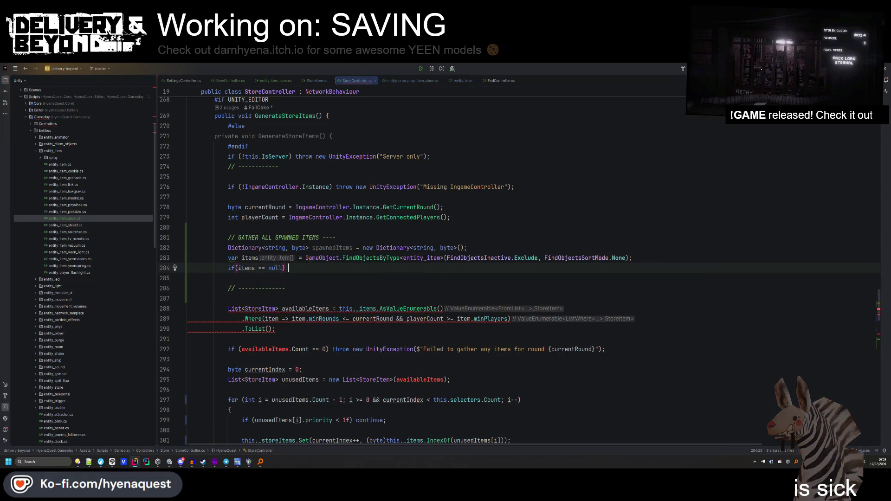
key("BackSpace")
key("BackSpace")
key("BackSpace")
type("!= null)")
key("Left")
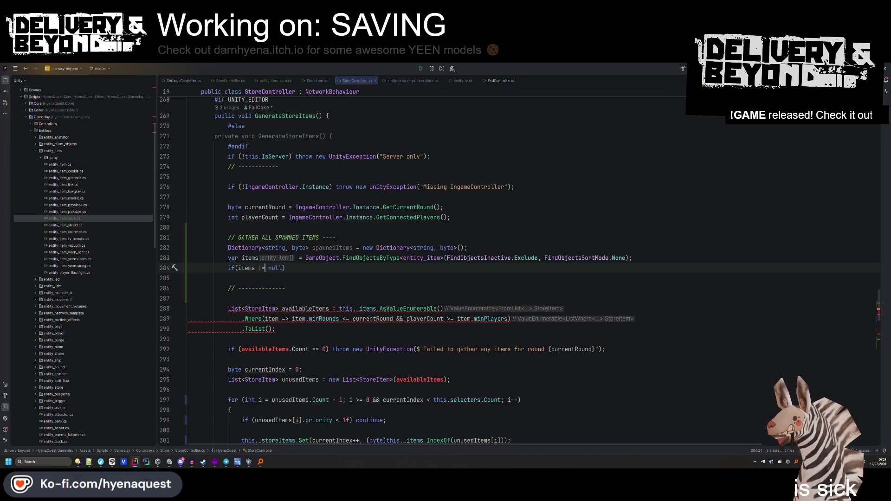
type(") (")
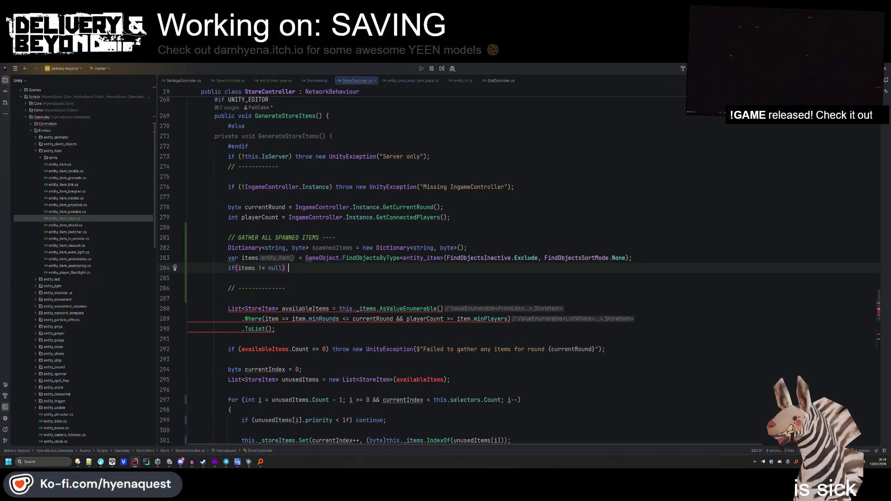
key("BackSpace")
key("BackSpace")
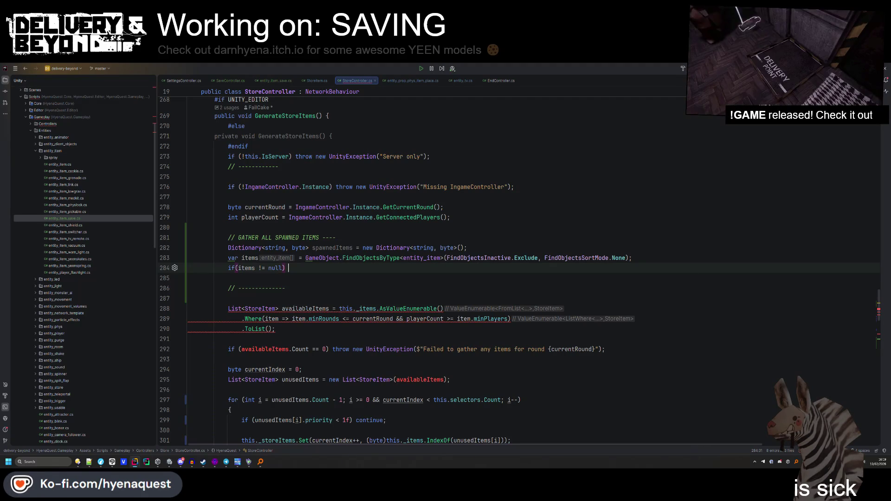
Expand a foreach loop over items with loop variable itm inside the null check.
type("for")
key("Down")
key("Down")
key("Return")
key("Down")
key("Down")
key("Down")
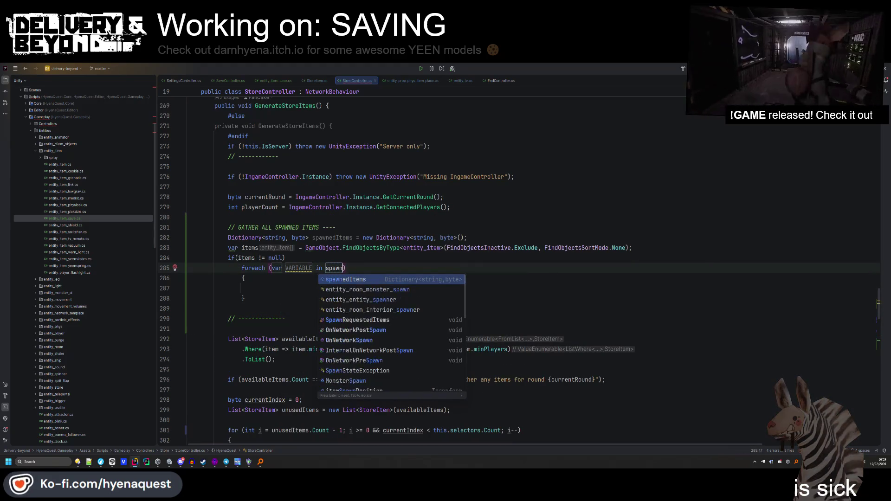
key("Return")
type("items")
key("Tab")
type("itm")
key("Return")
Start an if(itm) condition in the loop, trying then removing a spawnedItems.TryAdd call.
type("if(itm")
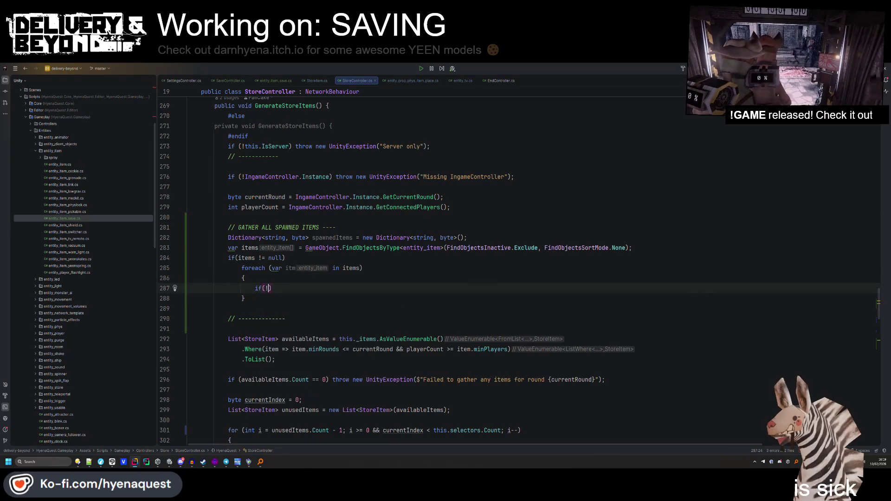
type(") spawn")
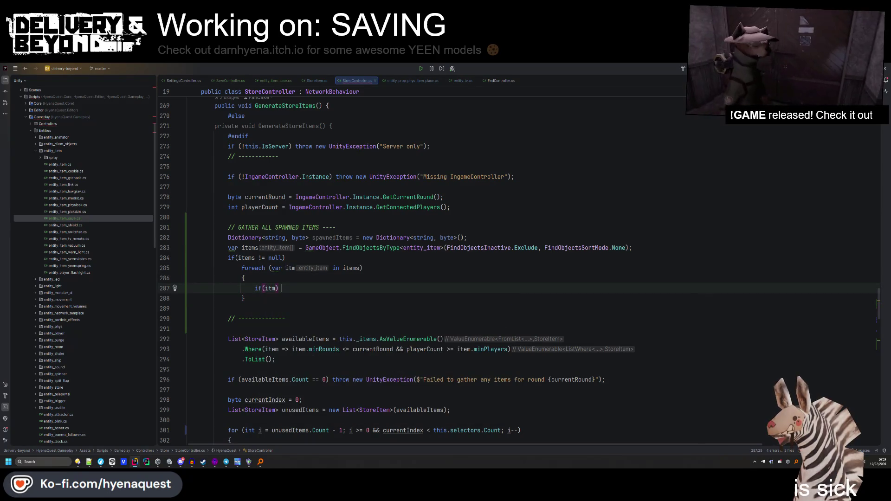
key("Return")
type(".try")
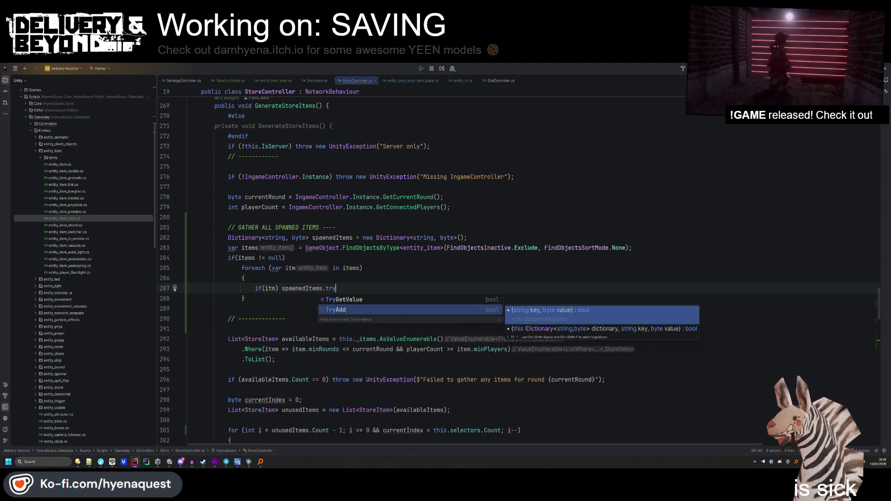
key("Return")
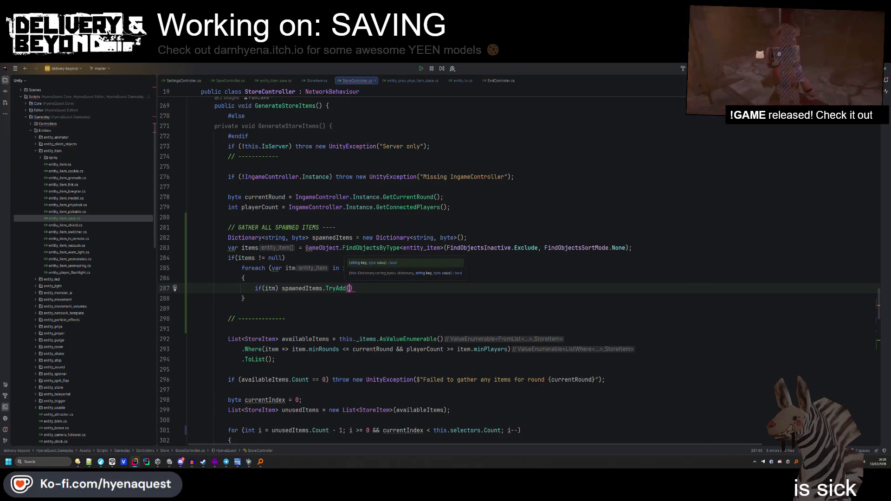
key("ctrl+z")
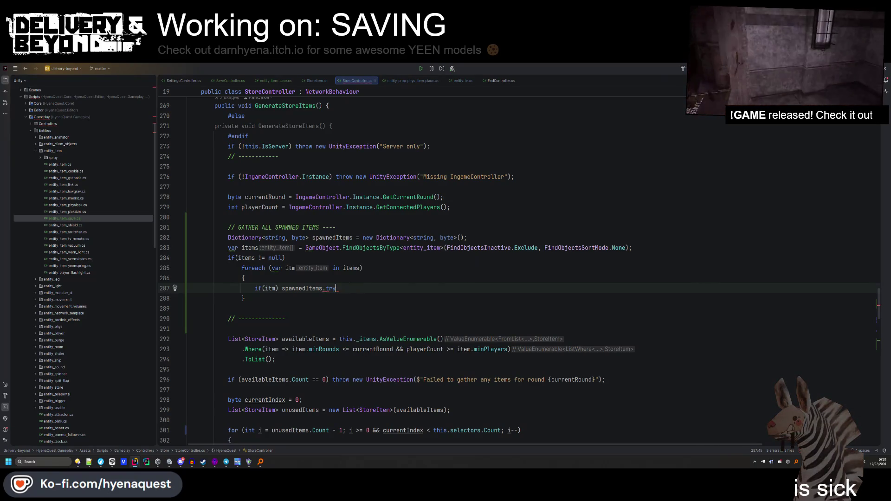
key("BackSpace")
key("BackSpace")
type("[itm.")
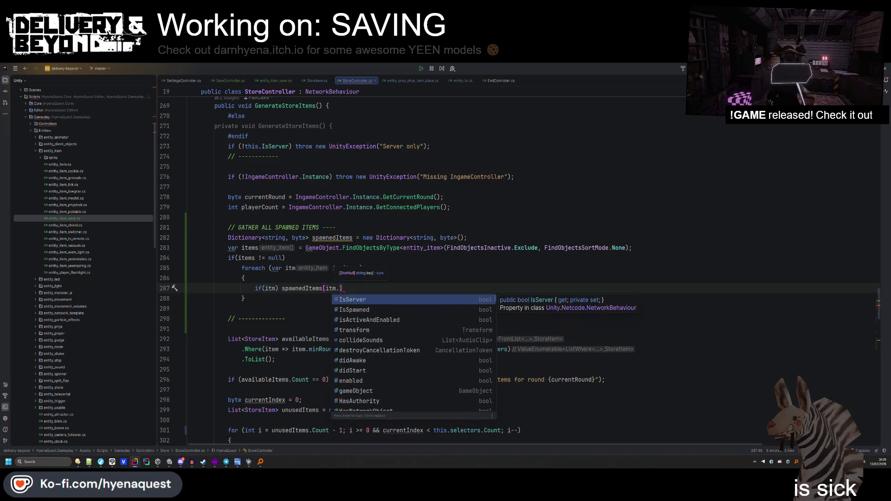
key("BackSpace")
key("BackSpace")
key("BackSpace")
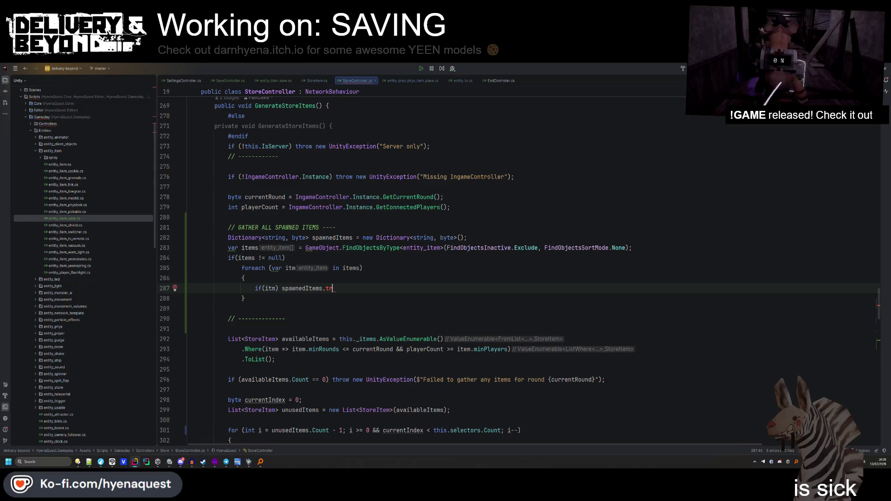
key("BackSpace")
key("BackSpace")
key("BackSpace")
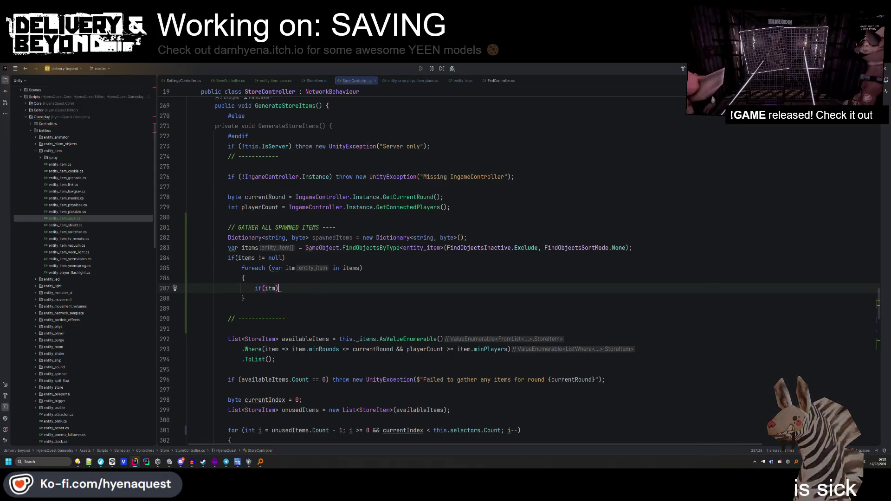
Finish the loop guard as if (!itm) continue; and open a new line below it.
type(" contin")
key("Return")
type(";'")
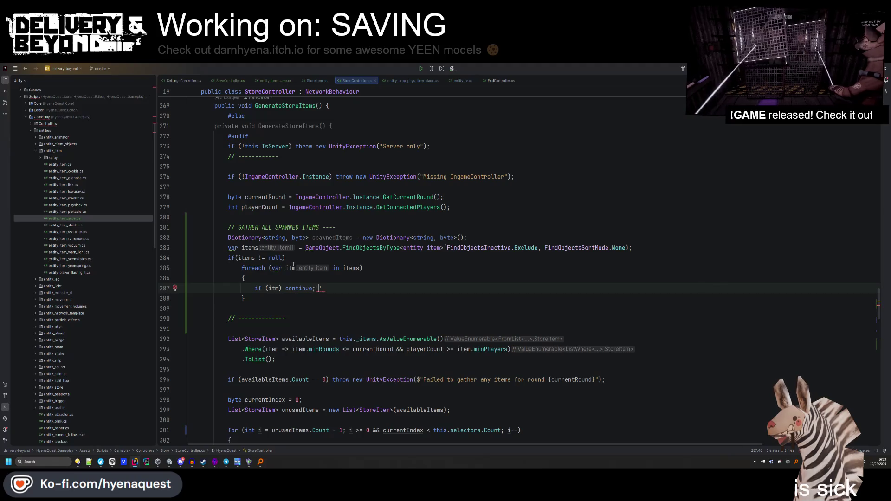
key("BackSpace")
left_click(269, 288)
type("!")
left_click(326, 288)
key("Return")
Start an if (!spawnedItems.ContainsKey(...)) check inside the item loop.
type("if(spawnedItems.")
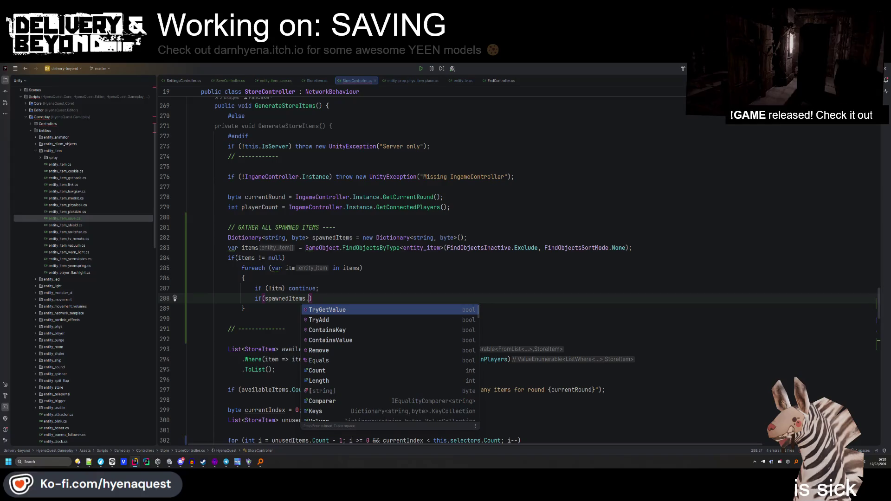
key("Down")
key("Down")
key("Return")
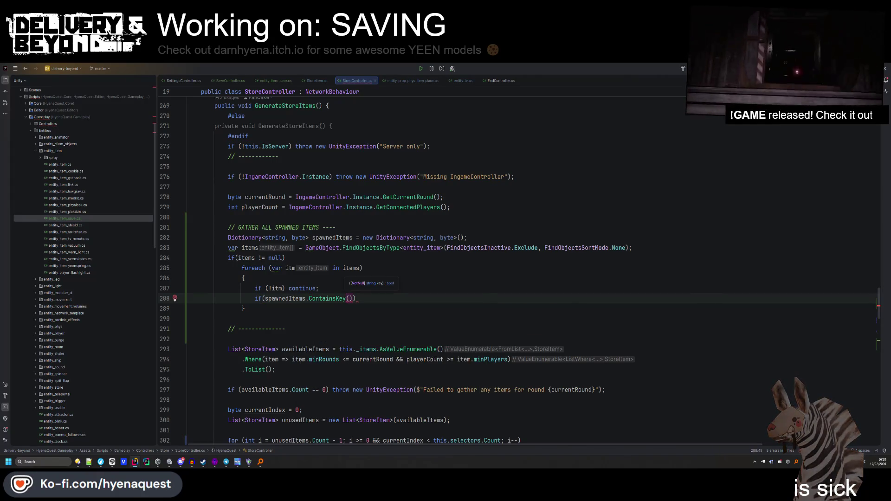
left_click(264, 298)
type("!")
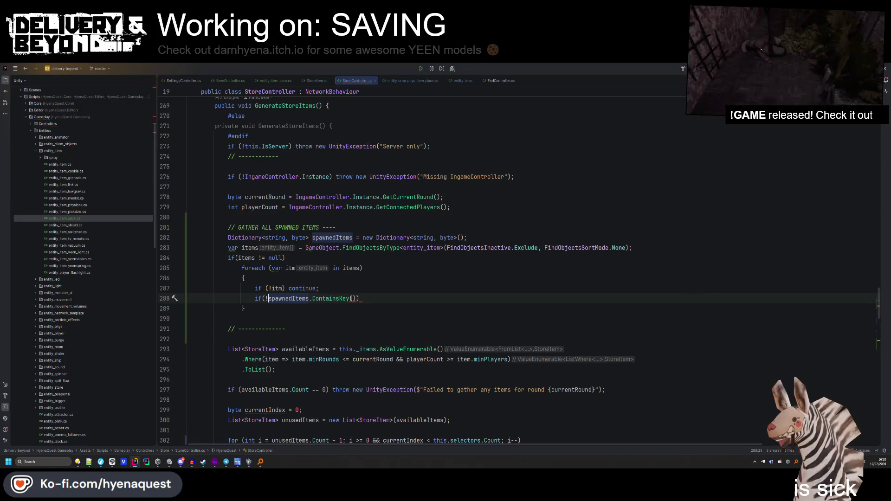
left_click(353, 298)
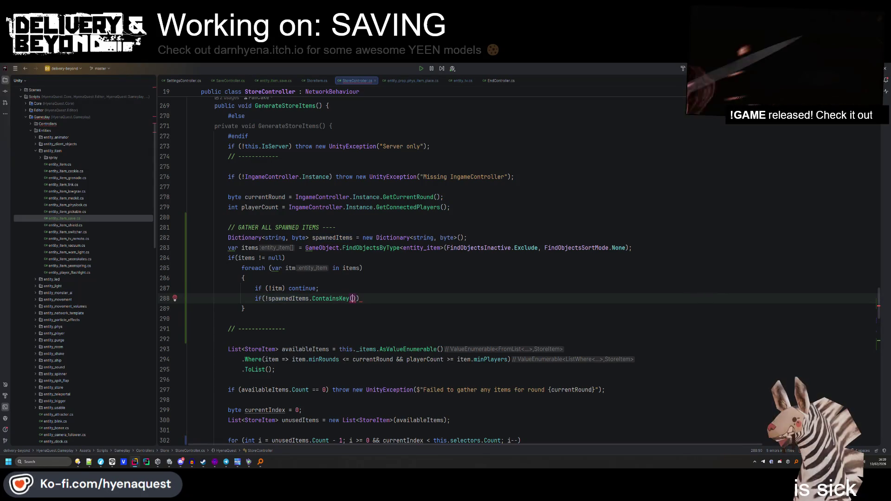
Try replacing the condition with spawnedItems.TryAdd(itm.GetID(), 0), then undo back to ContainsKey.
double_click(289, 299)
left_click_drag(360, 298, 275, 288)
type("spawnedItems")
type(".try")
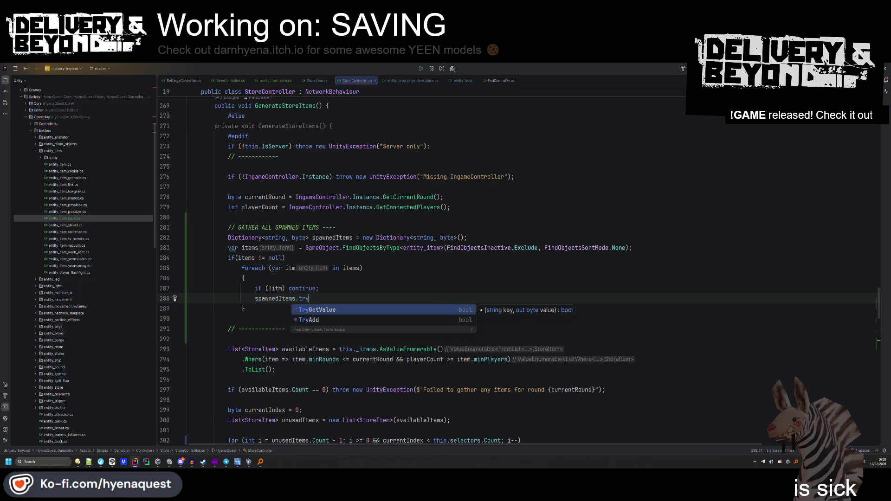
key("Down")
key("Return")
type("itm.GetID(), ")
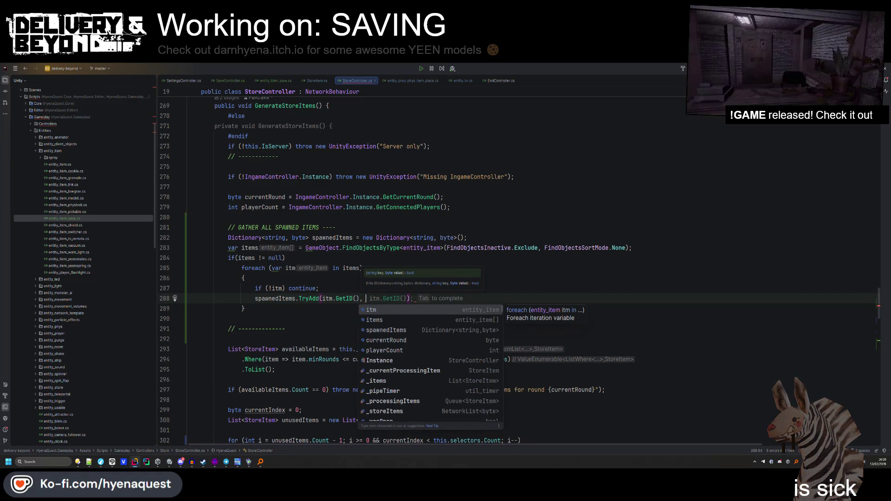
type("0")
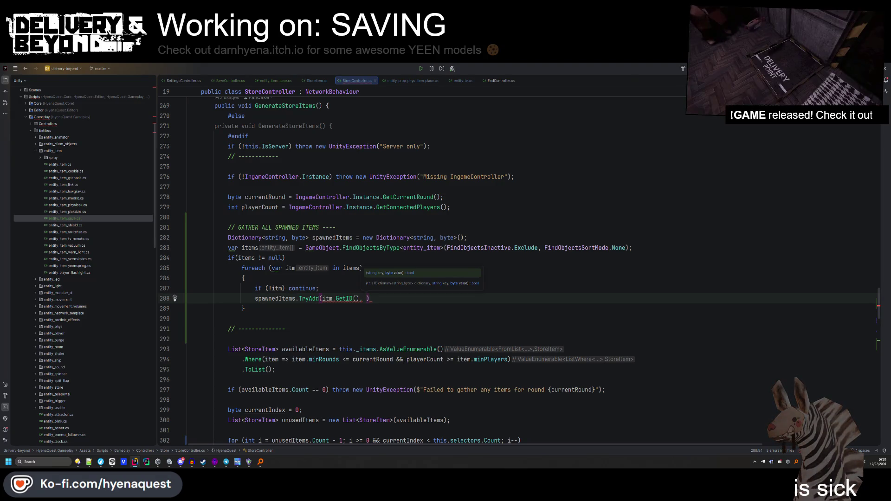
key("BackSpace")
key("BackSpace")
key("BackSpace")
key("ctrl+z")
key("ctrl+z")
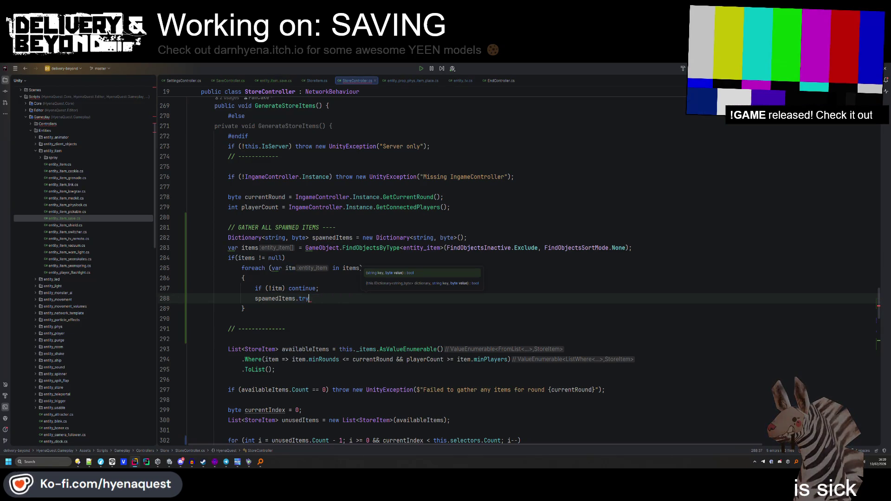
Pass itm.GetID() to ContainsKey, set spawnedItems[...] to 1, add an else, and reformat.
type("if(!")
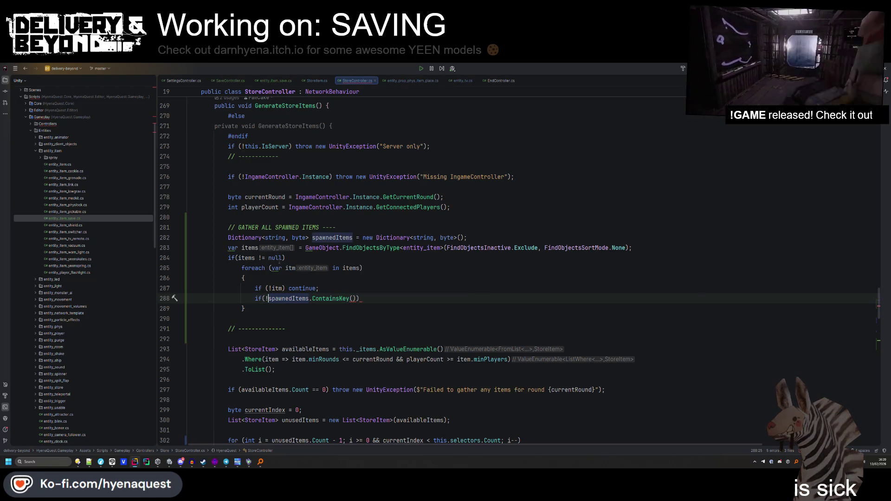
left_click(352, 299)
double_click(290, 267)
left_click(354, 299)
type("itm.GetID()")
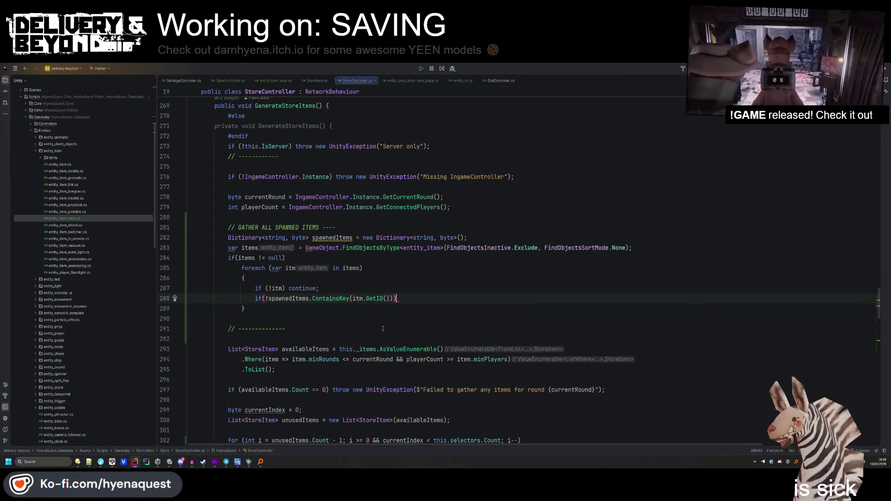
type("))  spawn")
key("Return")
type("[itm.GetID()] = 1;")
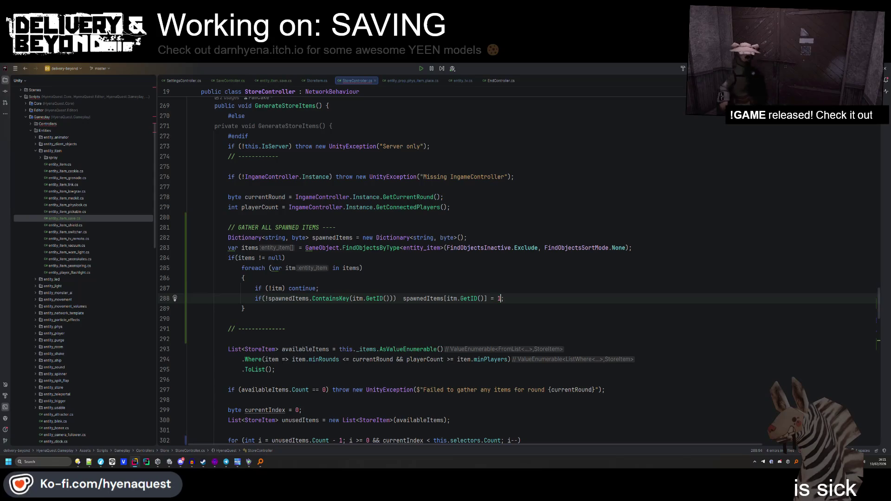
key("Return")
type("else")
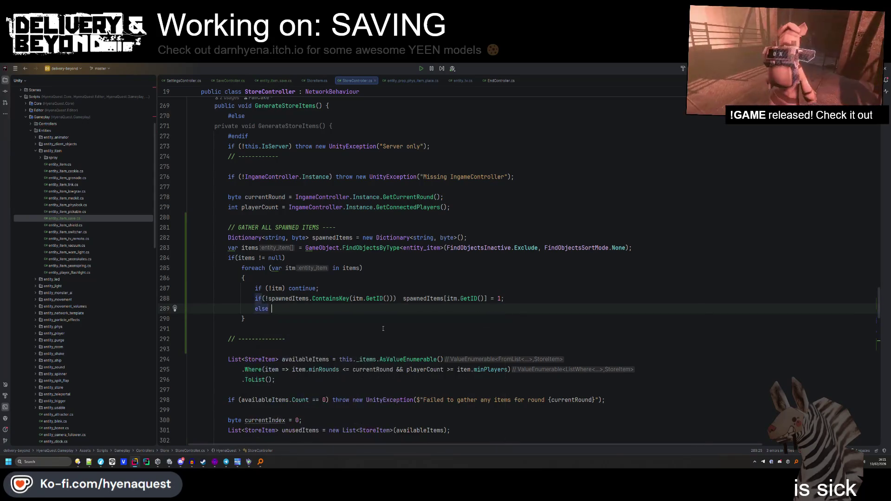
key("ctrl+alt+l")
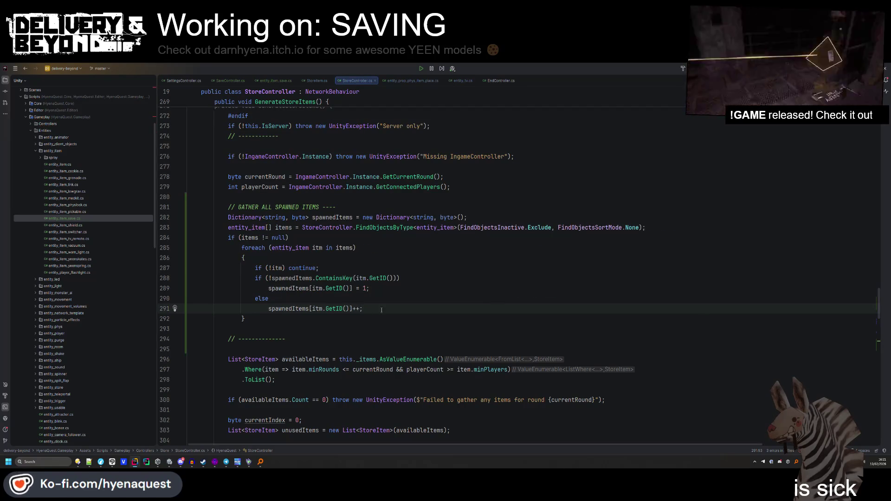
Add a blank line after the continue check and remove the extra blank line before the divider comment.
left_click(383, 268)
key("Return")
left_click(256, 343)
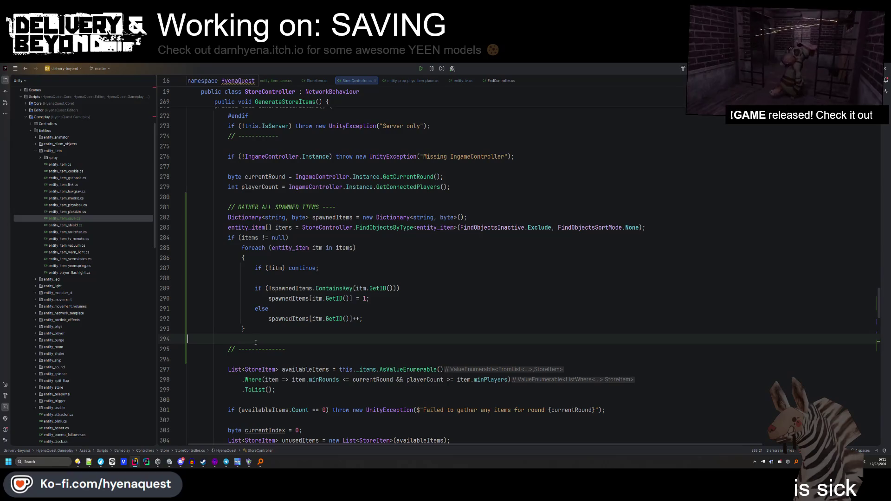
key("Delete")
left_click(359, 337)
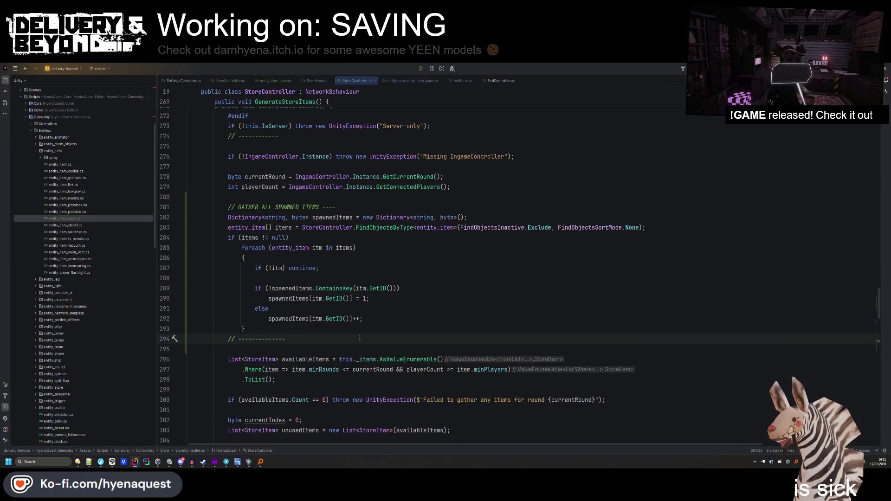
scroll(359, 338, "down", 3)
Begin an extra && condition in the Where filter, trying and discarding a spawnedItems.Try lookup.
left_click(291, 278)
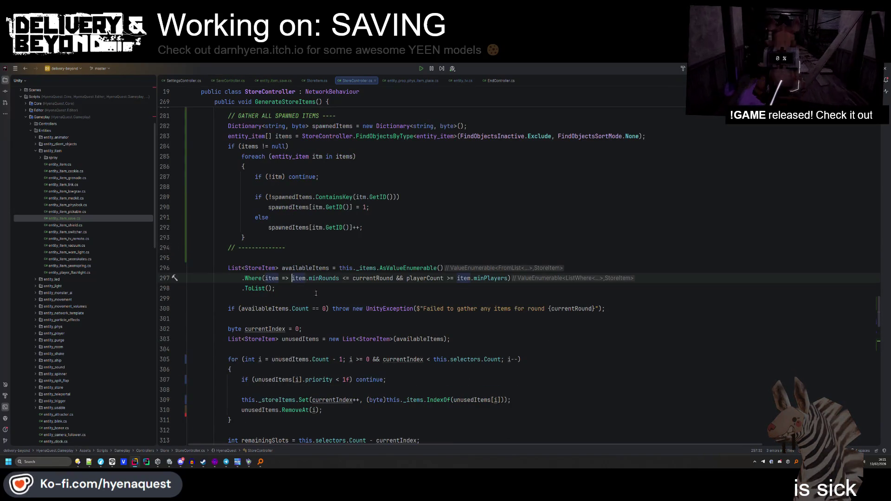
type("&& ")
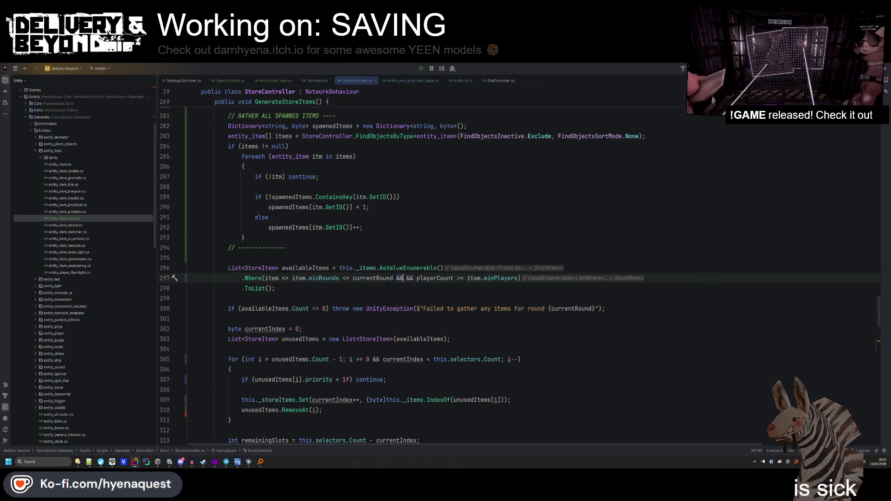
type("tem. ")
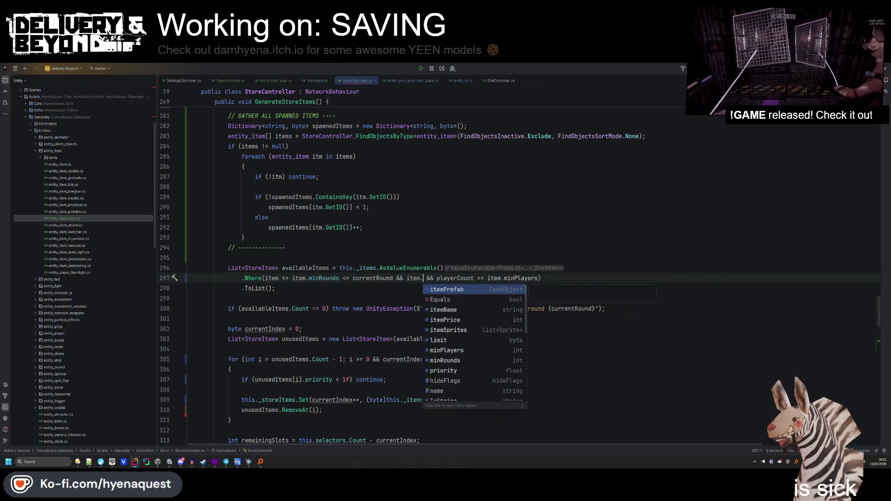
type("max")
type("limit")
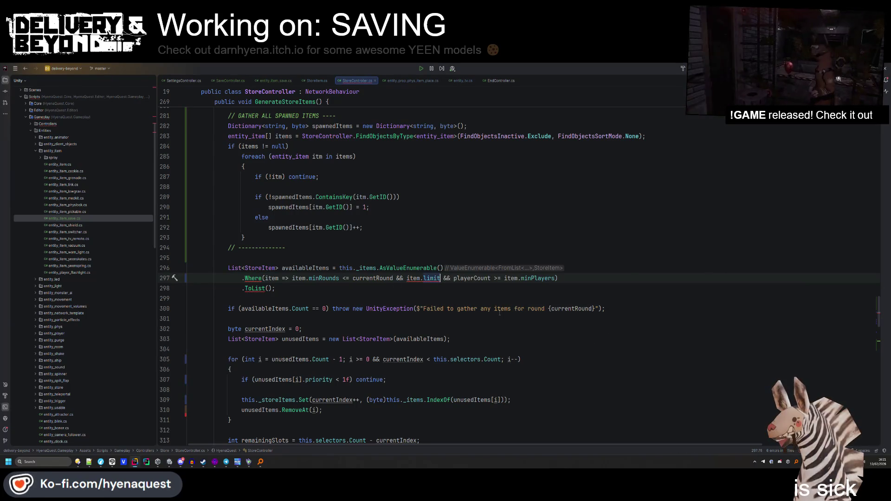
key("Up")
key("Up")
key("Up")
key("Down")
key("Down")
left_click(407, 278)
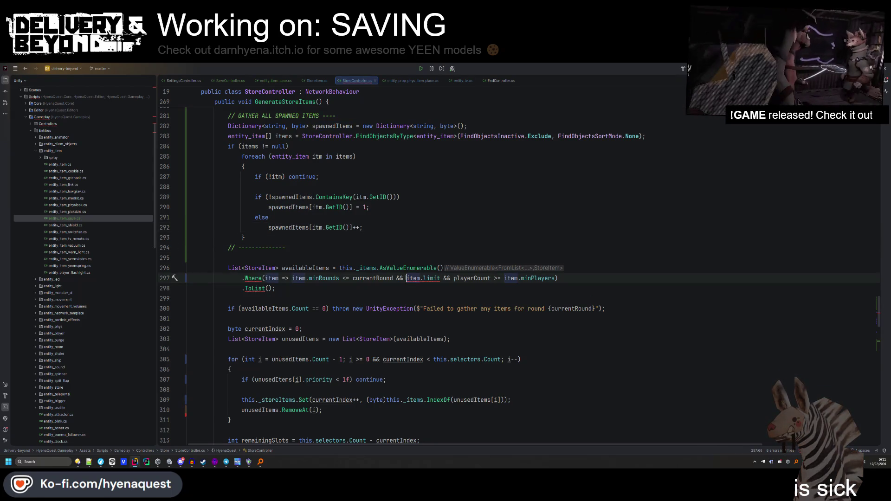
type("spawnedItems.")
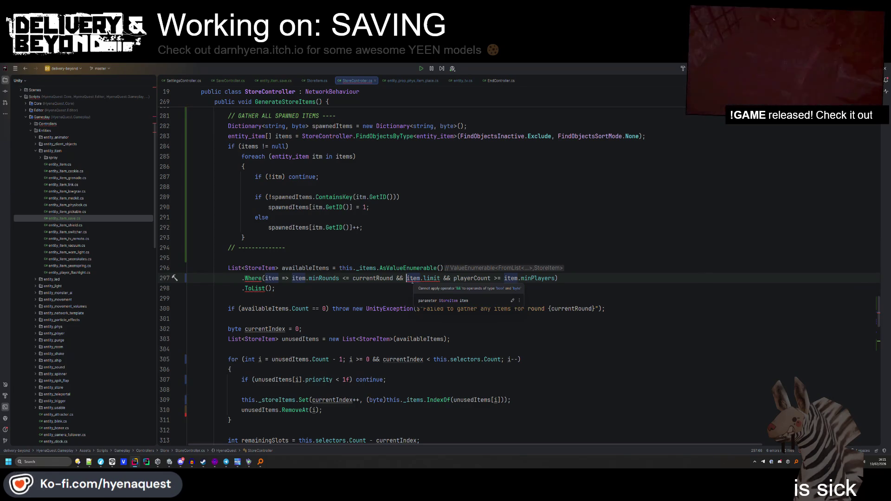
type("try")
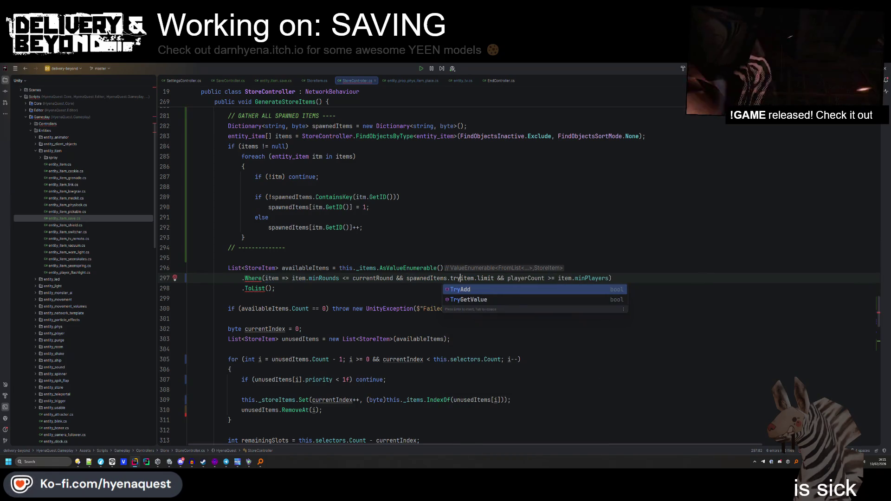
key("Down")
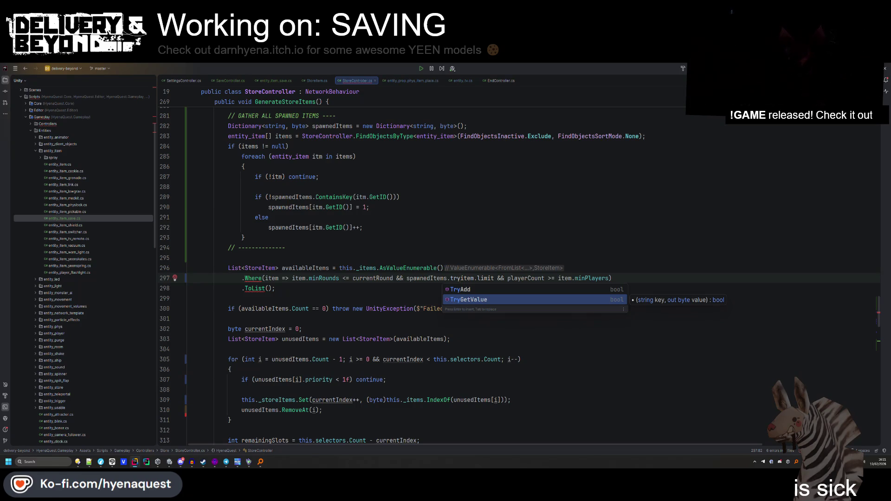
key("Escape")
key("ctrl+shift+Left")
key("ctrl+shift+Left")
key("ctrl+shift+Left")
key("BackSpace")
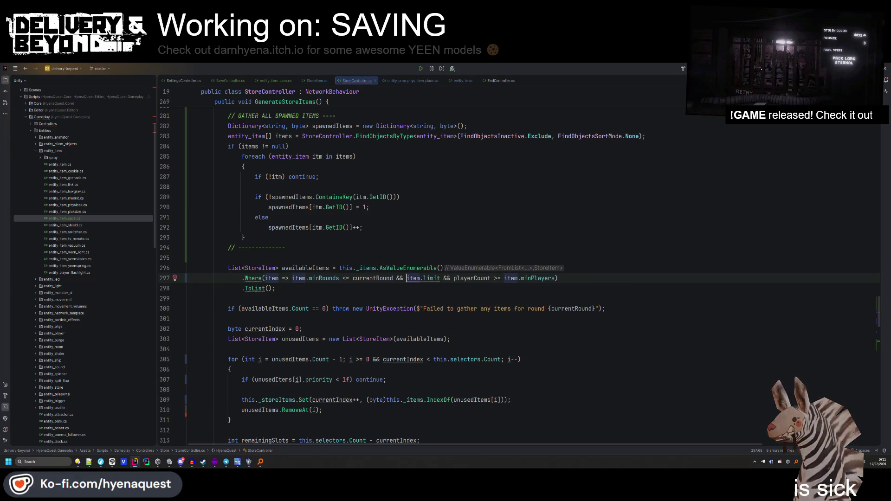
Insert spawnedItems.GetValueOrDefault(item.) before item.limit in the filter.
type("spawnedItems.getor")
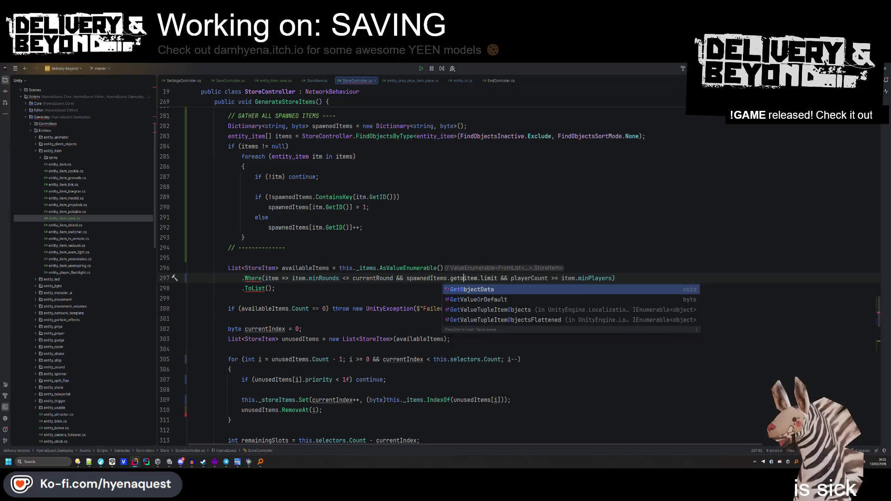
key("Return")
type("item")
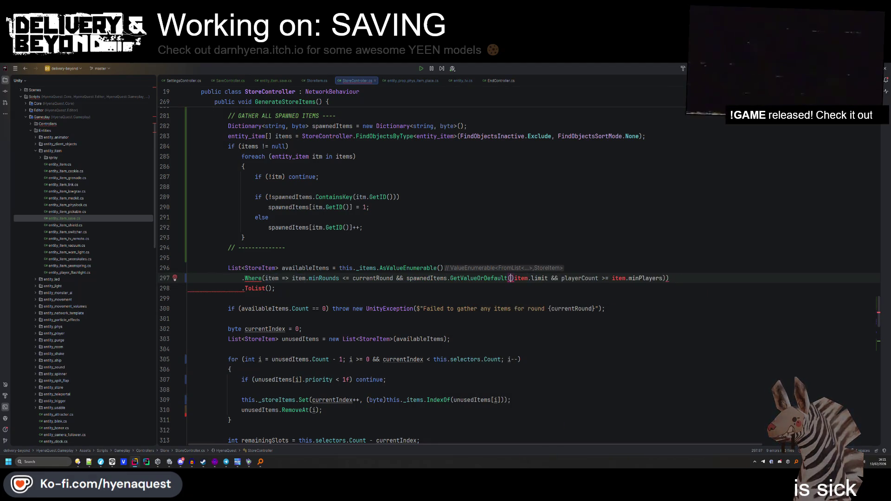
type(".id")
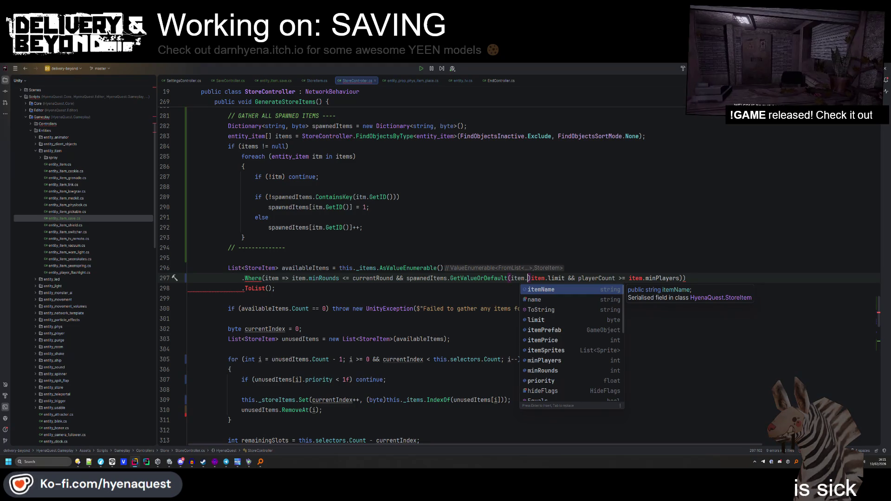
key("BackSpace")
key("BackSpace")
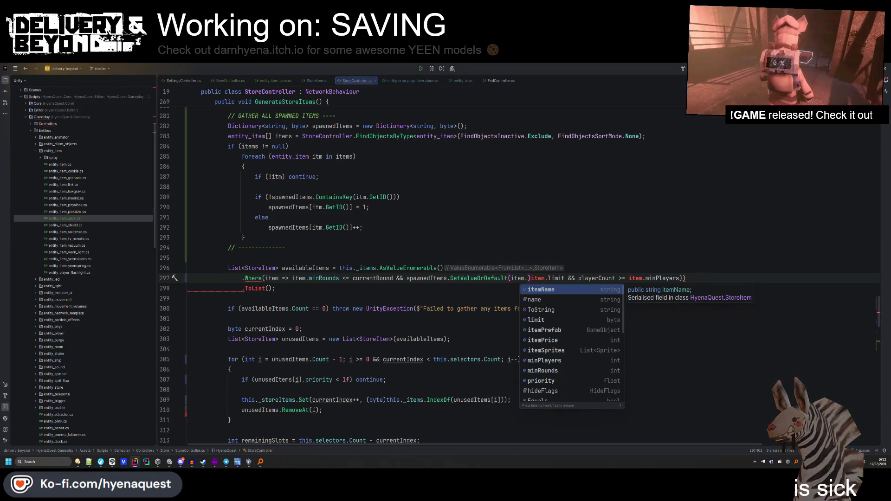
key("shift")
key("shift")
Search the solution for 'storecon', cancel the search, then bring the Unity editor forward.
type("storecon")
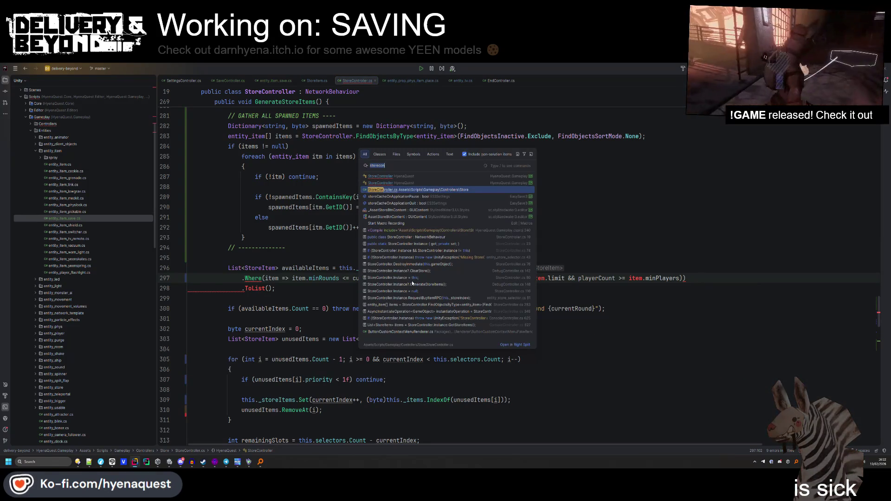
key("shift")
key("shift")
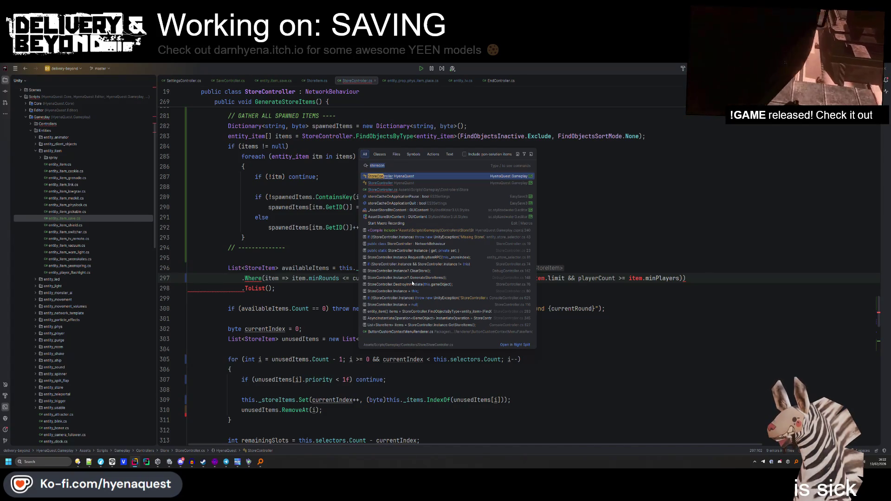
key("Escape")
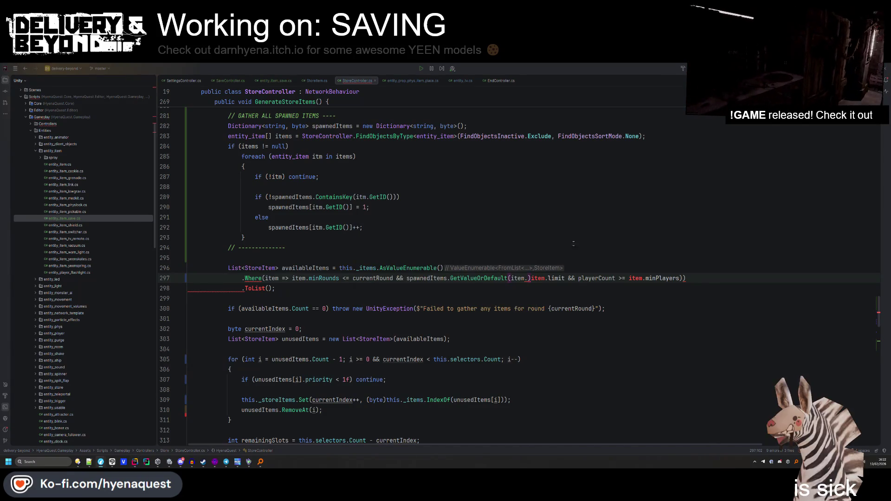
key("Up")
key("Up")
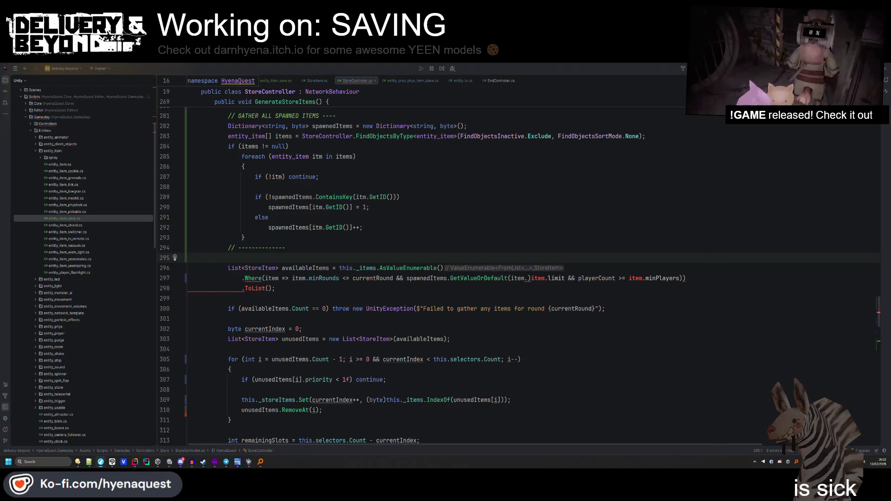
key("Up")
key("Up")
key("Up")
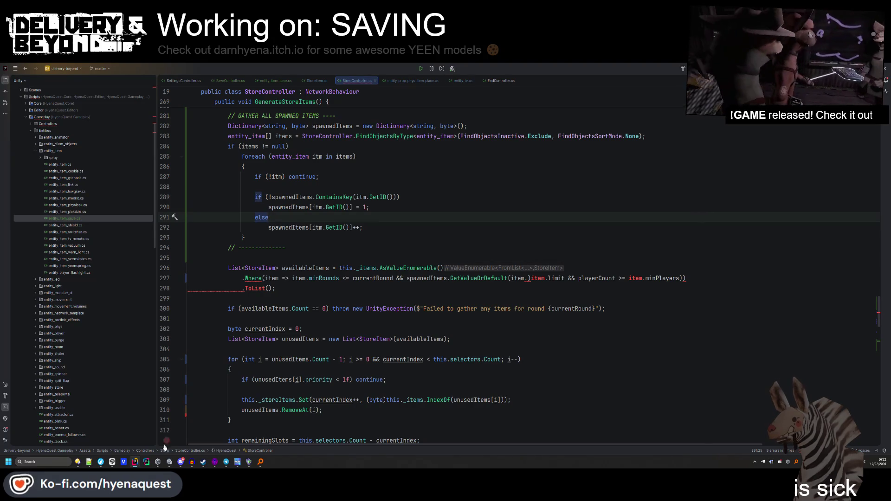
left_click(169, 462)
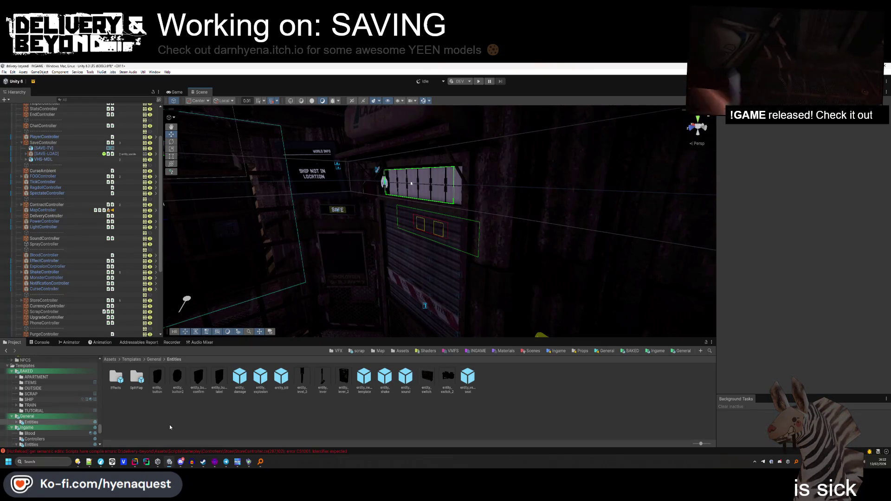
Return to Rider and navigate back to StoreItem.cs.
left_click(135, 462)
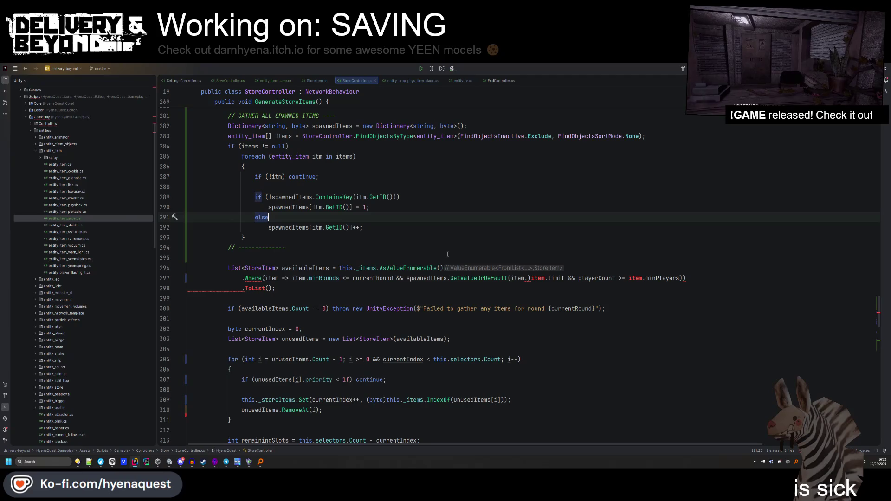
key("alt+Left")
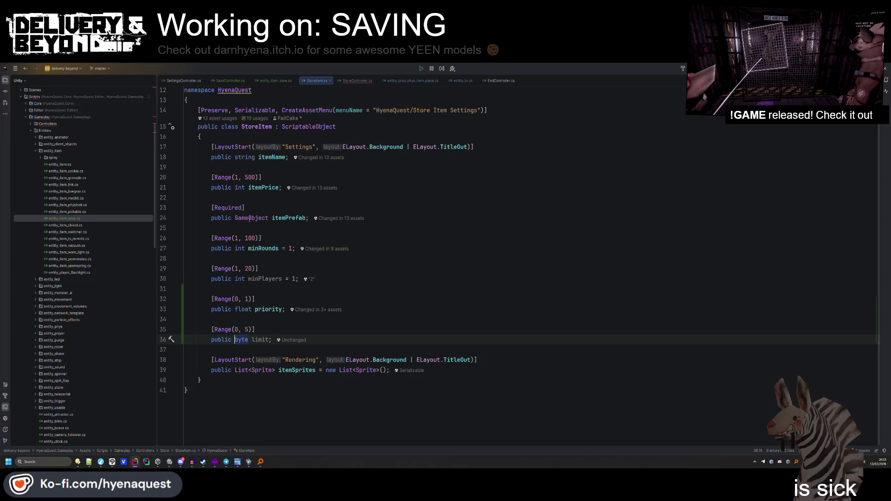
Read GameObject's quick documentation in StoreItem.cs, then place the caret inside the namespace.
mouse_move(250, 218)
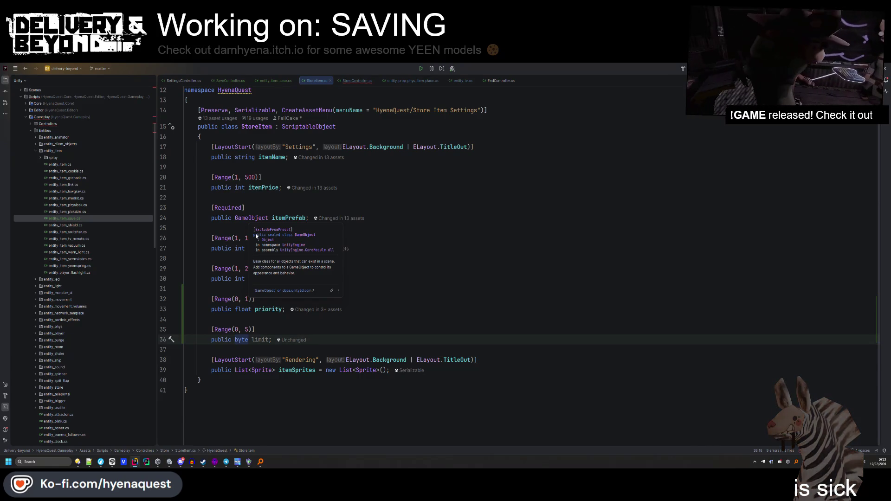
left_click(267, 203)
key("Down")
key("ctrl+w")
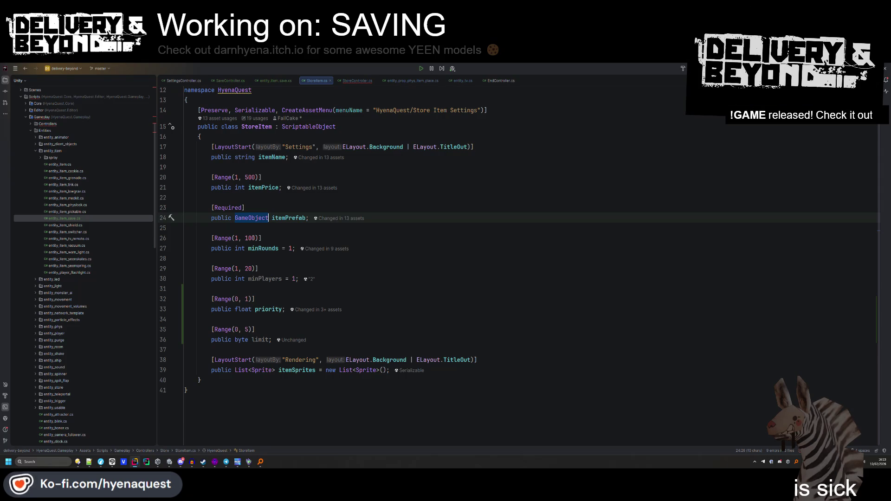
left_click(235, 340)
left_click(190, 101)
Declare a public struct StoreItemLimit with a public string itemID field and a second field.
type("++")
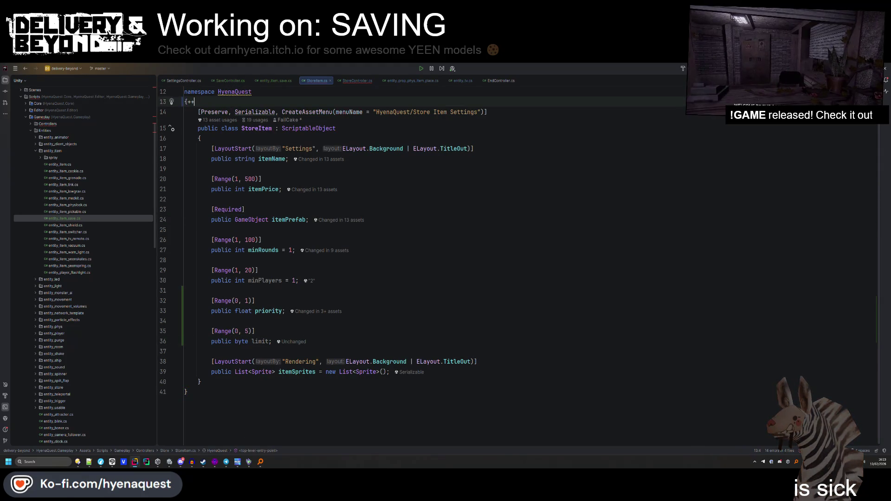
key("BackSpace")
key("BackSpace")
key("Return")
key("Return")
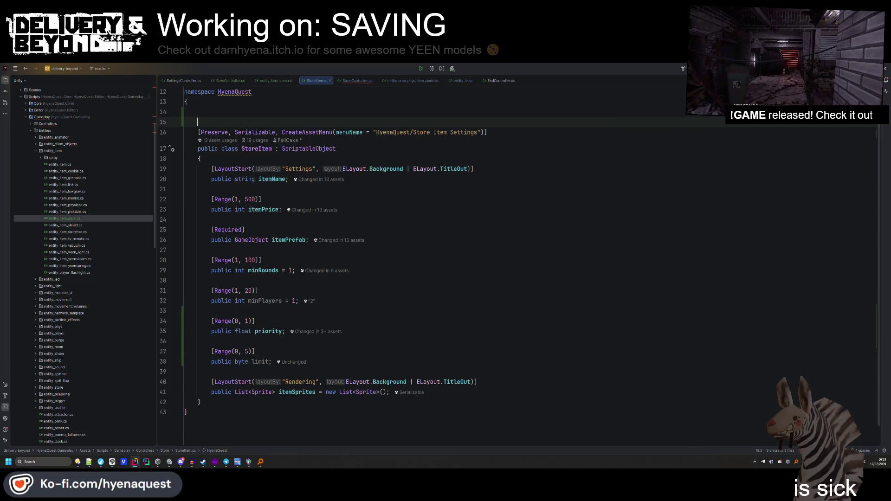
key("Return")
key("Up")
type("public struct I")
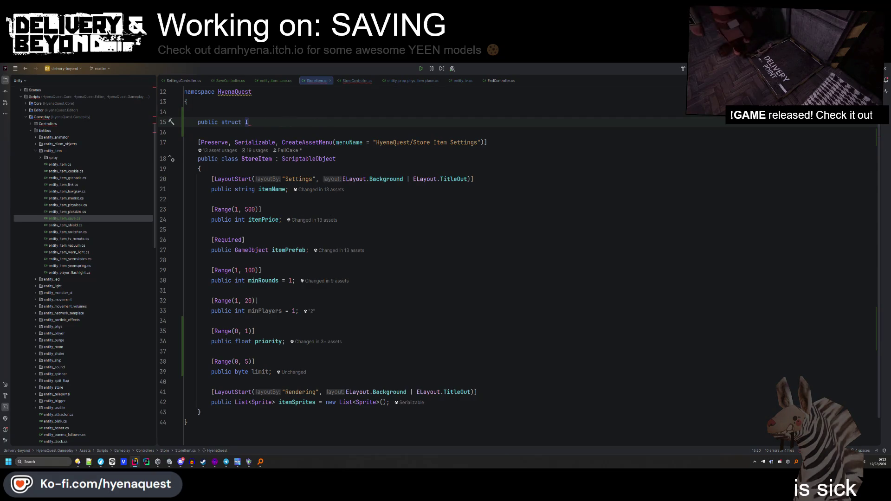
type("StoreItemLimit {P")
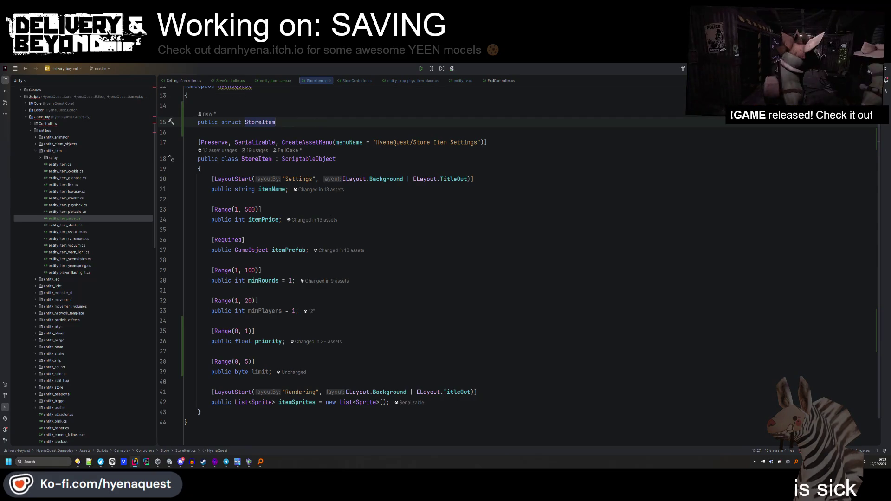
key("BackSpace")
key("Return")
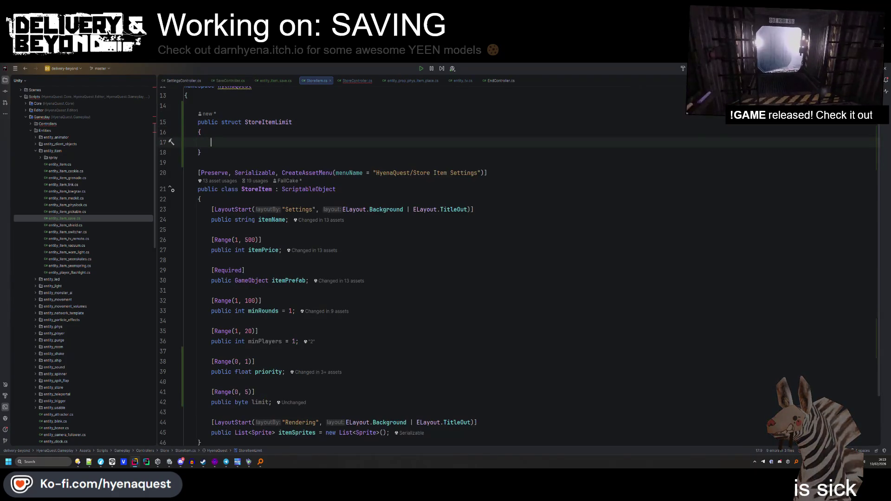
type("public")
type("strin")
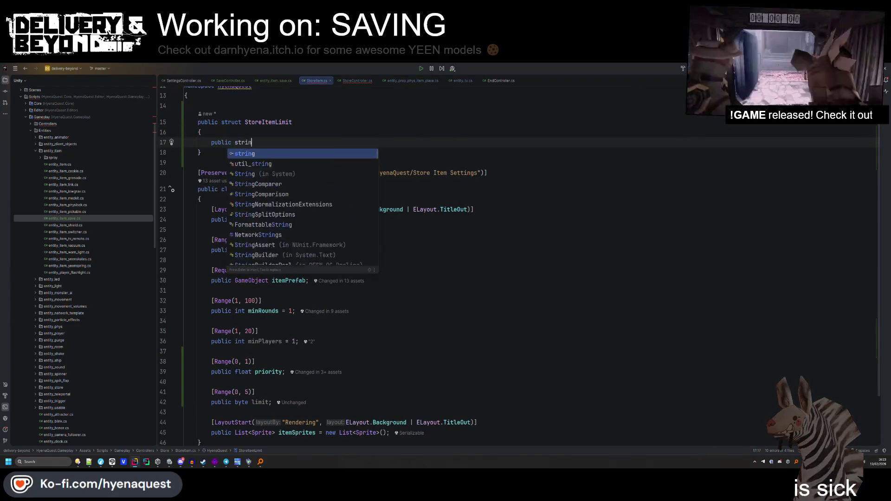
type("g itemID;")
key("Return")
type("public ")
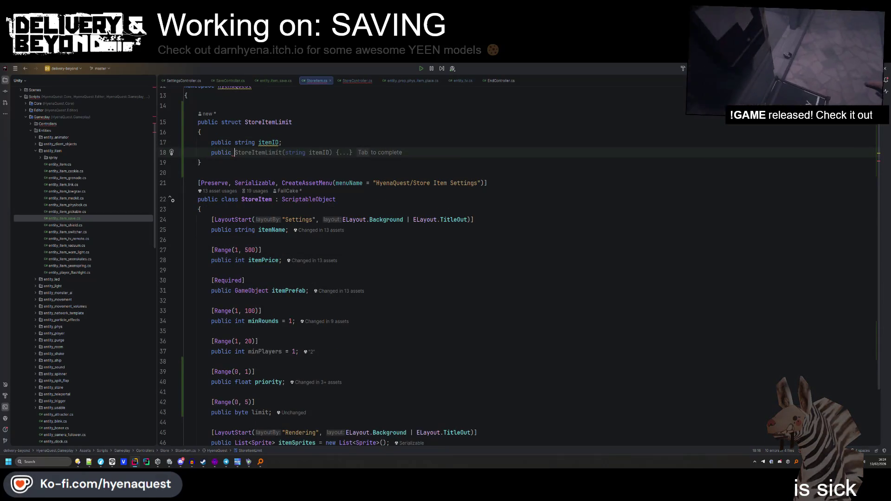
type(";")
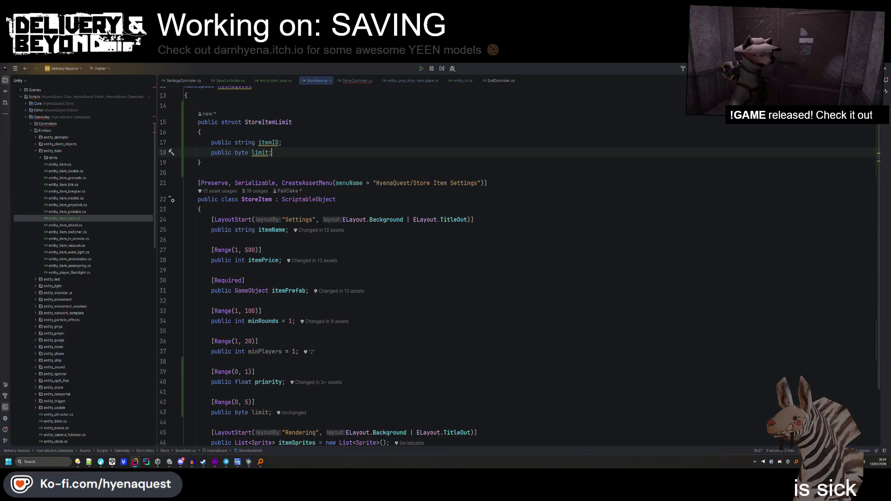
Move [Range(0, 5)] into the struct and change StoreItem's limit type to StoreItemLimit.
left_click_drag(255, 402, 185, 392)
key("ctrl+c")
left_click(291, 143)
key("ctrl+v")
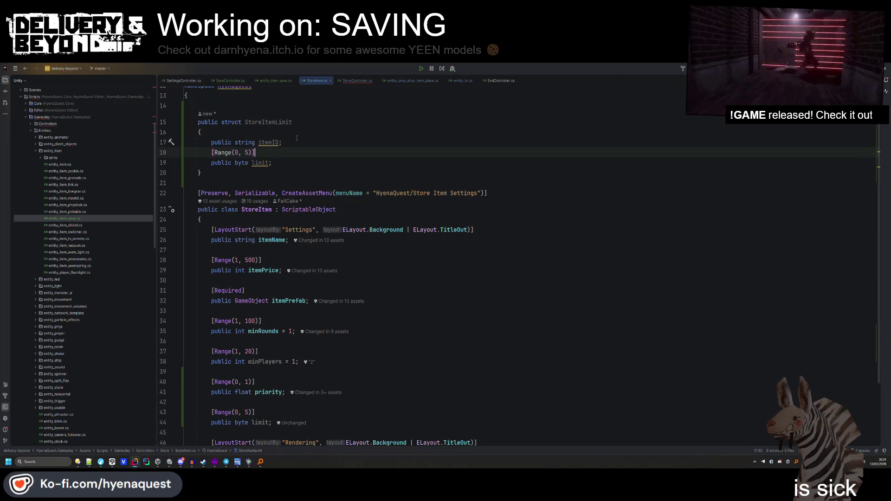
scroll(269, 278, "down", 3)
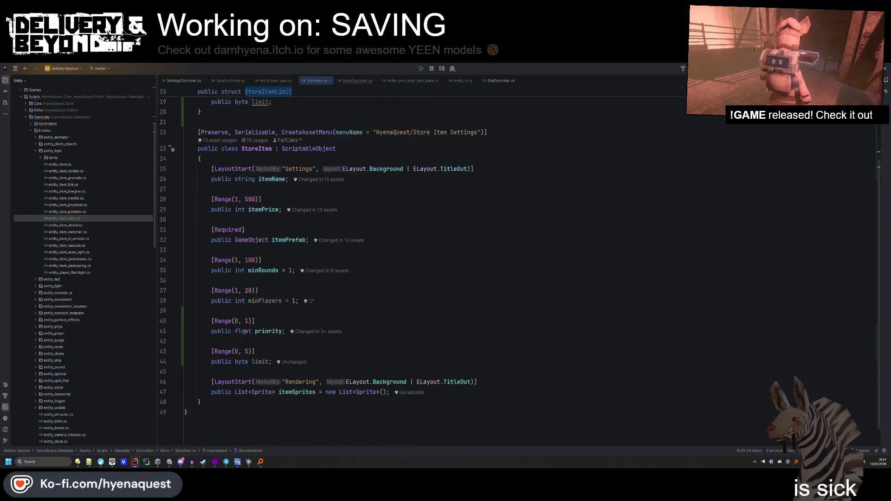
double_click(242, 361)
type("StoreItemLimit")
left_click_drag(255, 352, 184, 341)
key("BackSpace")
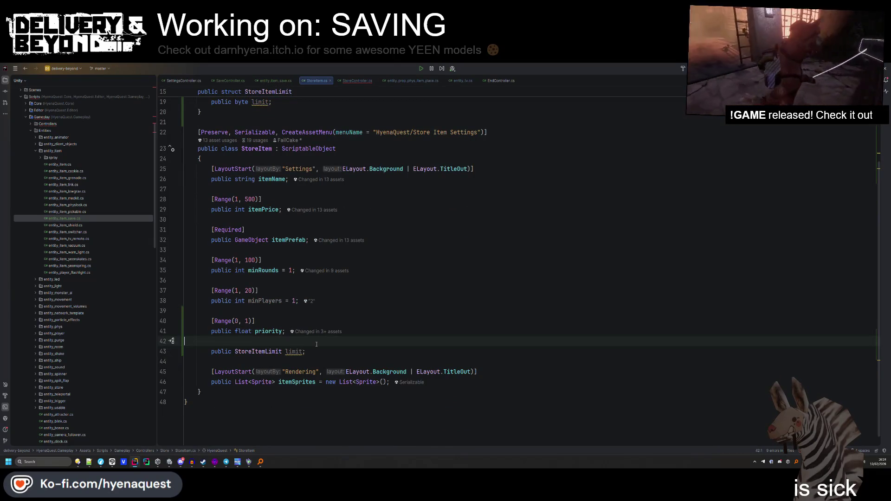
Give StoreItemLimit the [Preserve, Serializable] attributes, then return to StoreController.cs.
scroll(297, 302, "up", 3)
left_click(246, 131)
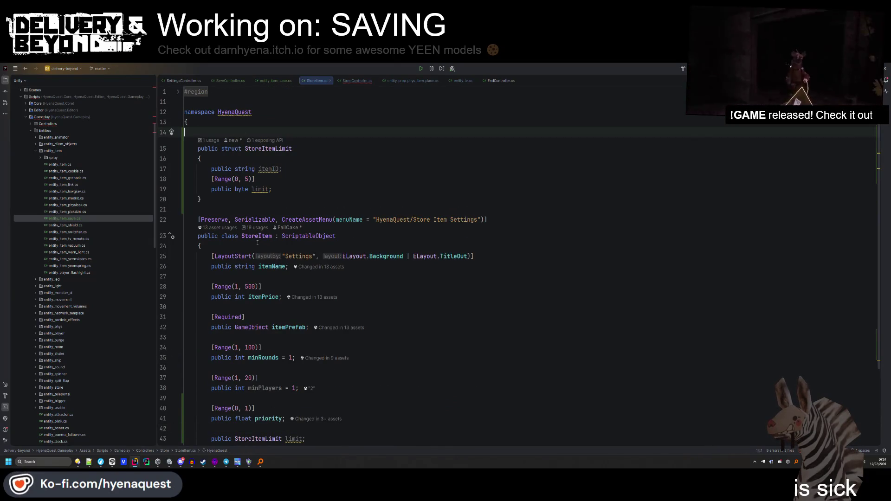
double_click(255, 220)
left_click(246, 131)
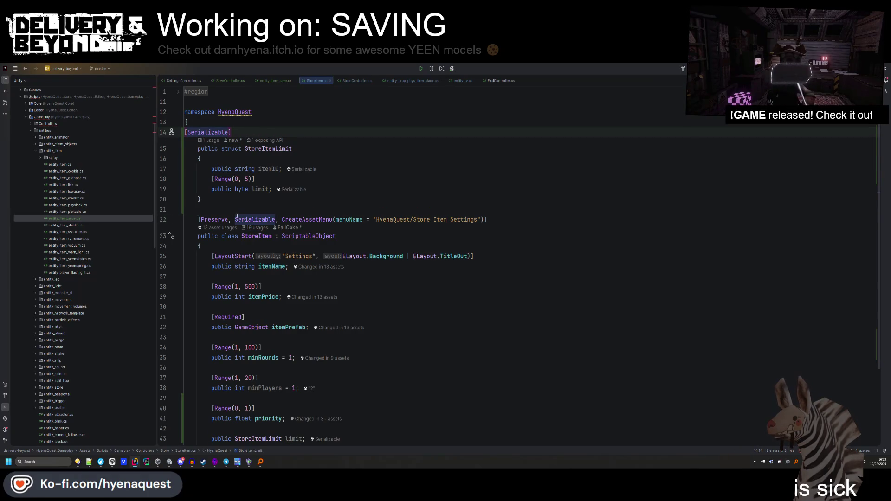
left_click_drag(228, 220, 215, 219)
key("ctrl+c")
left_click(187, 132)
key("ctrl+v")
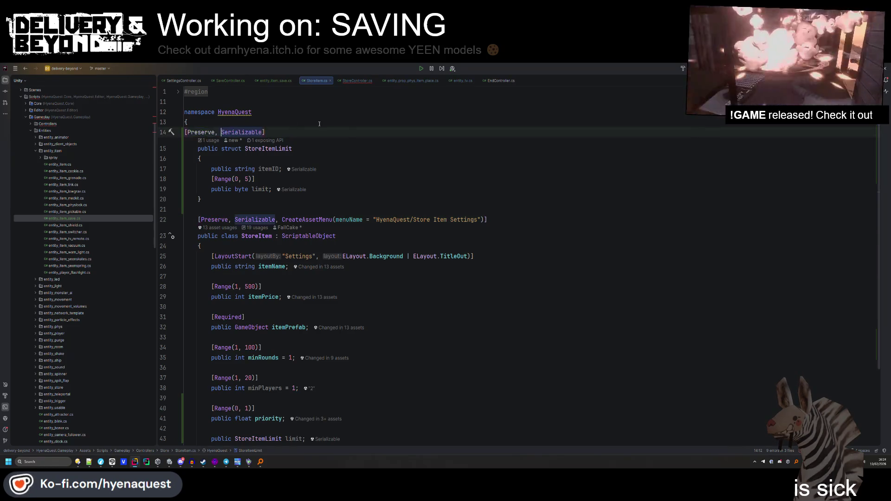
left_click(395, 187)
scroll(386, 195, "down", 4)
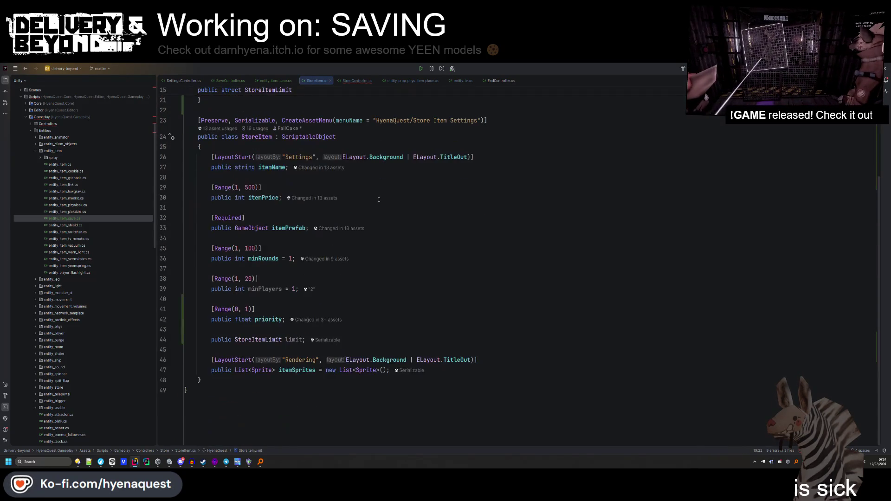
left_click(347, 84)
left_click(329, 309)
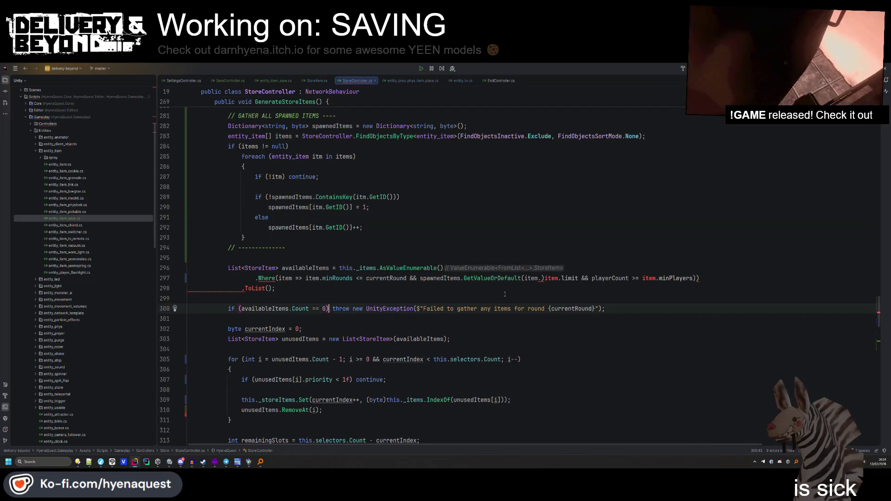
Turn the Where filter into a block body with the old condition inside an if.
left_click_drag(579, 278, 554, 279)
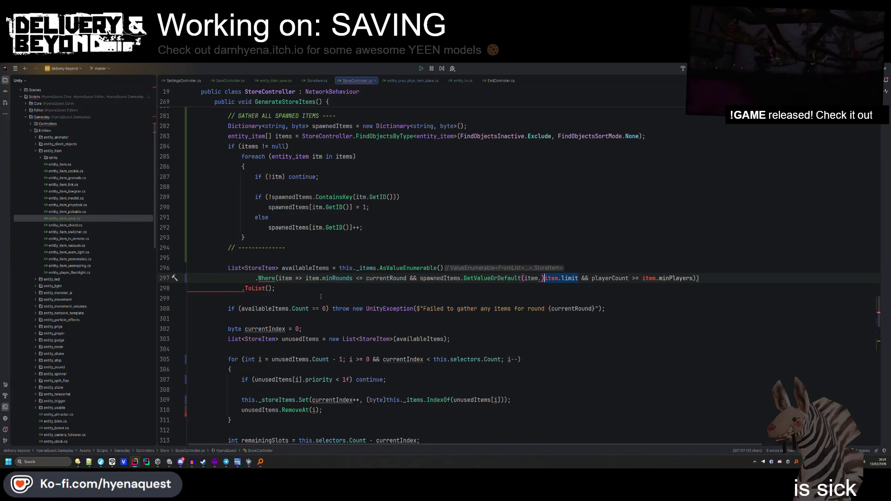
left_click_drag(305, 278, 656, 278)
key("BackSpace")
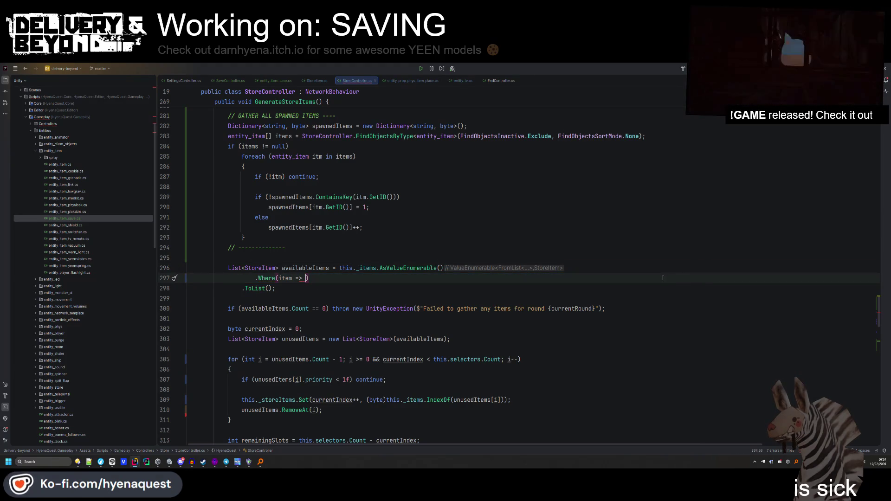
type("{}")
key("Return")
type("if(item.")
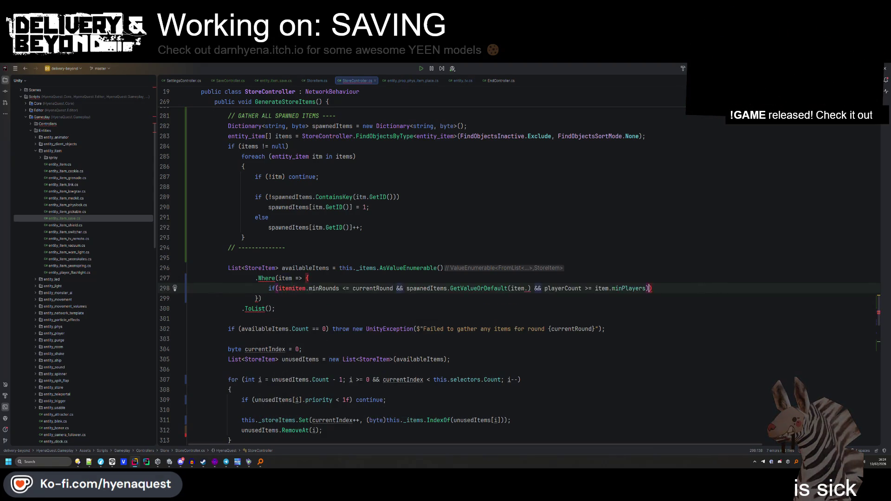
key("BackSpace")
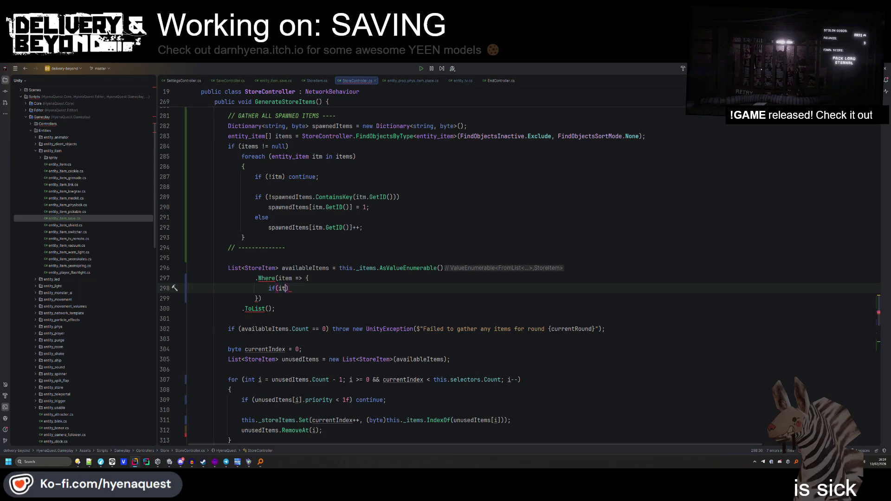
key("Tab")
Drop the spawnedItems limit check, join the minimums with ||, and add return false; and return true;.
left_click(338, 307)
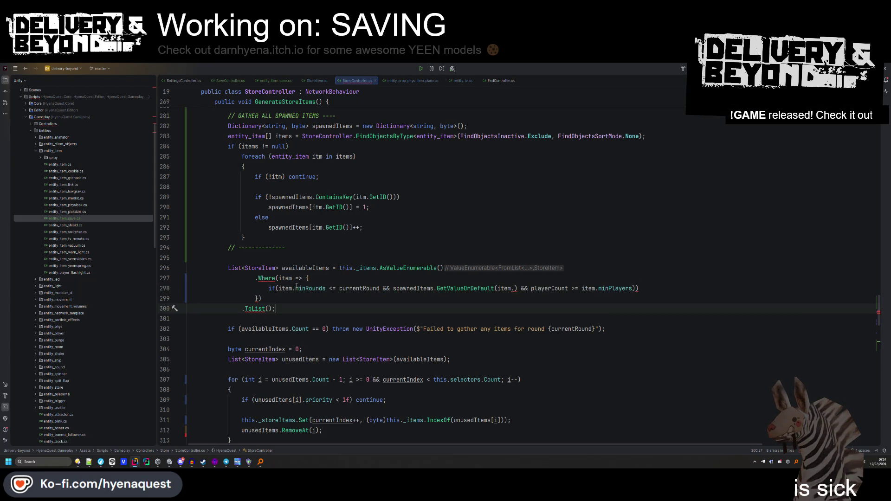
double_click(335, 289)
type(">")
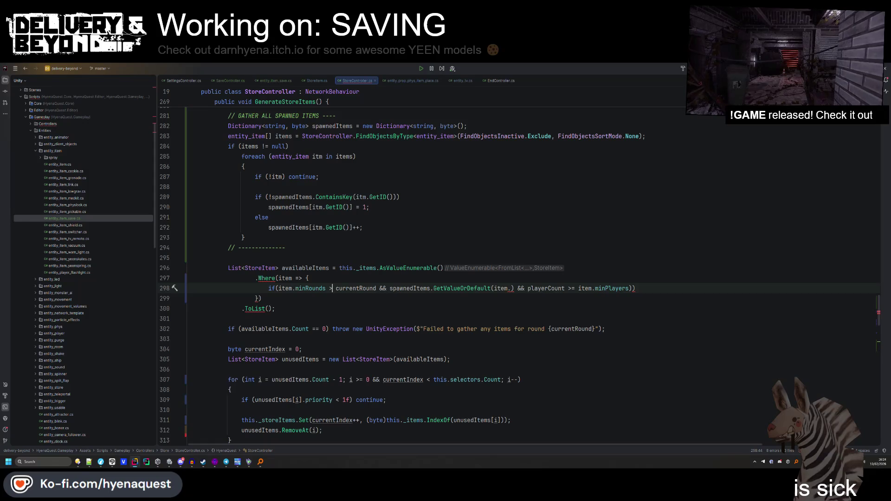
left_click(377, 288)
key("ctrl+shift+Right")
key("ctrl+shift+Right")
key("ctrl+shift+Right")
key("Delete")
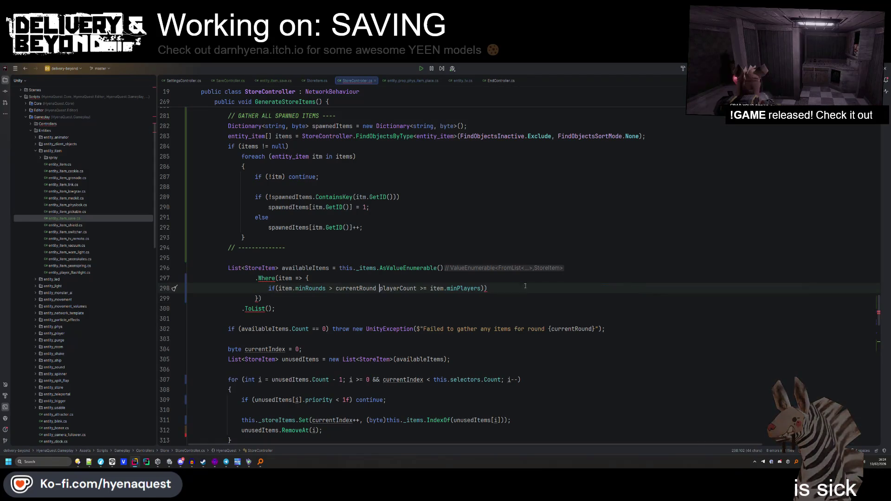
type("||")
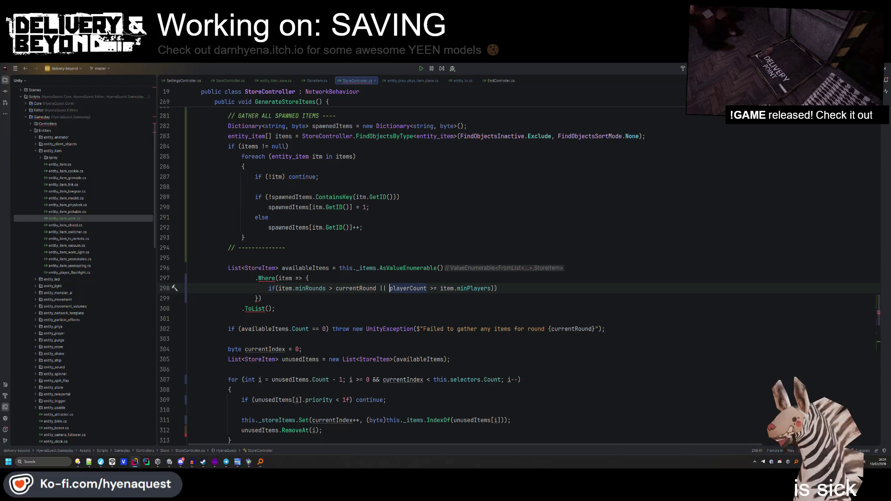
left_click(432, 288)
type("<")
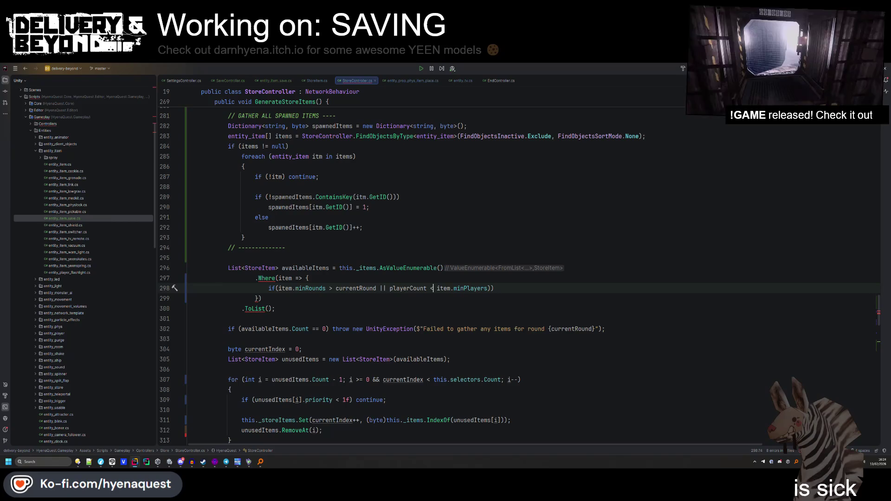
type("return f")
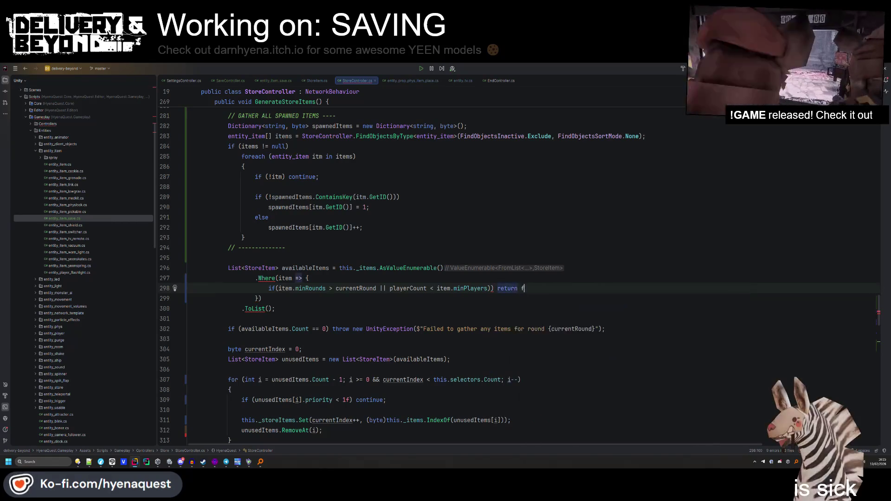
type("alse;")
key("Return")
type("return true;")
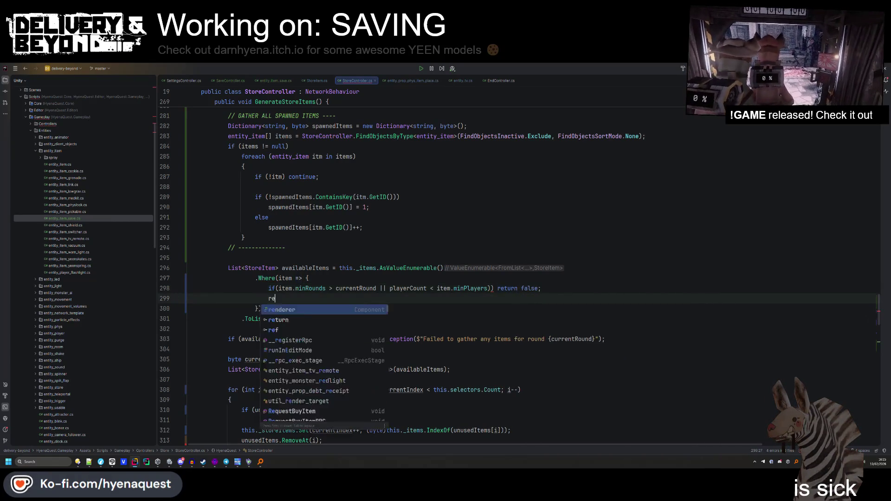
Start a new if on string.IsNullOrEmpty(item.limit.itemID) below the minPlayers check.
left_click(495, 288)
key("Return")
key("shift+Home")
key("BackSpace")
type("if(item.")
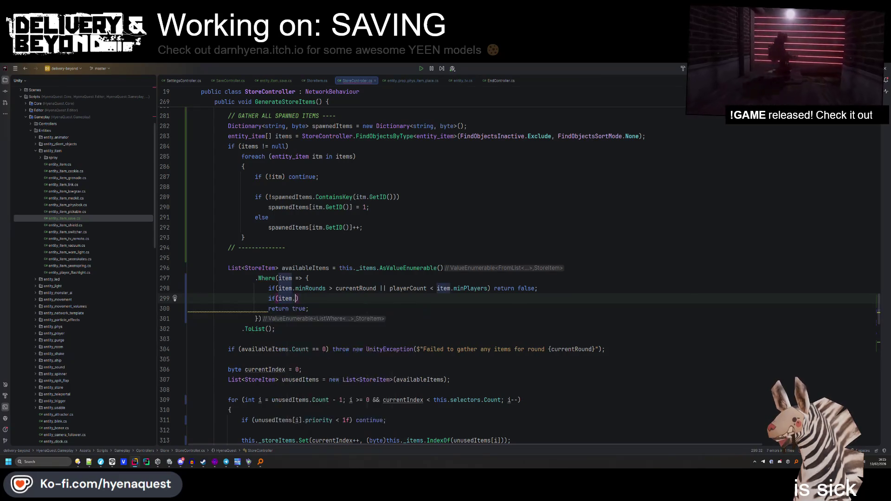
type("limit.")
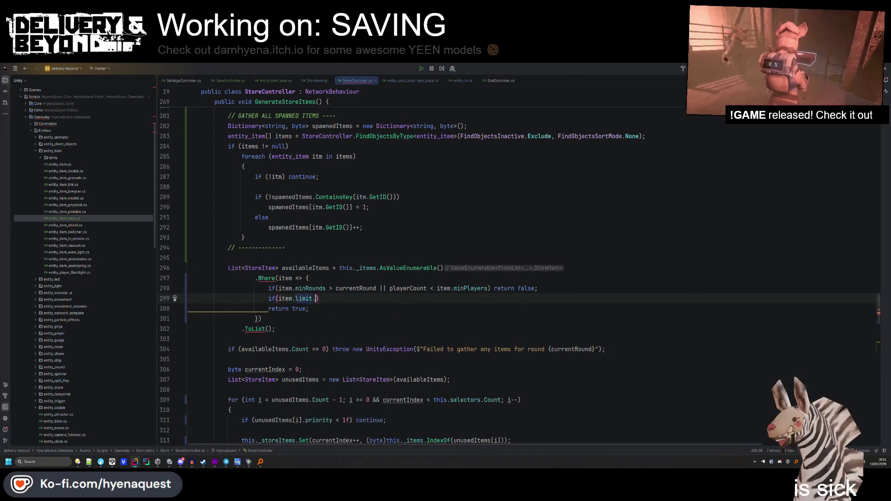
key("Down")
key("Return")
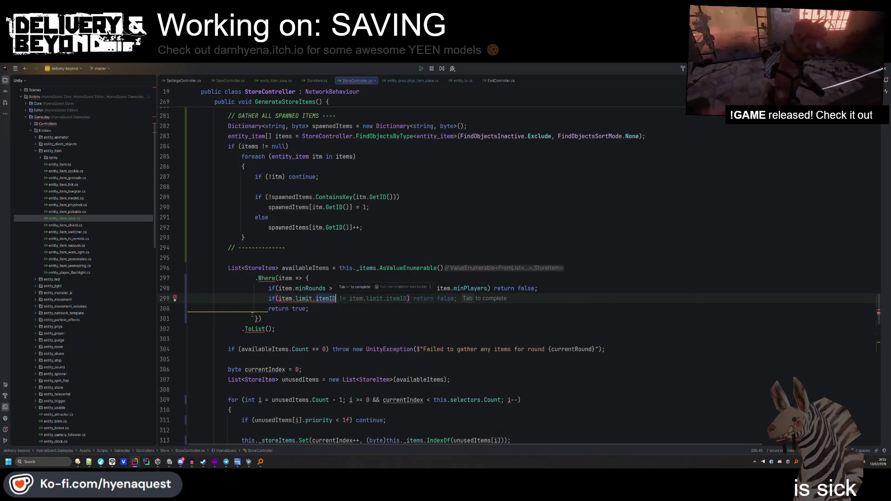
left_click(280, 299)
type("strinmg.")
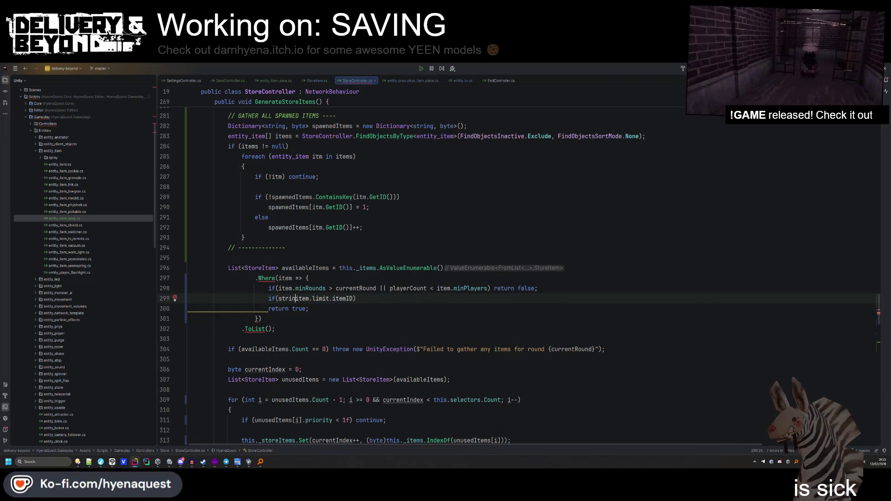
type("g.IsN")
key("Return")
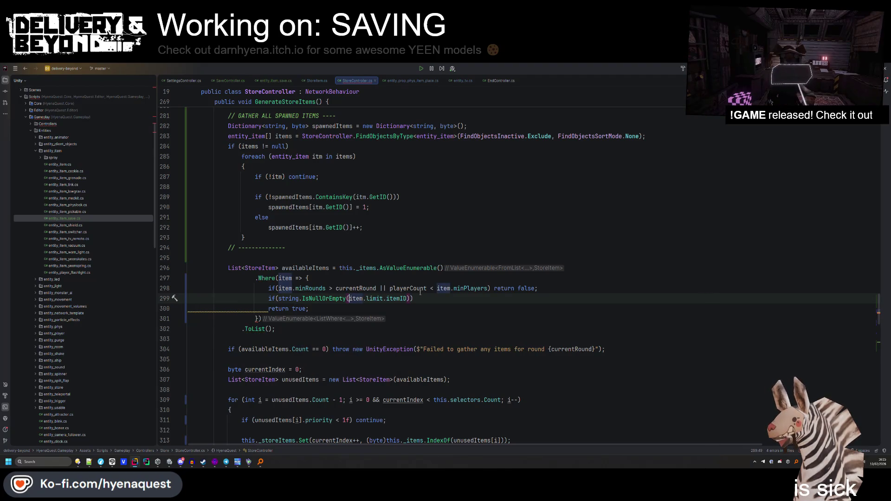
Extend the condition with && spawnedItems.TryGetValue(item.limit.itemID, out byte spawnedItem) &&.
left_click(276, 298)
type("!")
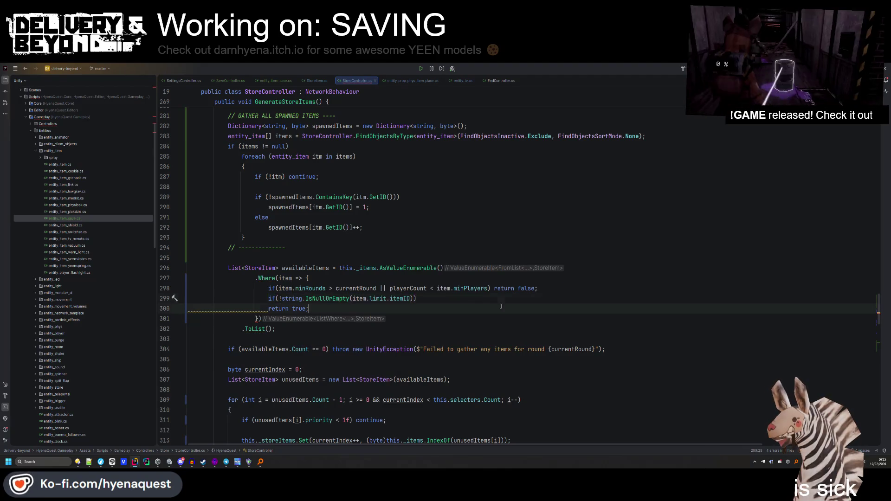
key("End")
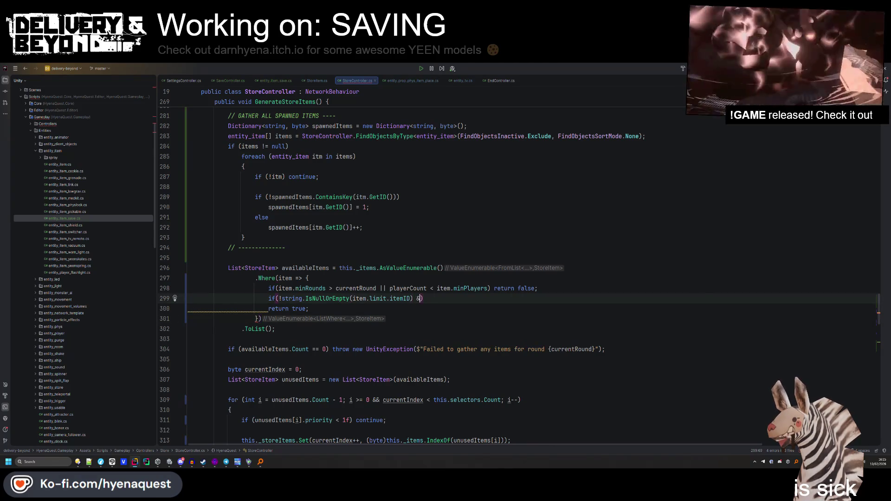
type("& ")
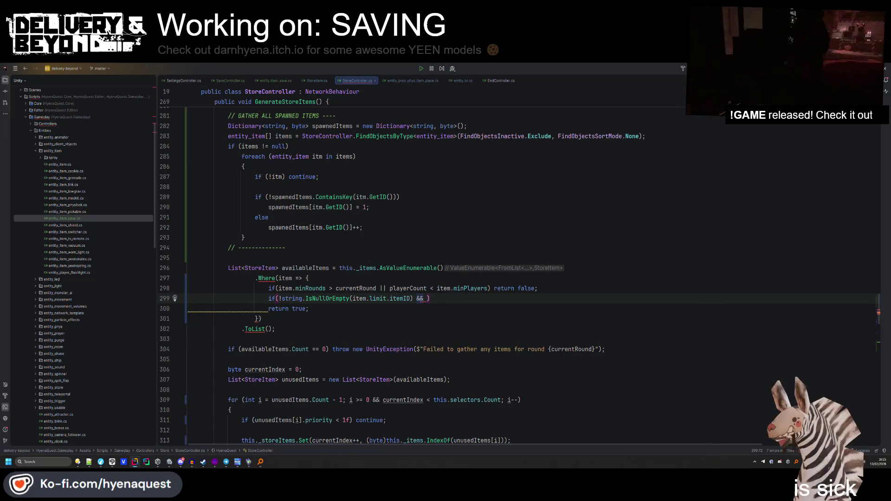
type("&& spawnedItems.GetValueOrDefault(item.) &&")
key("ctrl+BackSpace")
key("ctrl+BackSpace")
key("ctrl+BackSpace")
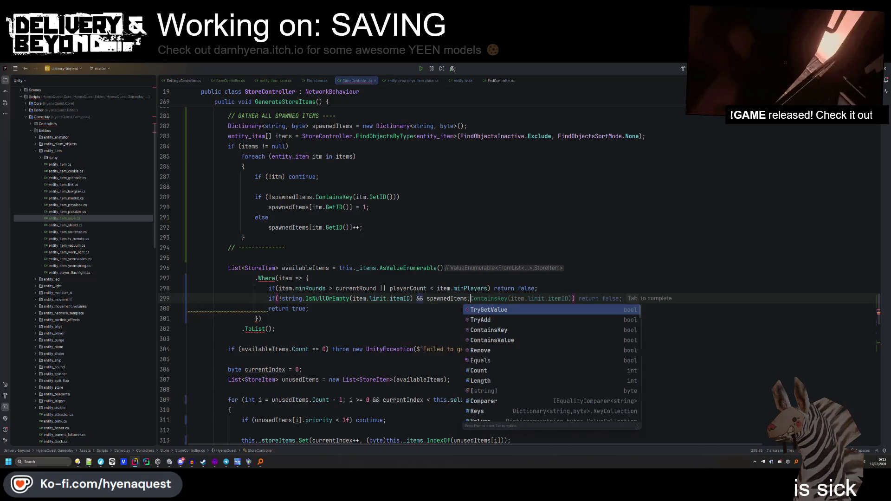
key("Return")
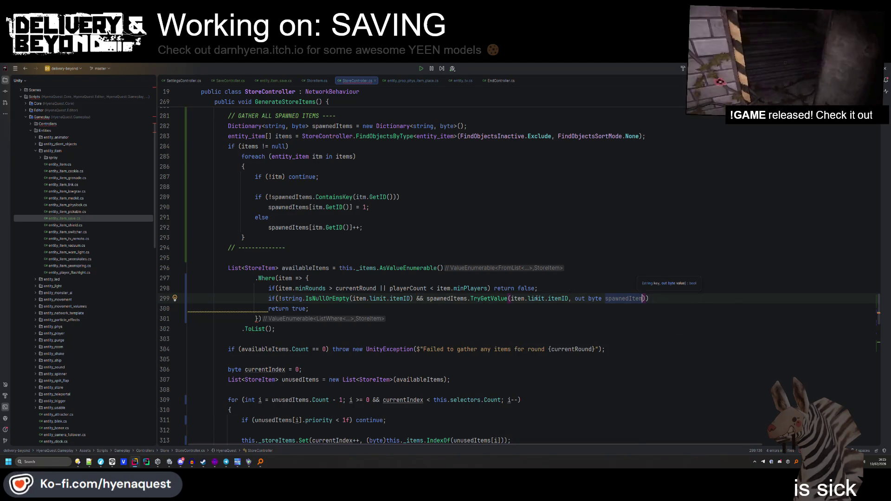
type(") ")
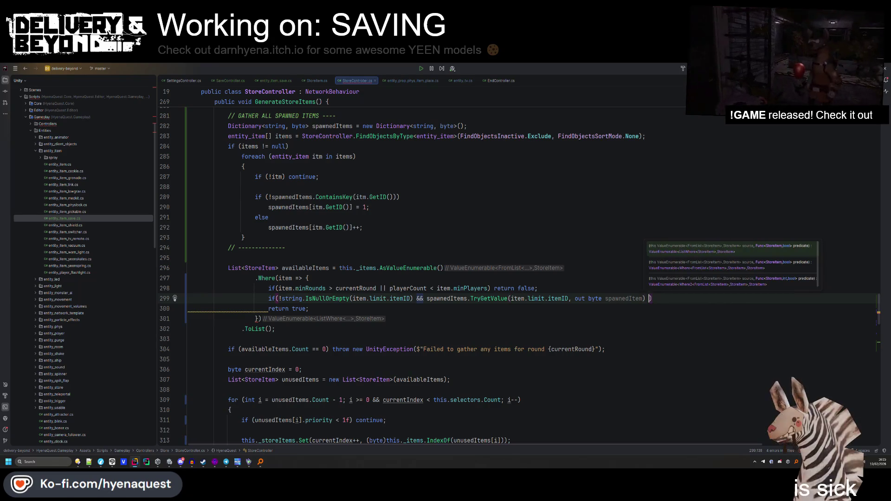
type("&&")
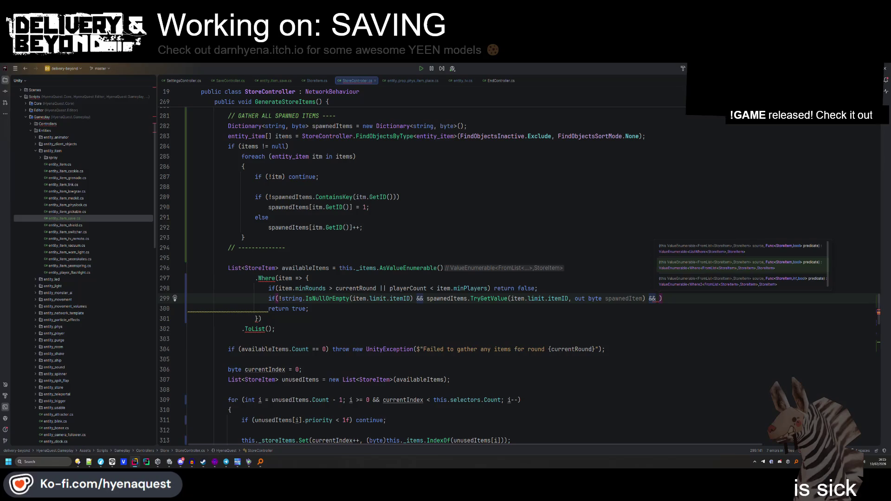
Complete line 299 with spawnedItem < item.limit.limit) return false;, removing the stray MustBeFa.
type("sp")
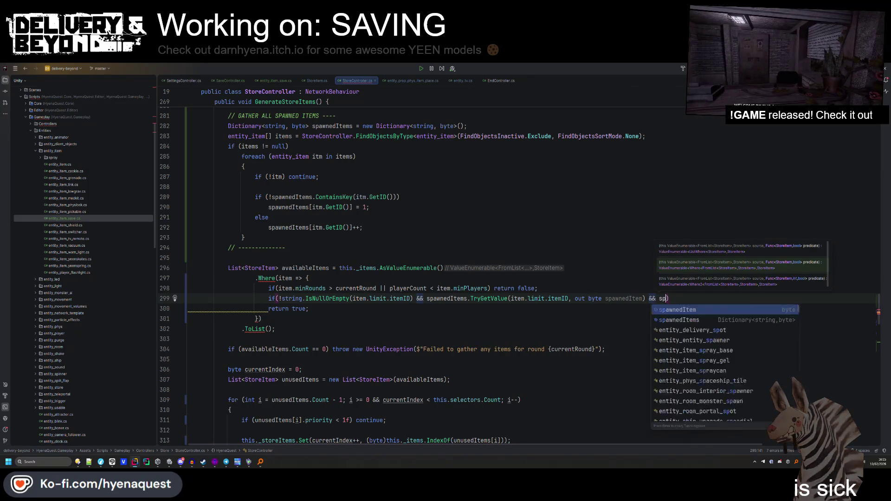
type("awn")
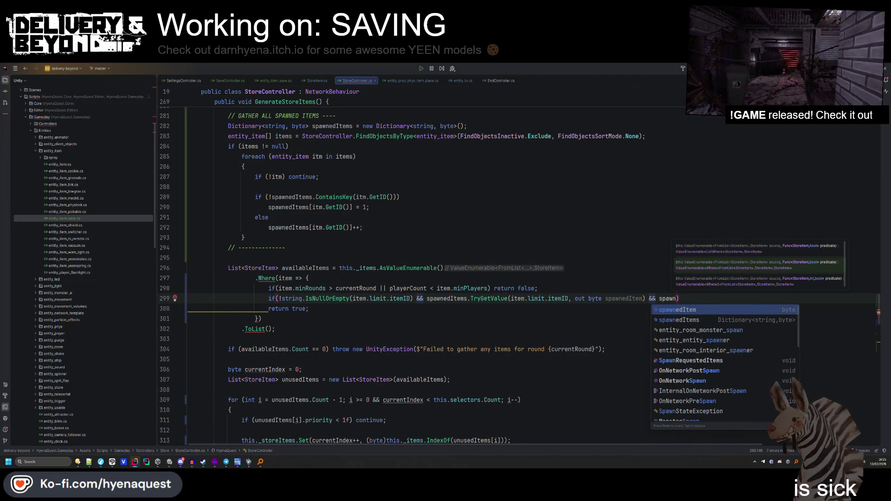
key("Return")
type("< ")
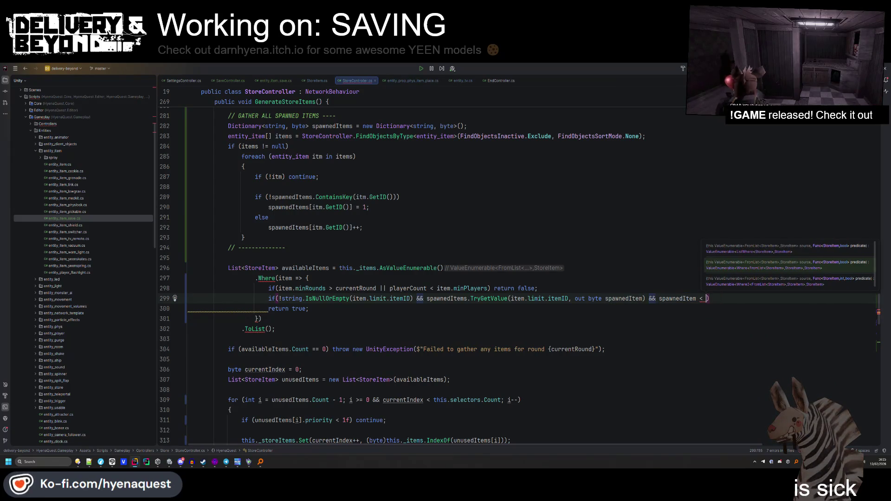
type("item.limit")
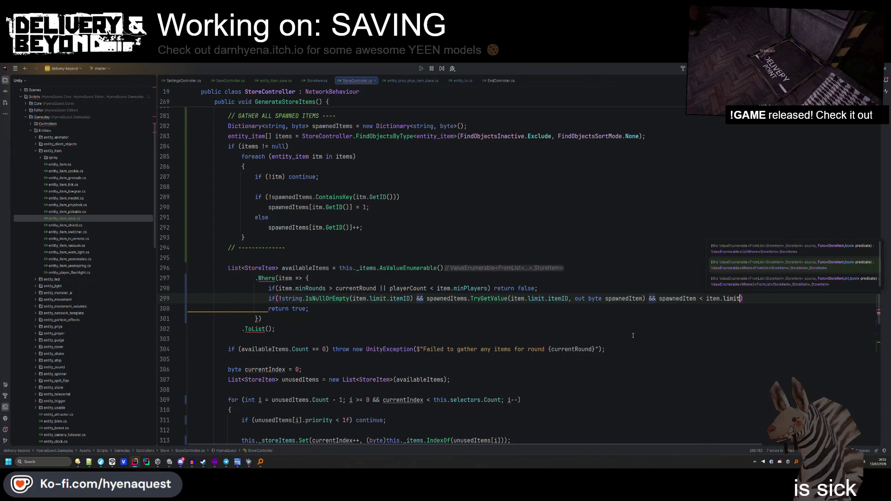
type(".limit) r")
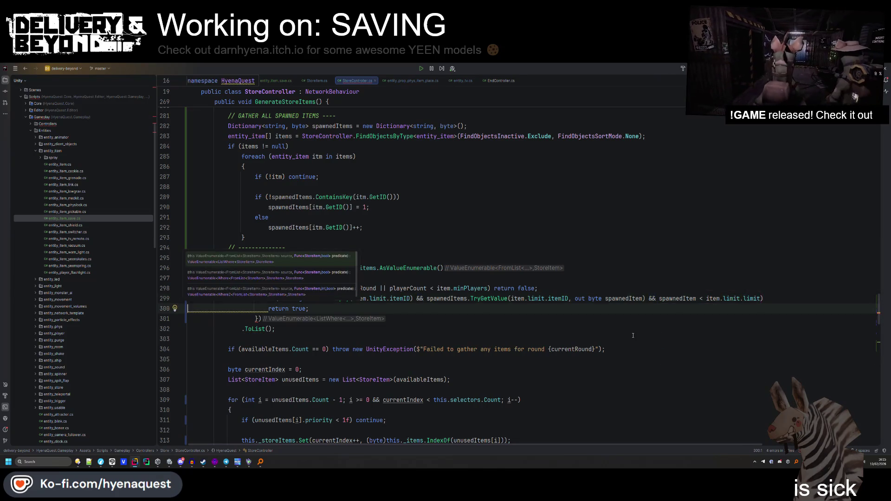
type("eturn false.MustBeFalse")
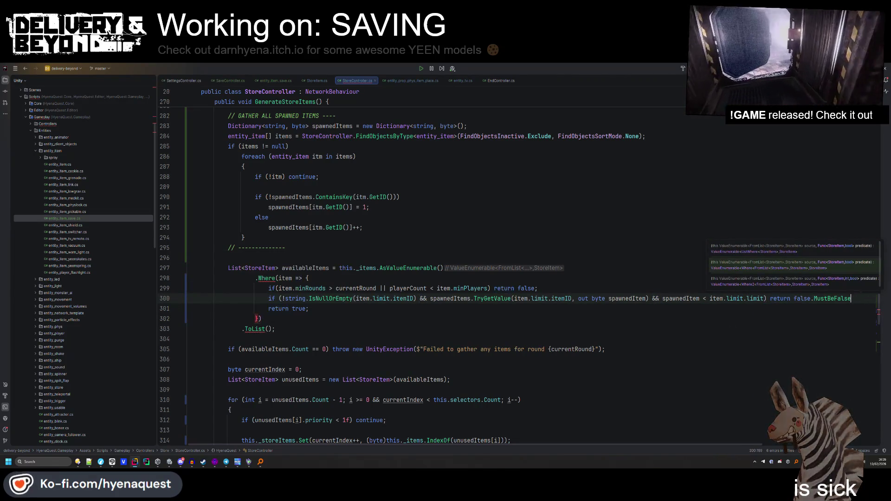
key("BackSpace")
key("BackSpace")
key("BackSpace")
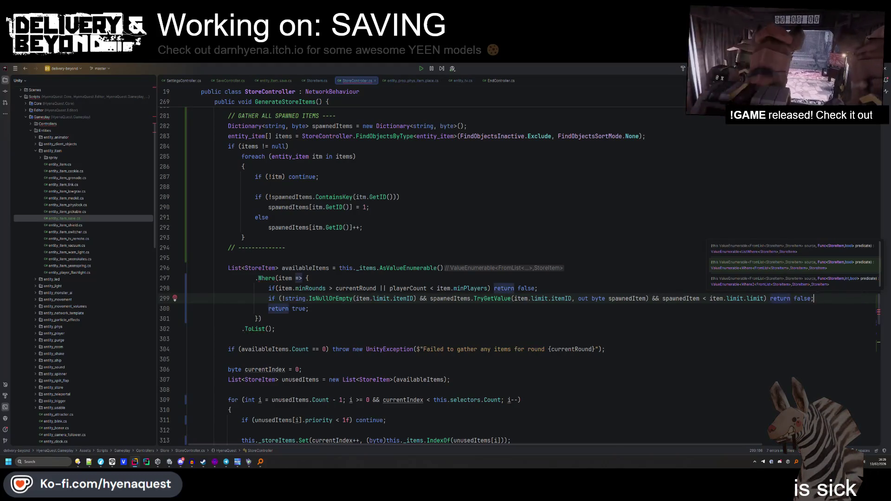
type(";")
scroll(383, 236, "down", 2)
key("Up")
key("Up")
key("Up")
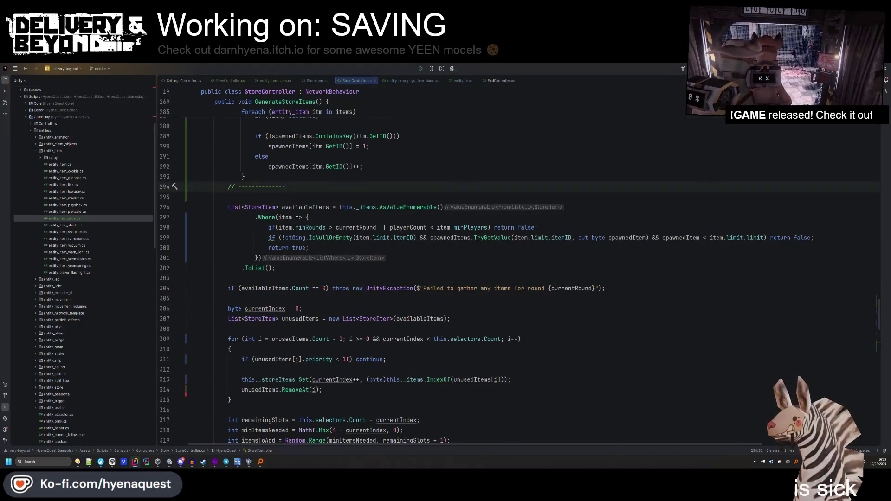
Reverse the spawned-limit comparison to '>' and merge the if check into a single return.
double_click(383, 237)
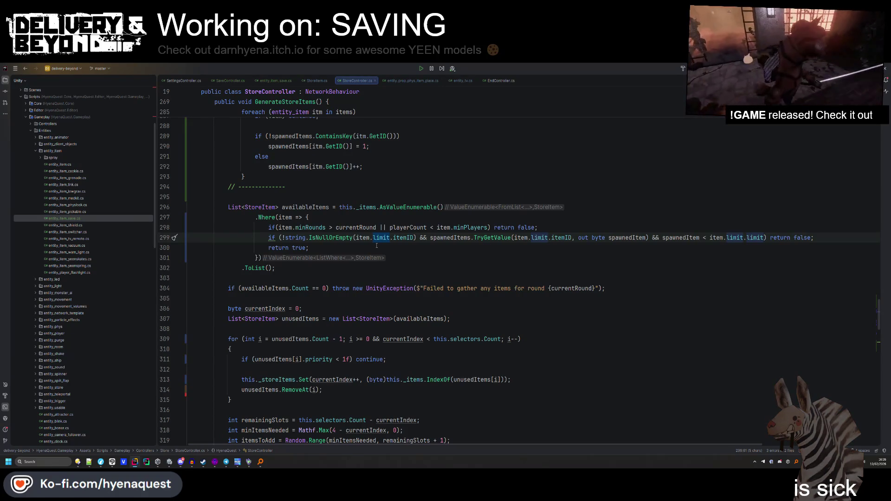
left_click(704, 238)
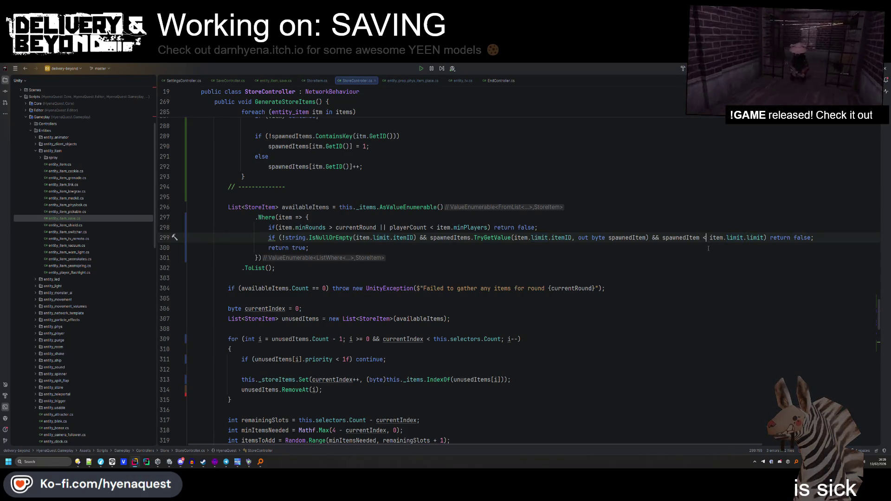
key("BackSpace")
type(">")
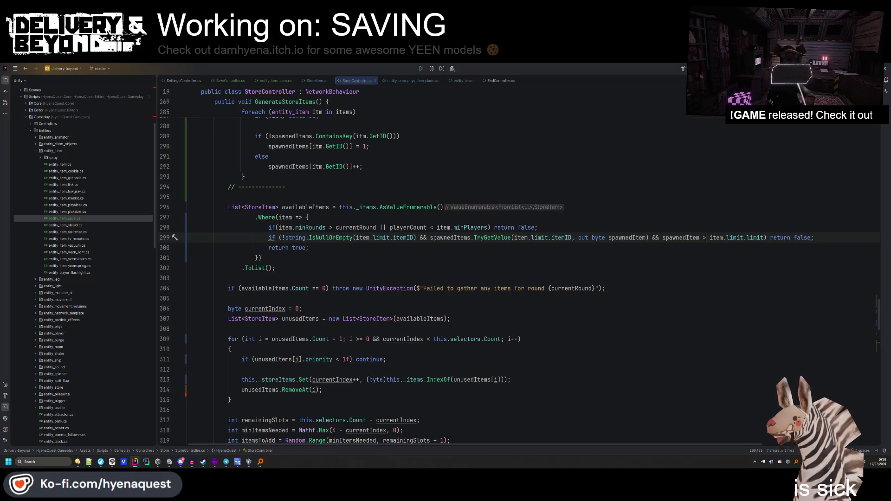
key("Down")
key("Down")
key("Down")
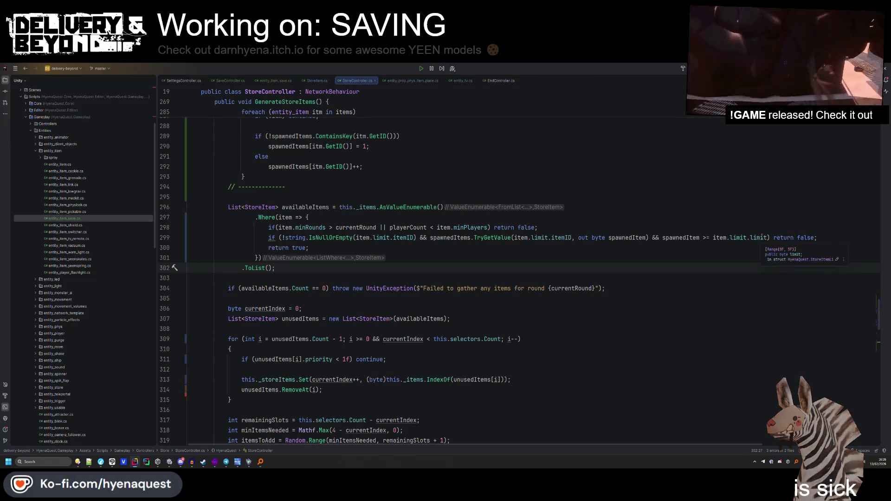
key("Up")
key("Up")
key("Up")
key("alt+Return")
key("Return")
Reformat the controller file with Code Cleanup, then switch to StoreItem.cs.
left_click(274, 206)
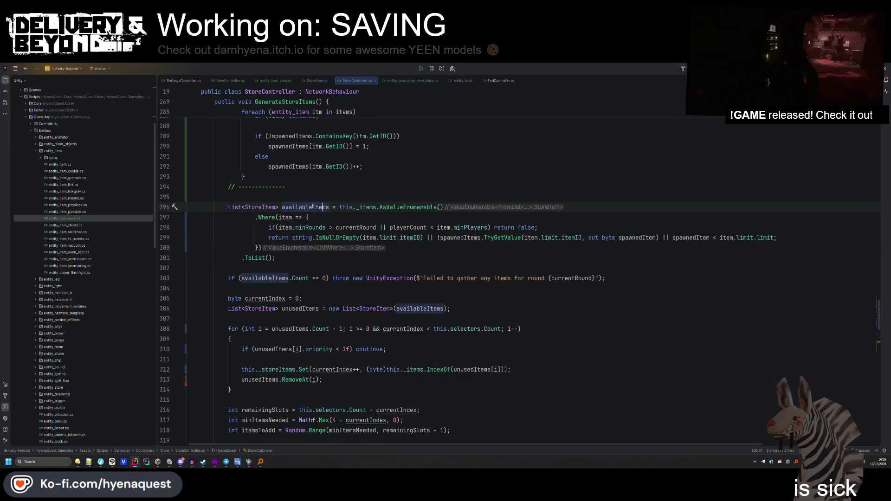
key("ctrl+w")
key("ctrl+w")
key("ctrl+w")
left_click(273, 198)
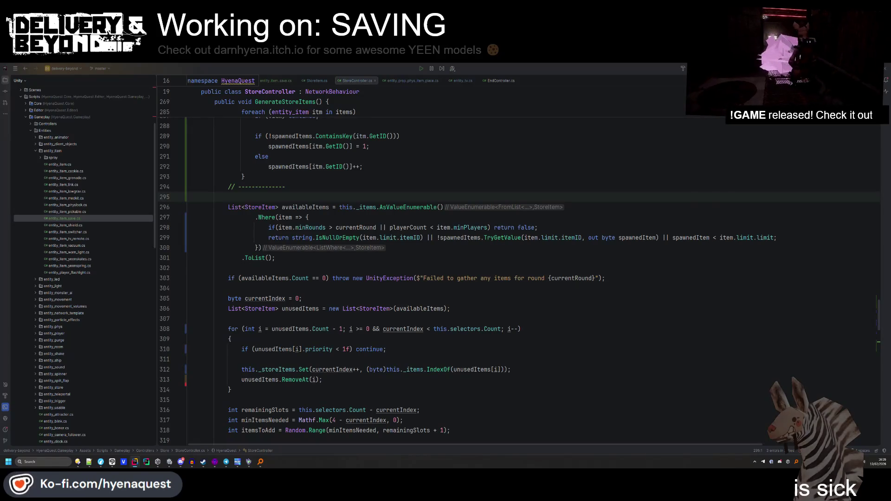
scroll(349, 217, "up", 3)
left_click(449, 249)
key("ctrl+alt+l")
scroll(334, 257, "down", 3)
left_click(335, 257)
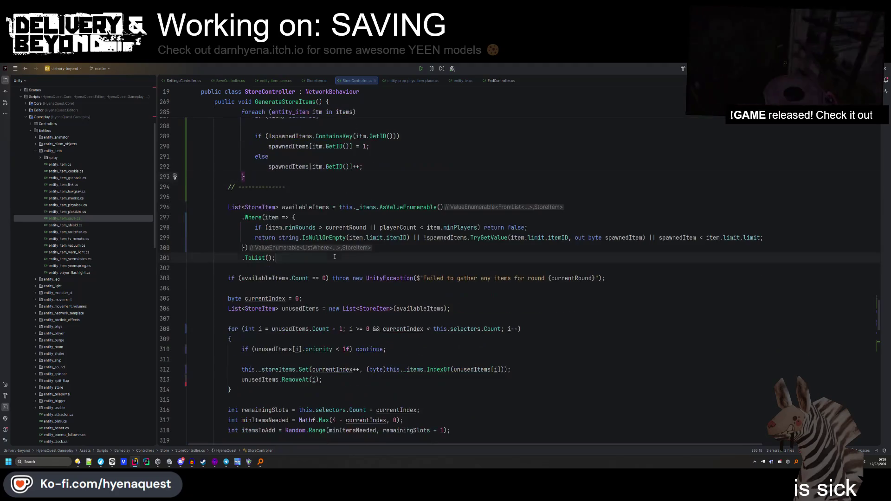
left_click(313, 81)
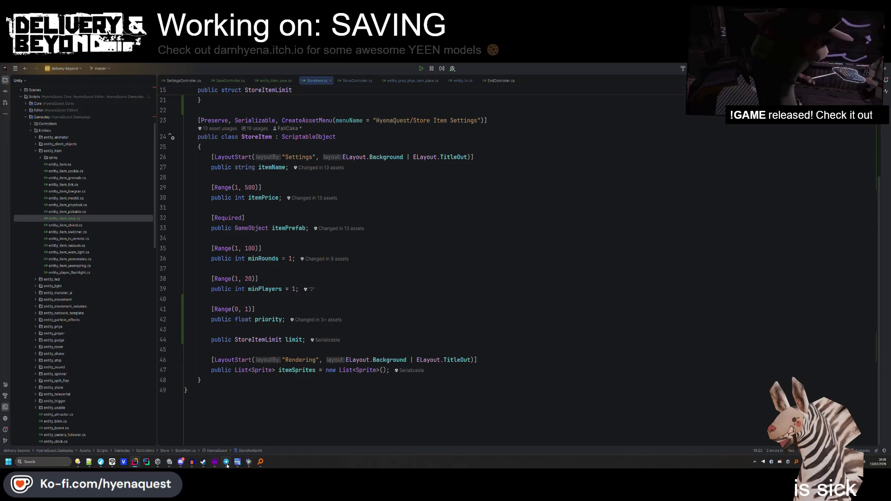
Return from Rider to the Unity editor, which shows the recompiled scene.
key("alt+Tab")
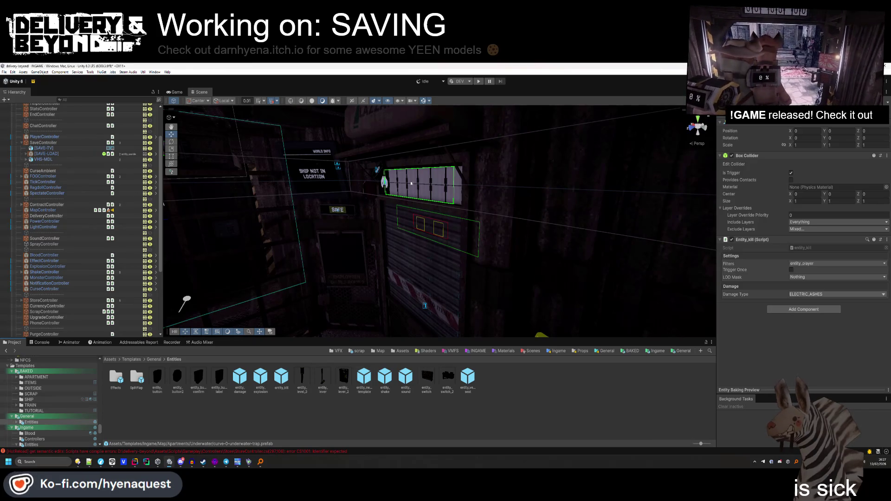
Clear the HotReload compile errors from the Console.
left_click_drag(534, 186, 617, 205)
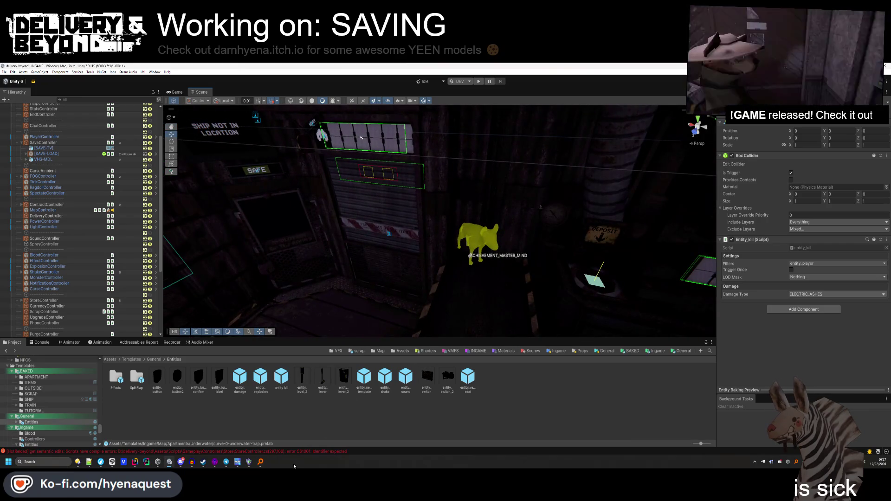
left_click(39, 343)
left_click(8, 350)
Look around the scene near the STORE sign and go back to the Project window.
mouse_move(404, 195)
left_mouse_down()
mouse_move(413, 179)
mouse_move(381, 216)
mouse_move(376, 181)
mouse_move(424, 239)
mouse_move(434, 273)
mouse_move(445, 209)
left_mouse_up()
left_click_drag(441, 248, 426, 268)
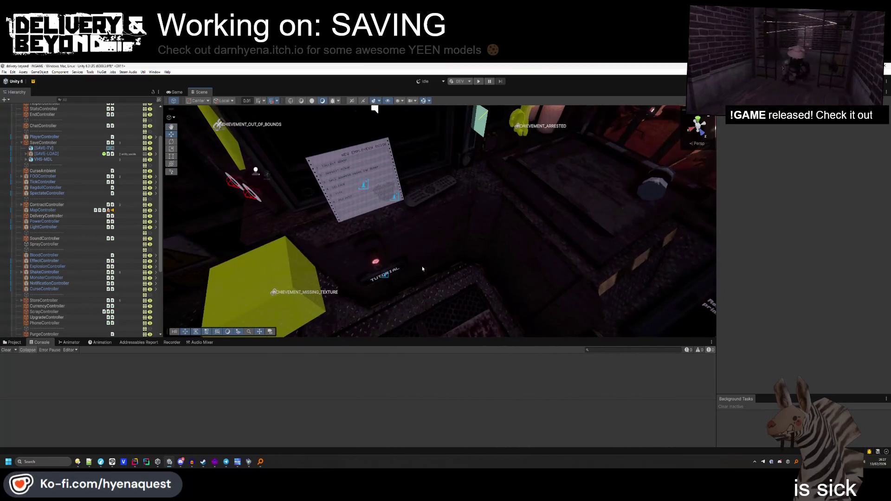
left_click(394, 198)
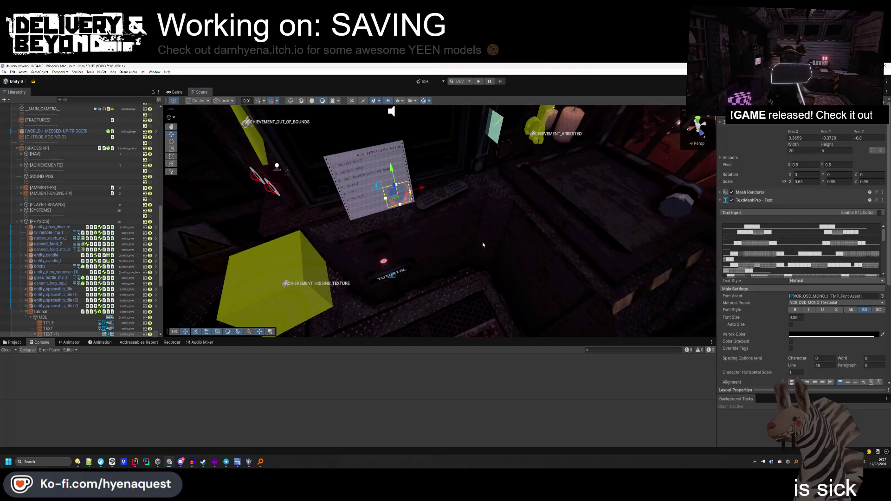
left_click(13, 342)
left_click(366, 302)
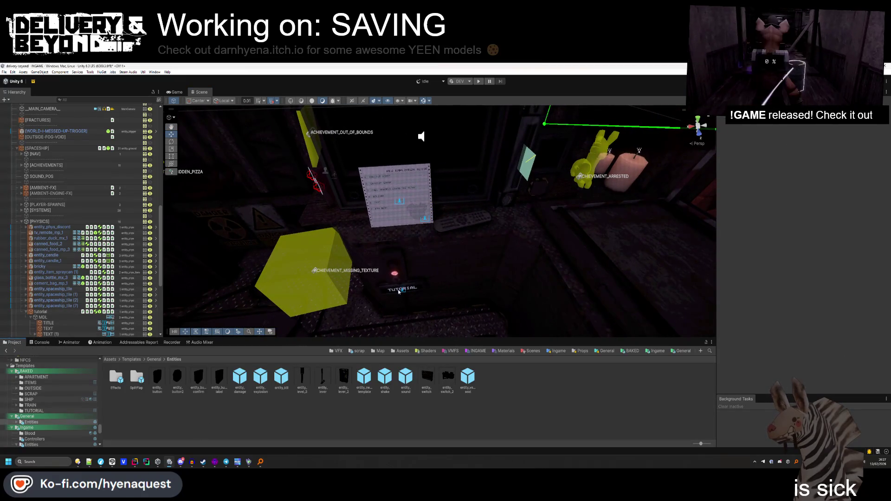
left_click_drag(367, 303, 498, 212)
key("alt+Tab")
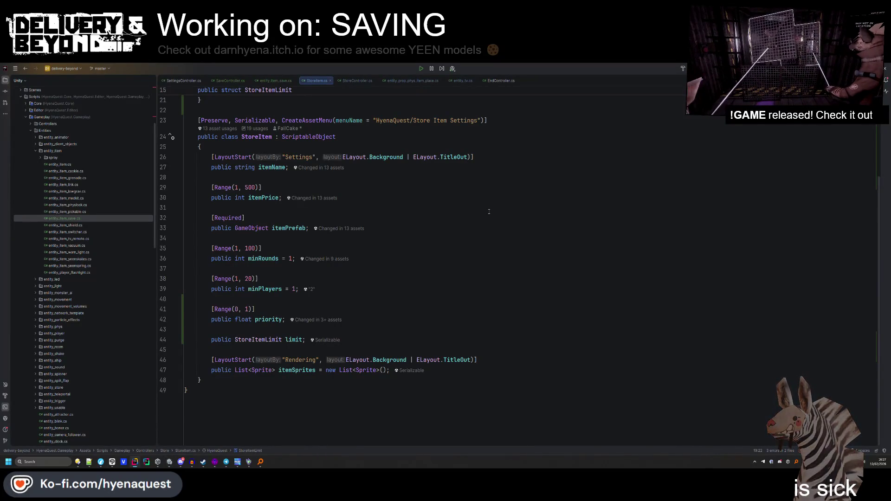
key("alt+Tab")
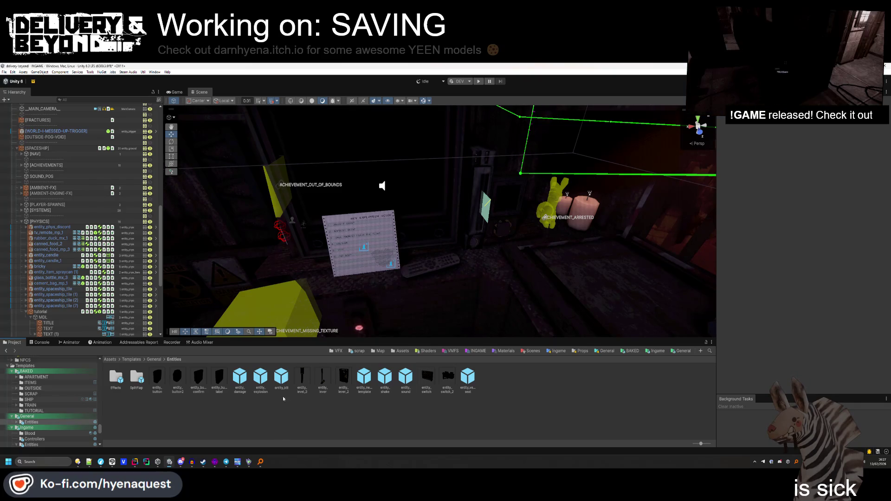
In Assets > Resources > Store, select the SAVE item and expand its Limit settings.
left_click(404, 353)
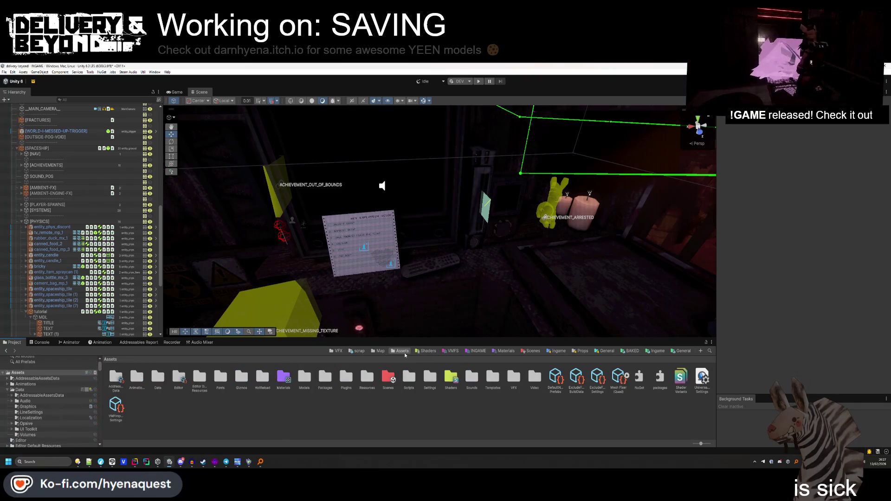
double_click(367, 377)
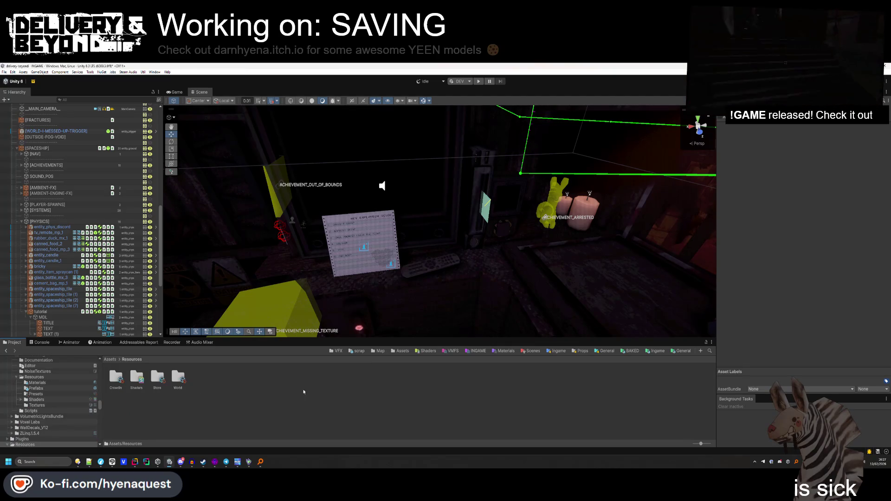
double_click(164, 383)
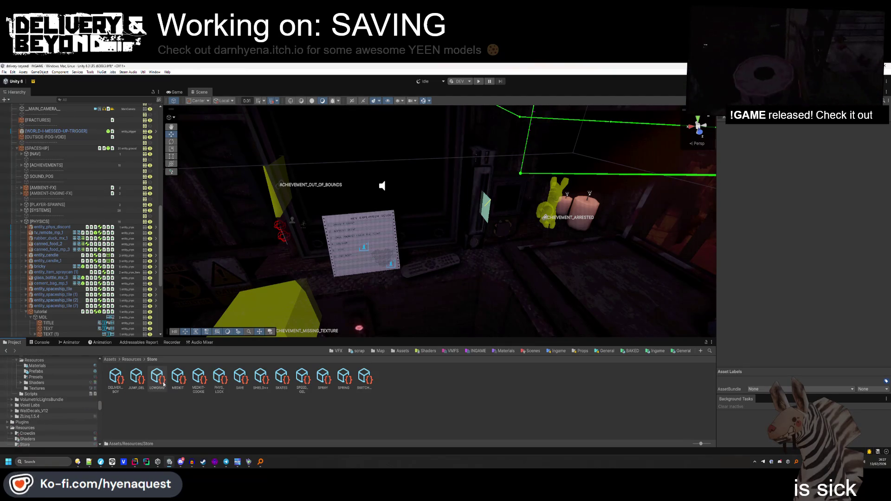
left_click(237, 380)
left_click(742, 183)
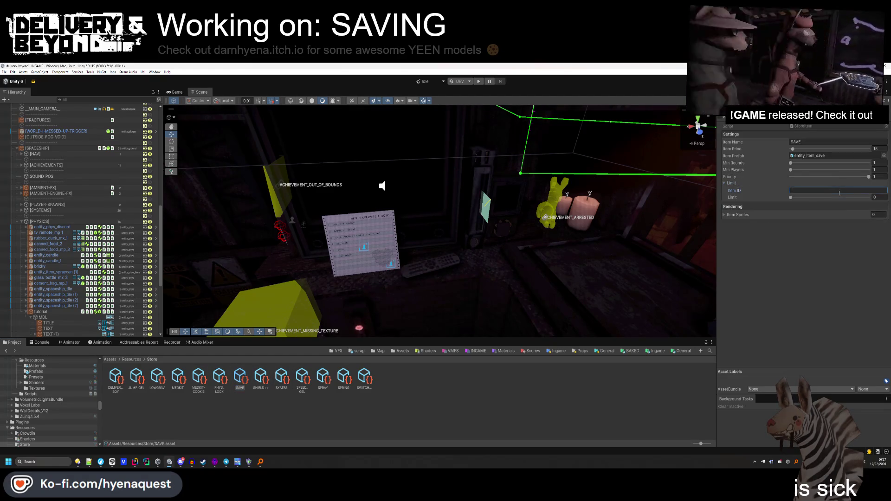
Change the SAVE item's Item ID to item_save and open entity_item_save.cs in Rider.
type("Item_save")
key("Return")
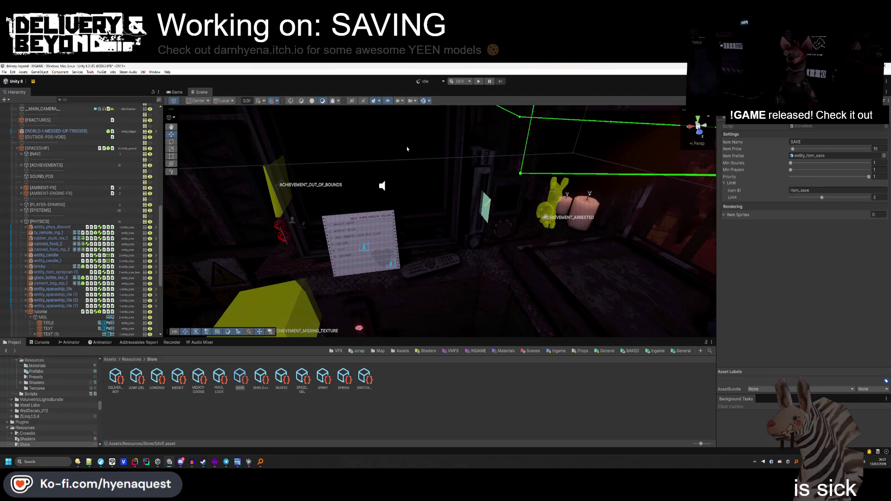
key("alt+Tab")
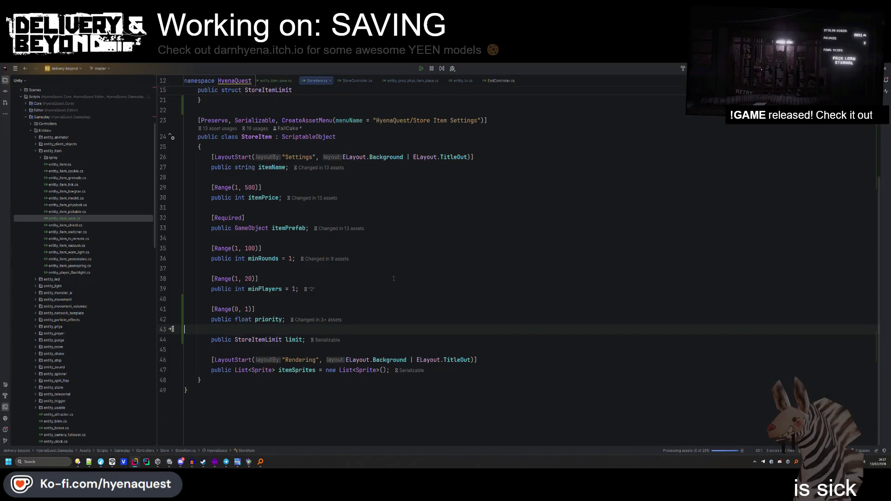
left_click(274, 81)
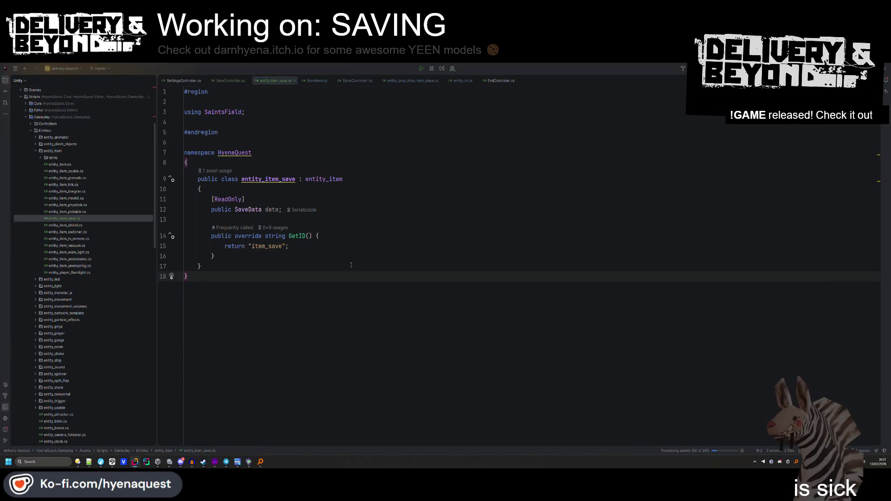
Confirm entity_item_save's GetID returns "item_save", then return to the Unity editor.
key("alt+Tab")
key("alt+Tab")
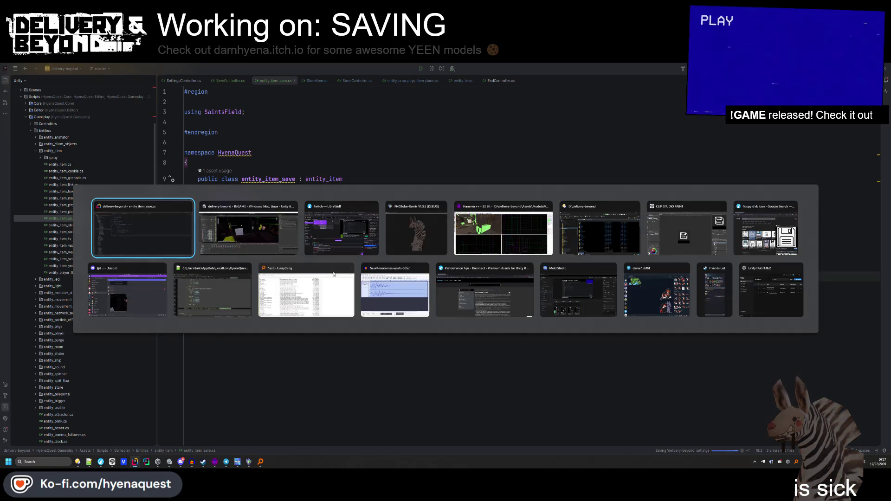
key("alt+Tab")
key("alt+Tab")
key("Tab")
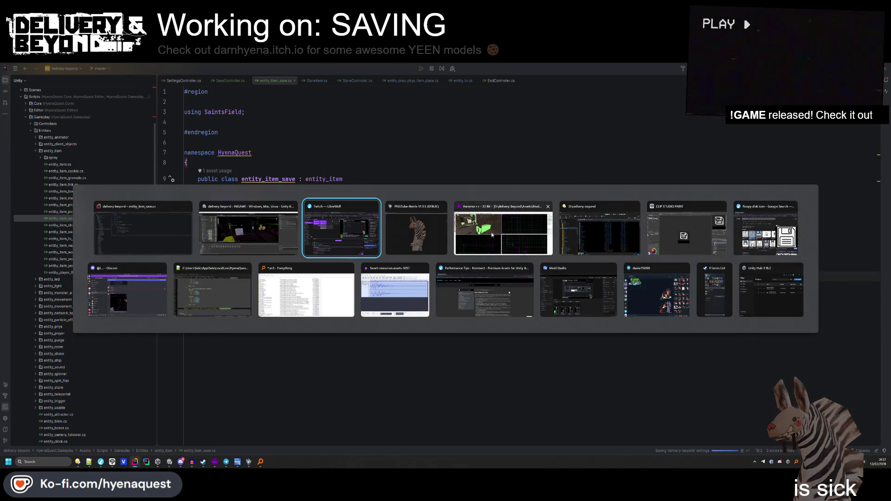
key("Escape")
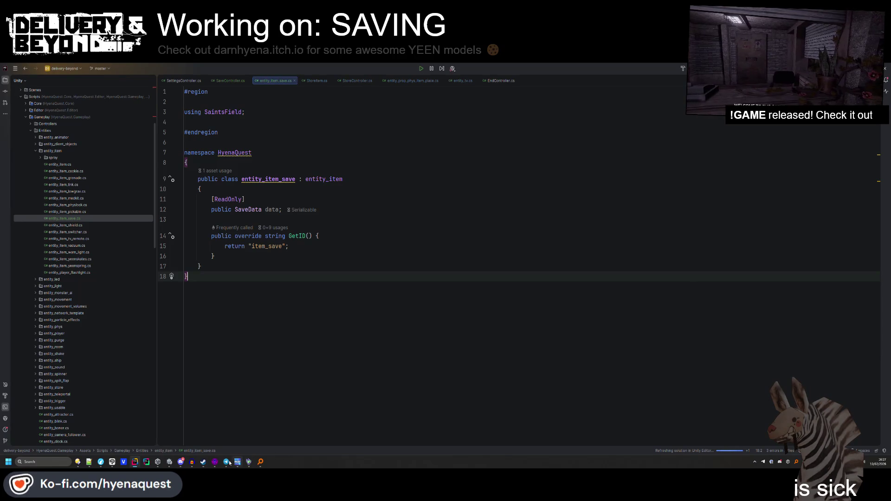
left_click(169, 462)
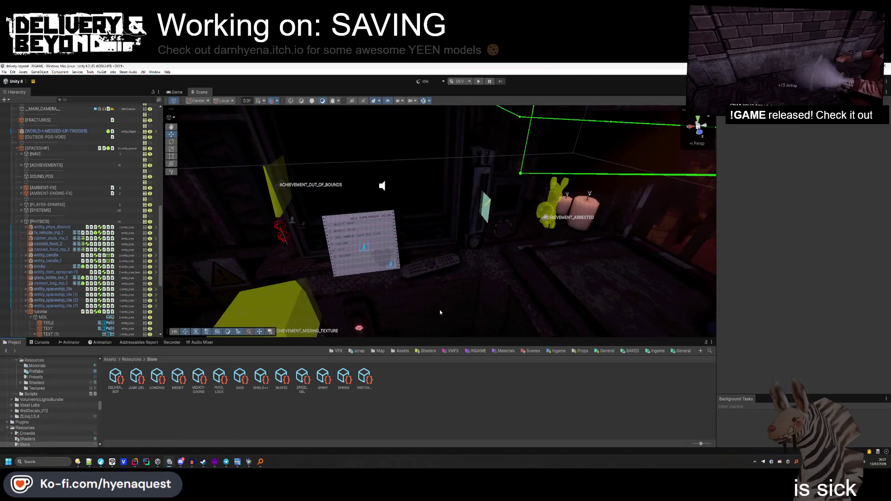
Fly the scene view to the VHS tape and select it.
mouse_move(525, 260)
left_mouse_down()
mouse_move(498, 218)
mouse_move(512, 242)
left_mouse_up()
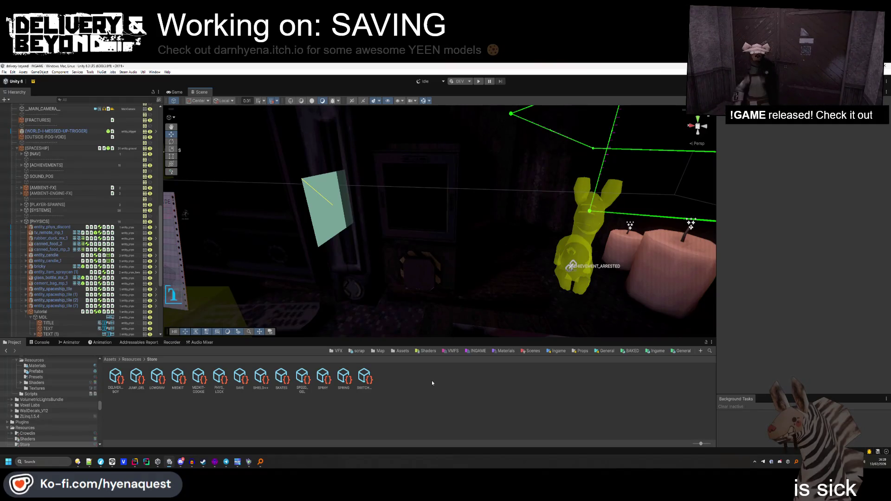
mouse_move(529, 176)
left_mouse_down()
mouse_move(524, 158)
mouse_move(455, 243)
mouse_move(453, 290)
mouse_move(416, 231)
left_mouse_up()
left_click(416, 232)
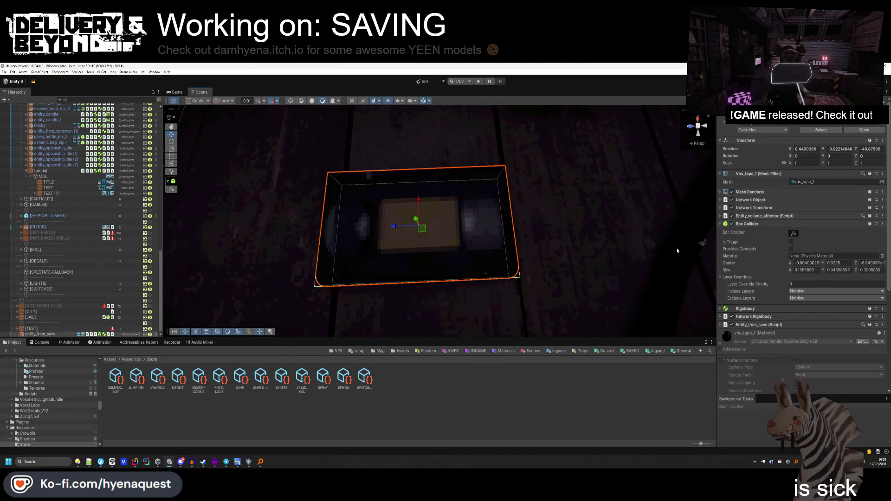
Collapse the tape's Inspector components and create an empty child under entity_item_save.
left_click(746, 224)
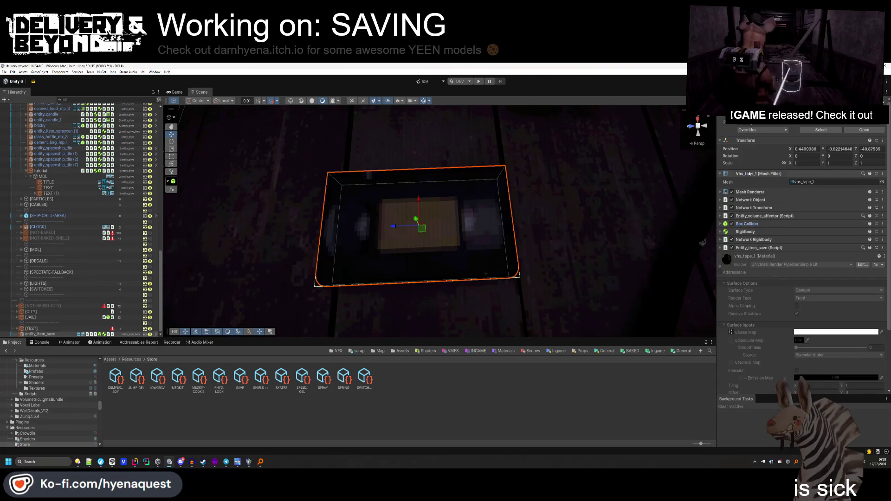
left_click(750, 174)
left_click(721, 257)
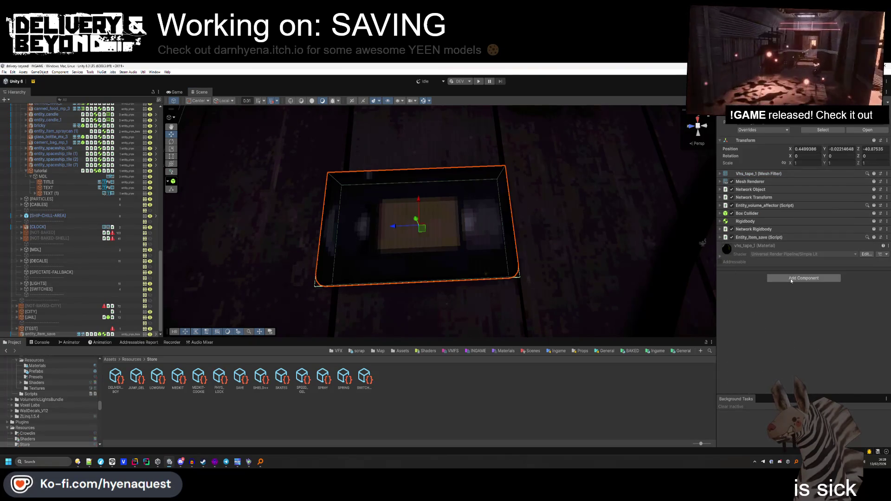
left_click(791, 278)
left_click(742, 294)
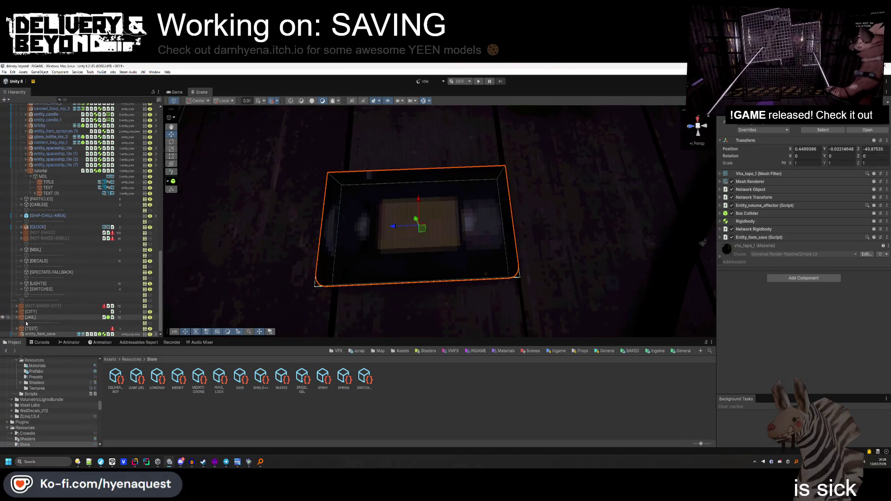
right_click(40, 333)
left_click(63, 279)
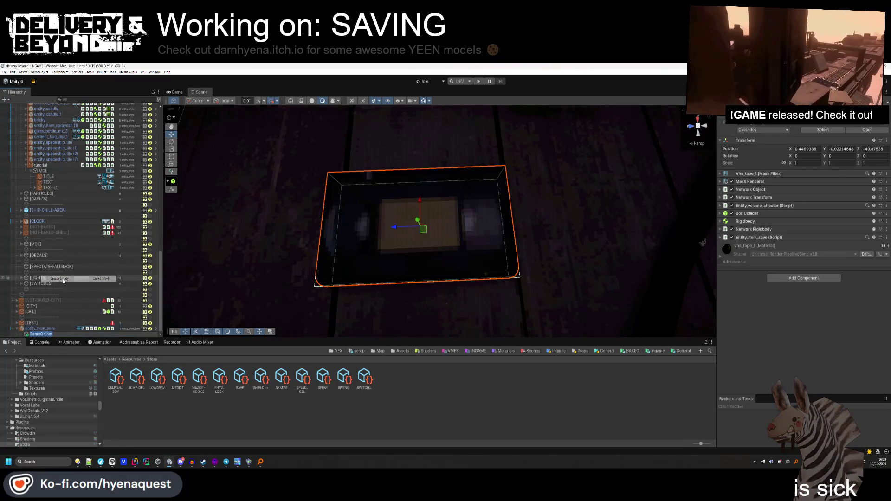
Name the new object TEXT and add a TextMeshPro - Text component to it.
type("TEXT")
key("Return")
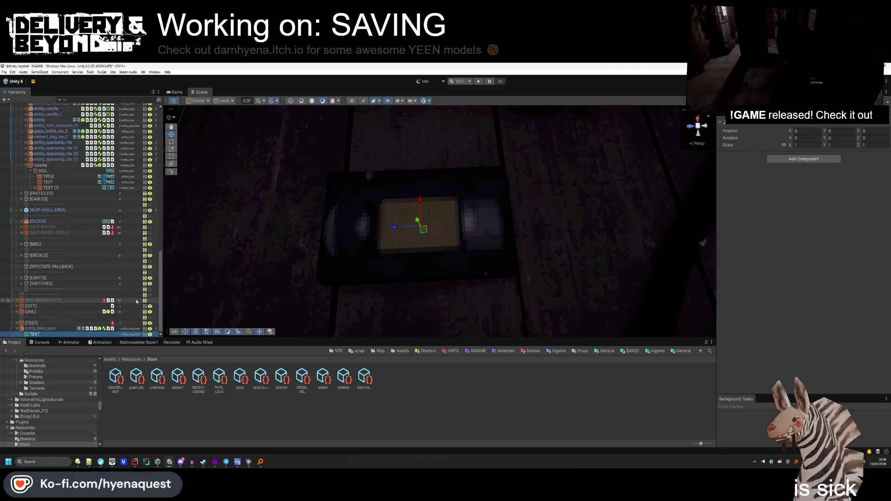
left_click(814, 160)
type("textme")
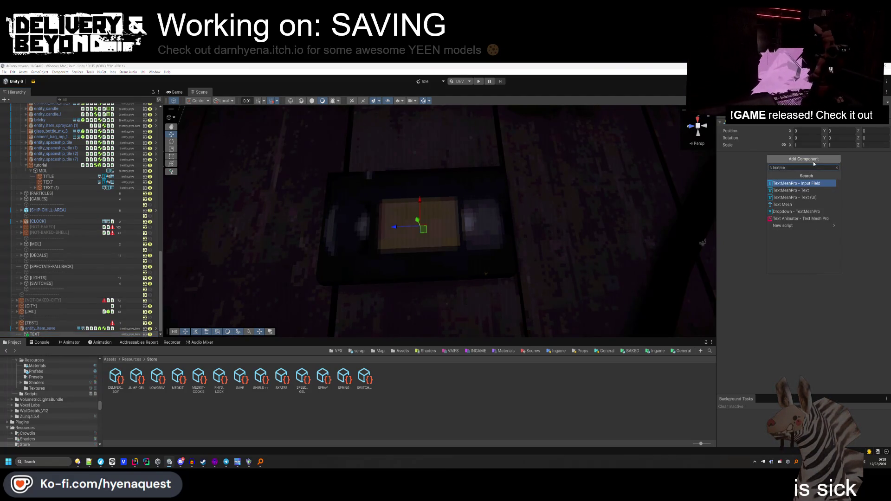
key("Down")
key("Return")
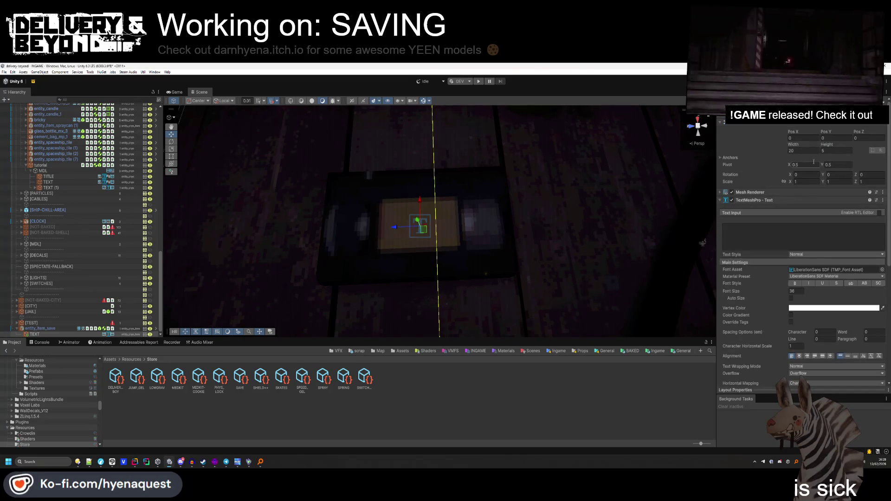
Enter the date-time text, enable Auto Size, and set the font to Pixellari SDF.
type("03")
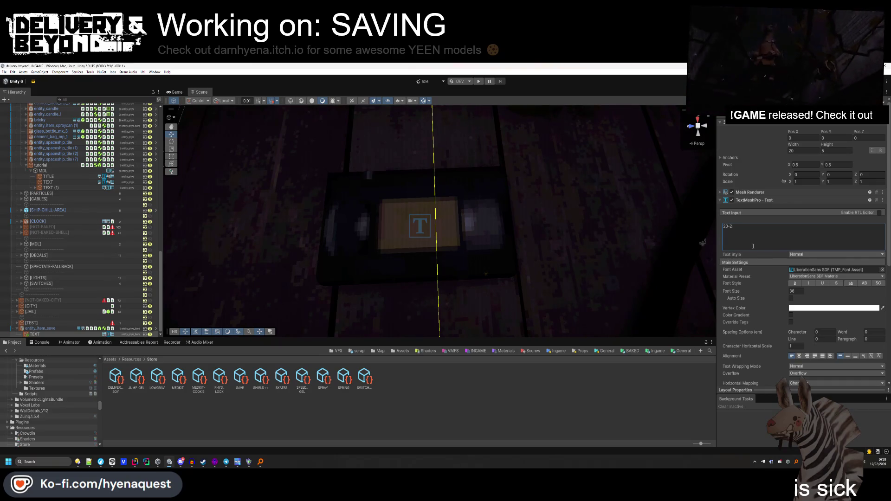
type("-02-20020")
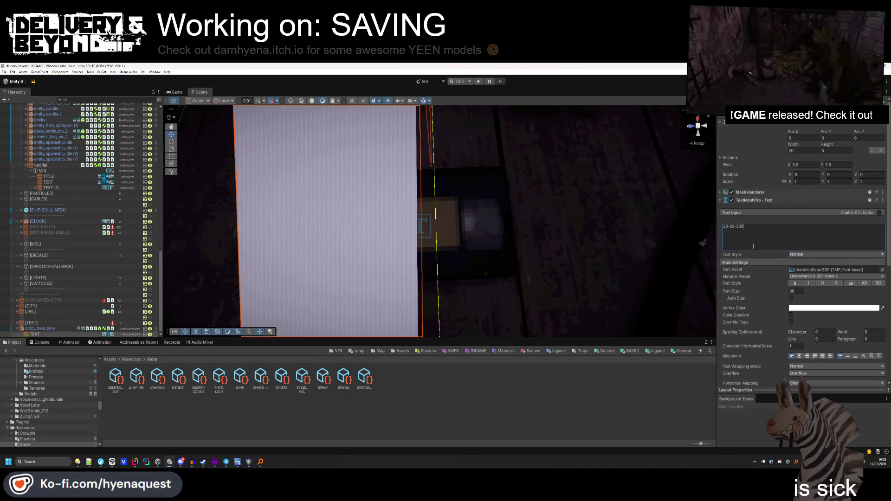
type(" 32:23:12")
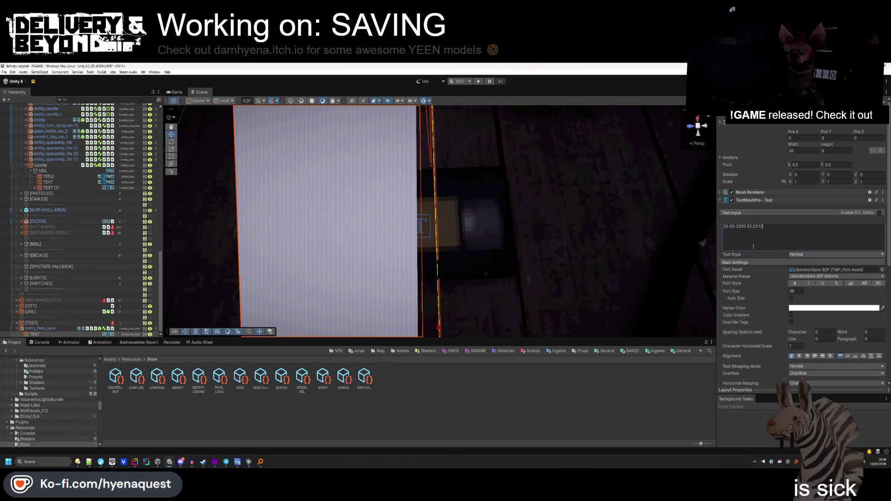
left_click(792, 299)
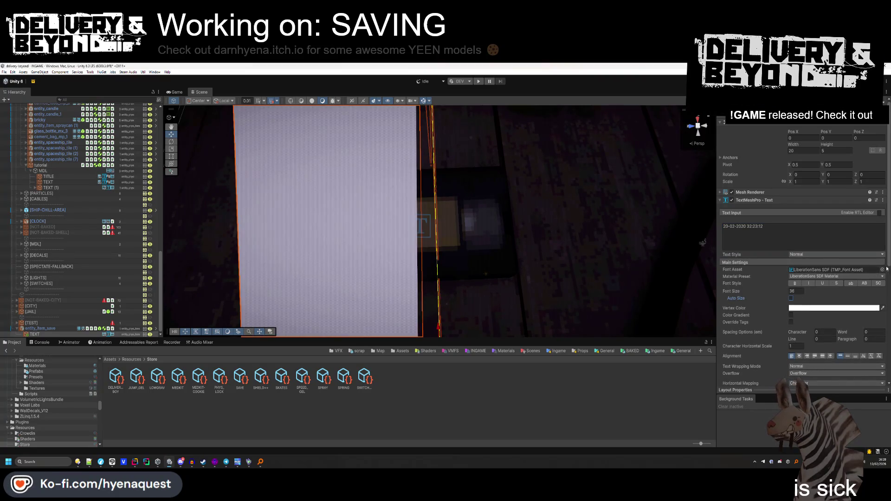
left_click(882, 269)
double_click(742, 347)
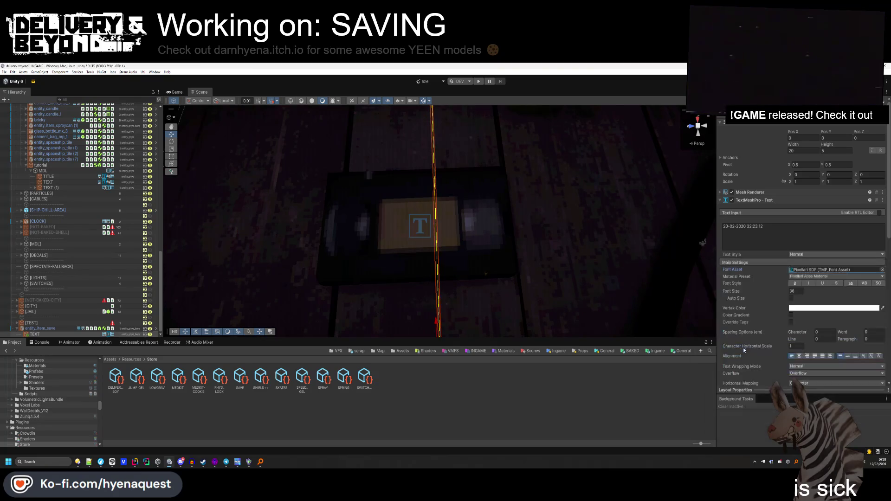
Rotate the text 90 on X and set its scale to 0.05.
left_click_drag(279, 195, 248, 190)
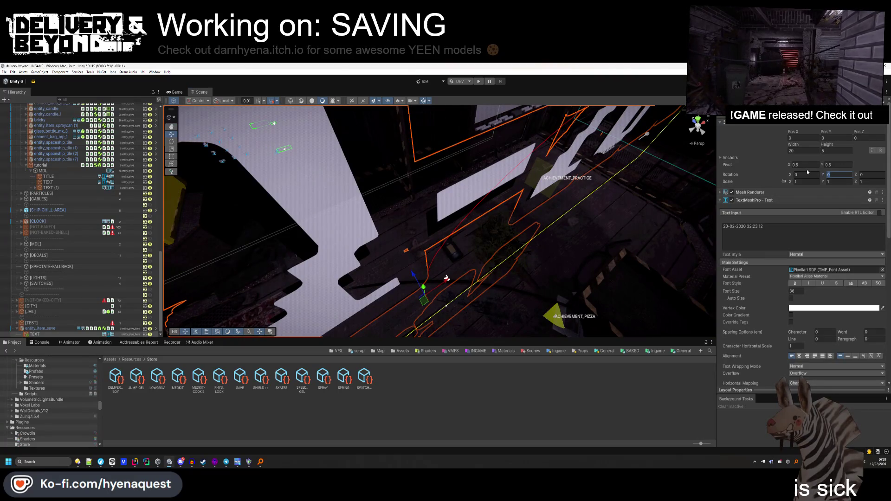
left_click(807, 174)
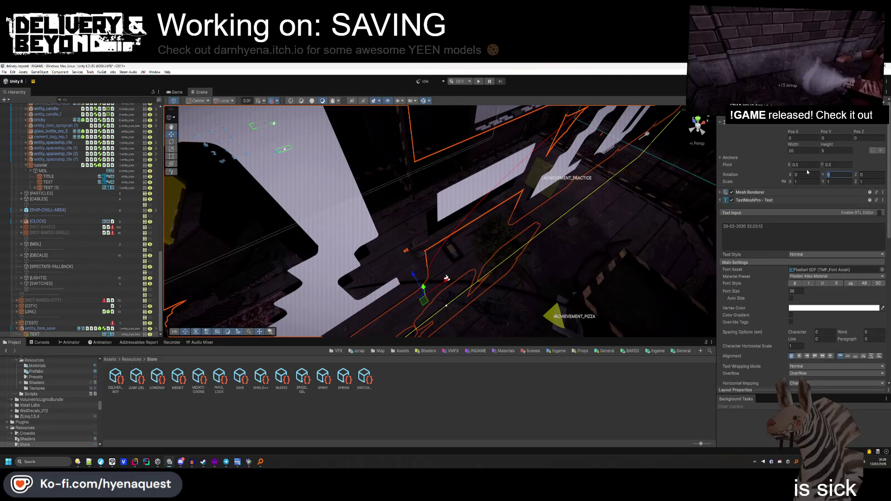
type("90")
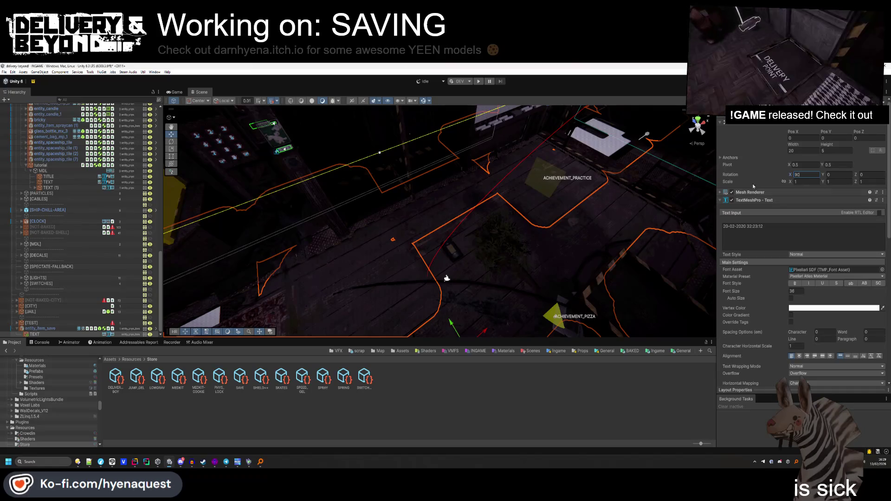
left_click_drag(650, 209, 604, 200)
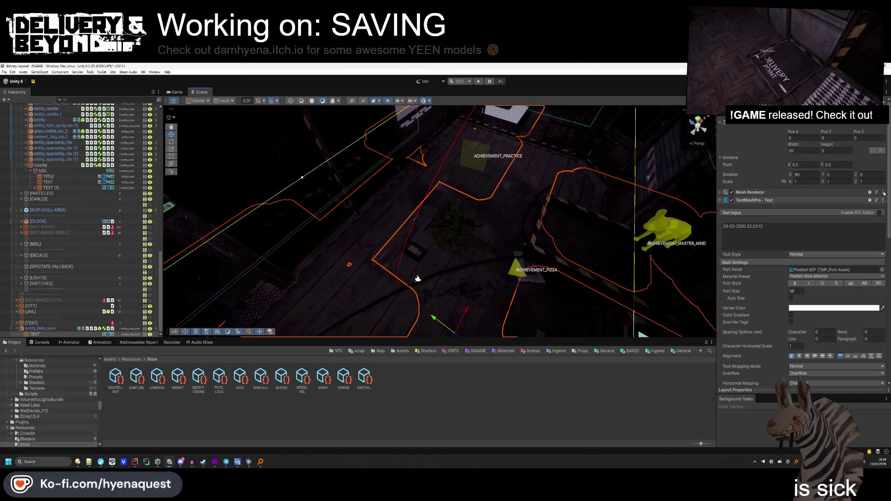
left_click(784, 181)
left_click(807, 182)
type("-0.01")
key("Return")
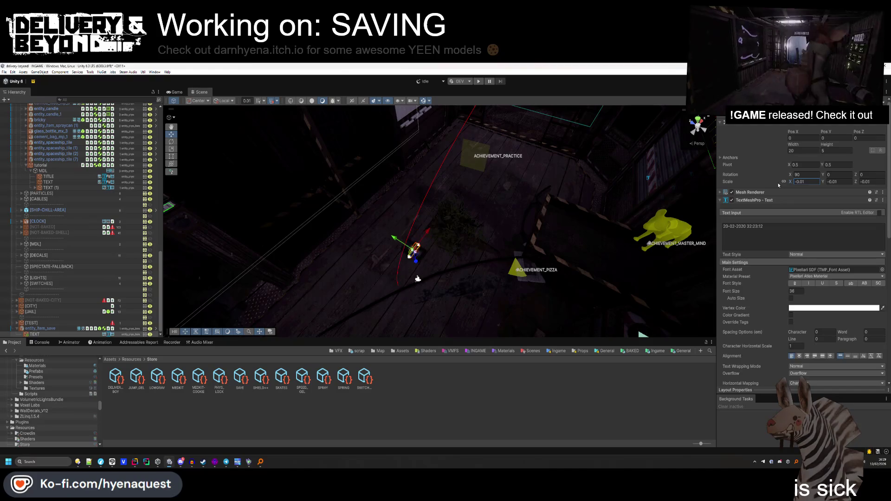
type("0.05")
key("Return")
Frame the text object and raise it slightly above the tape.
left_click_drag(282, 240, 282, 264)
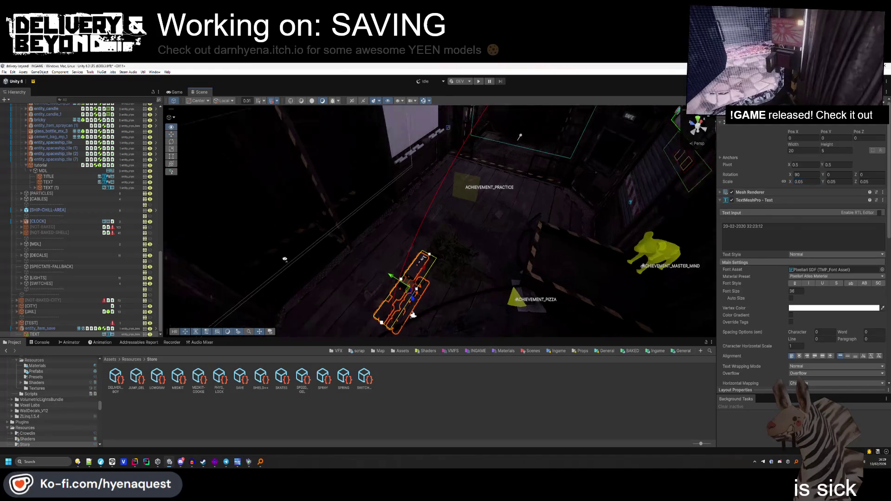
key("f")
scroll(487, 259, "up", 5)
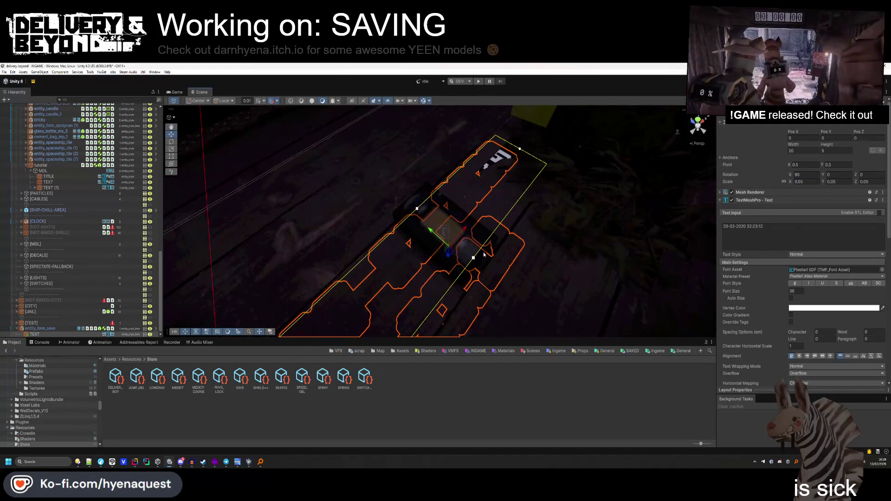
mouse_move(449, 254)
left_mouse_down()
mouse_move(575, 211)
mouse_move(553, 238)
left_mouse_up()
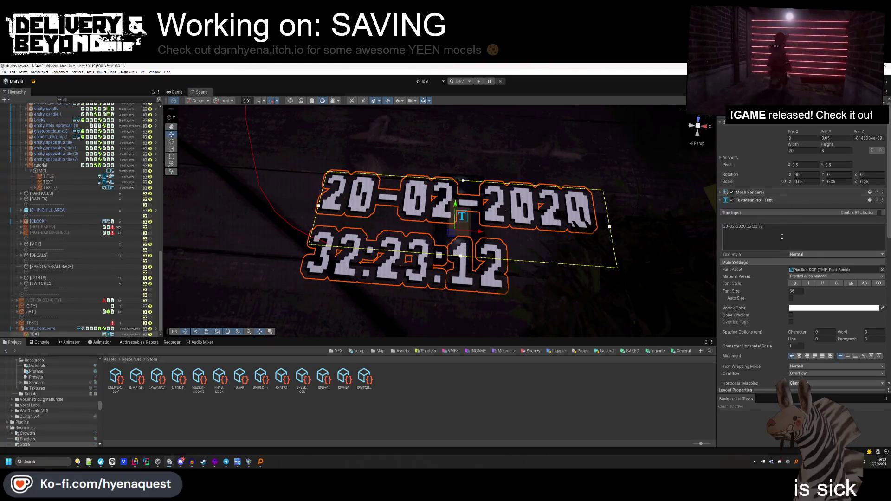
left_click(831, 175)
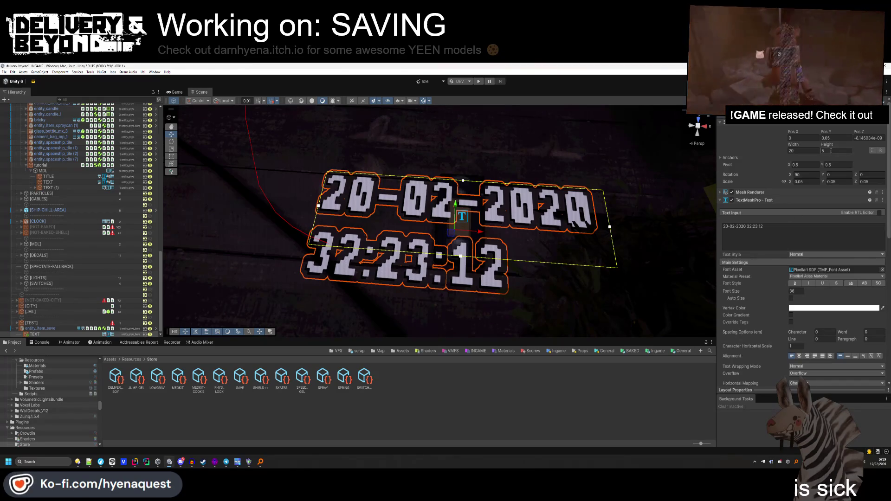
Rotate the text 90 on Y, set its scale to 0.01 and its font size to 23.4.
type("90")
key("Return")
left_click_drag(703, 164, 604, 212)
left_click_drag(732, 291, 448, 282)
left_click(798, 291)
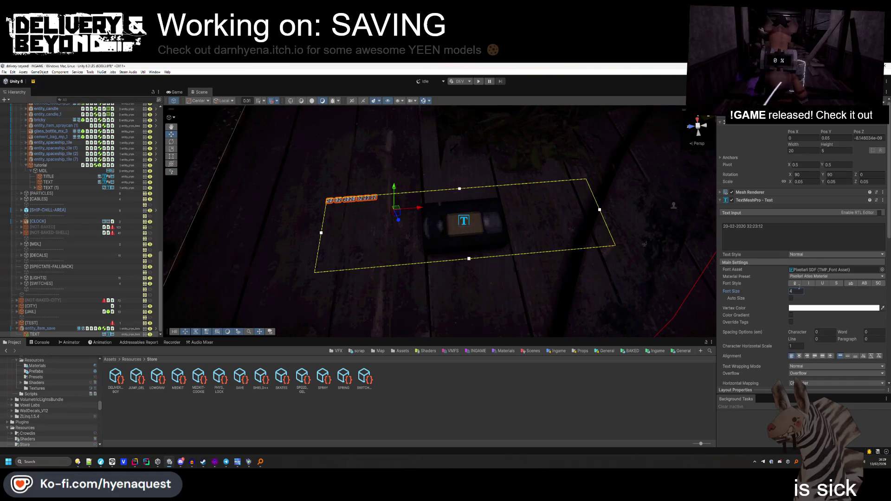
double_click(806, 182)
type("0.01")
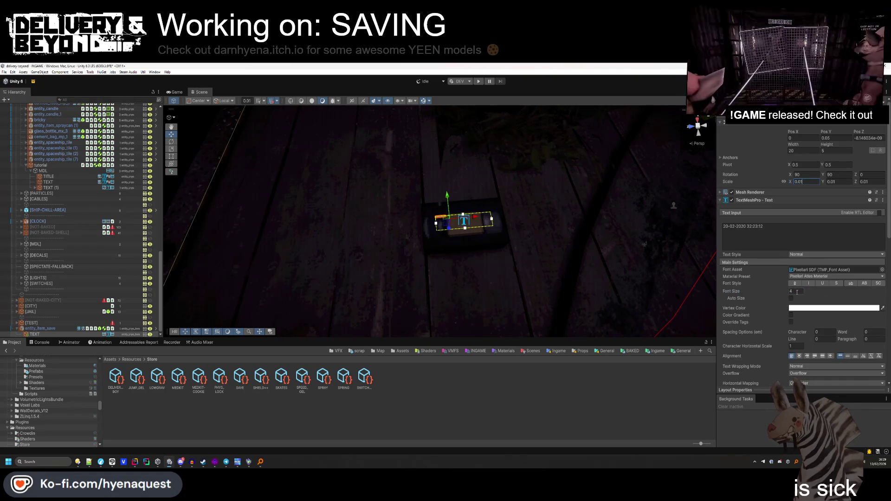
type("23.4")
key("Return")
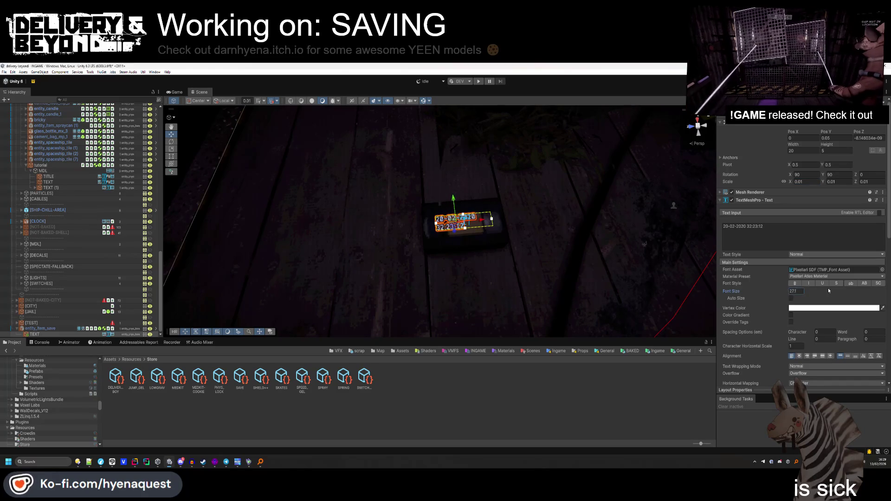
Resize the text box edges to fit within the tape label.
scroll(464, 275, "up", 5)
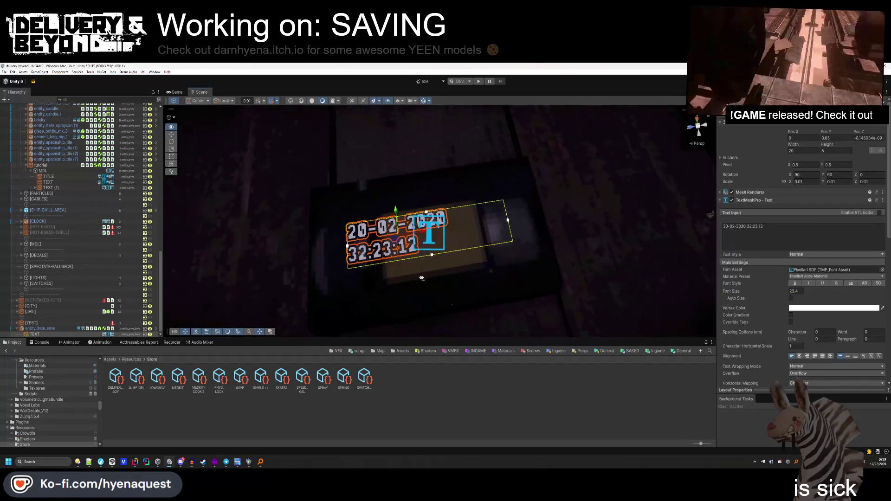
left_click_drag(495, 229, 466, 231)
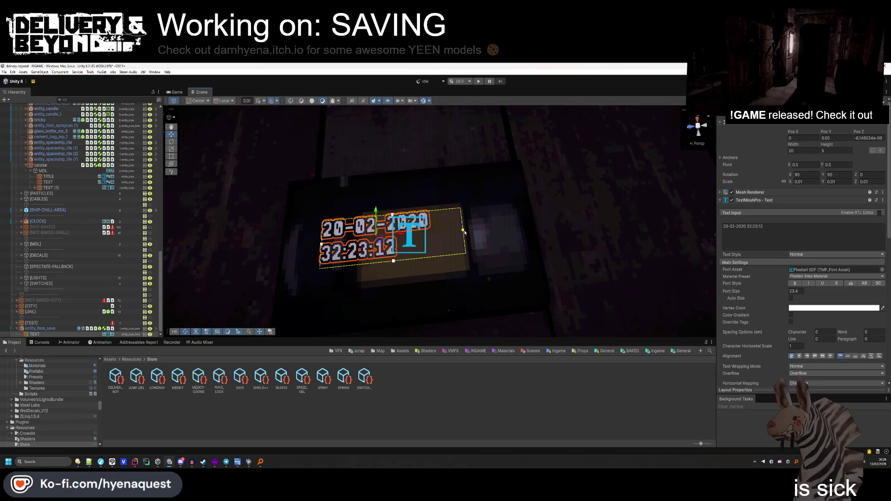
left_click_drag(321, 244, 363, 246)
left_click_drag(416, 213, 416, 211)
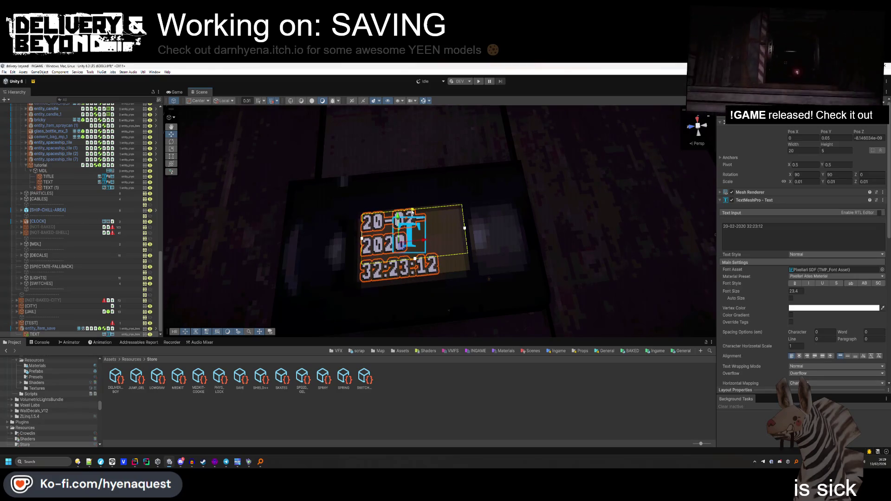
mouse_move(419, 263)
left_mouse_down()
mouse_move(411, 242)
mouse_move(478, 168)
left_mouse_up()
mouse_move(477, 206)
left_mouse_down()
mouse_move(386, 282)
mouse_move(415, 301)
left_mouse_up()
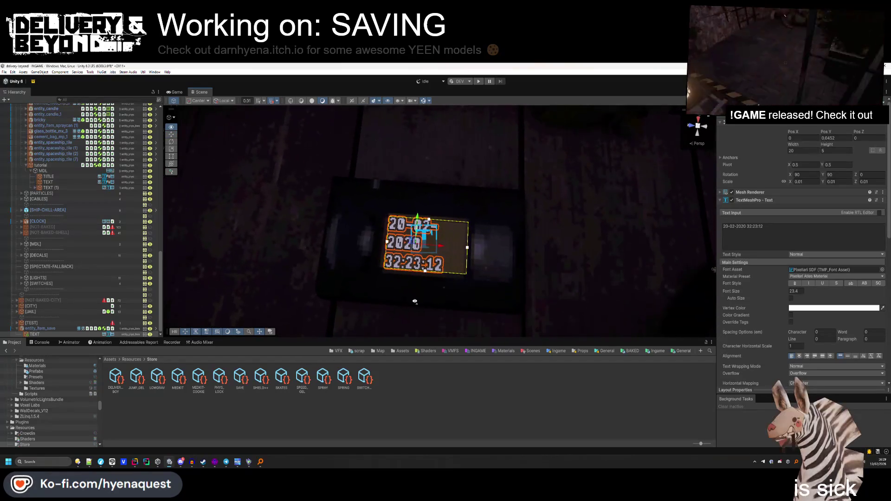
Turn on Auto Size and lower the maximum font size to 18.43.
left_click(791, 299)
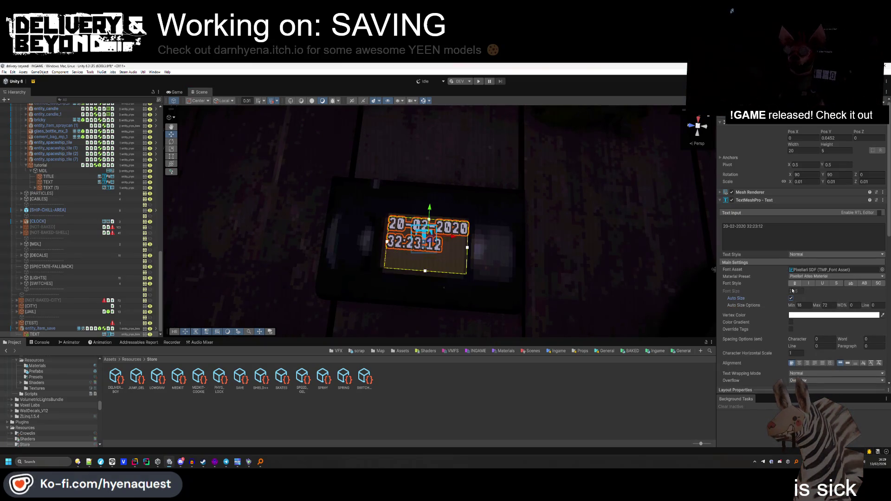
left_click(747, 226)
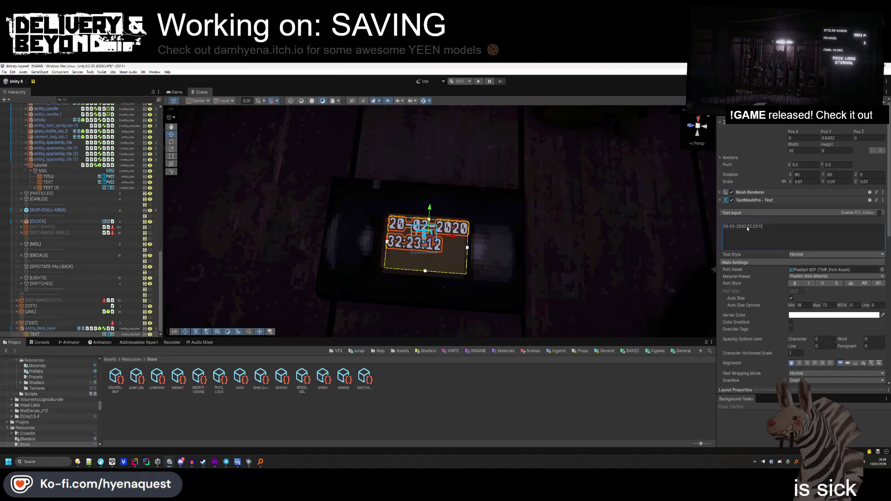
left_click_drag(662, 308, 437, 315)
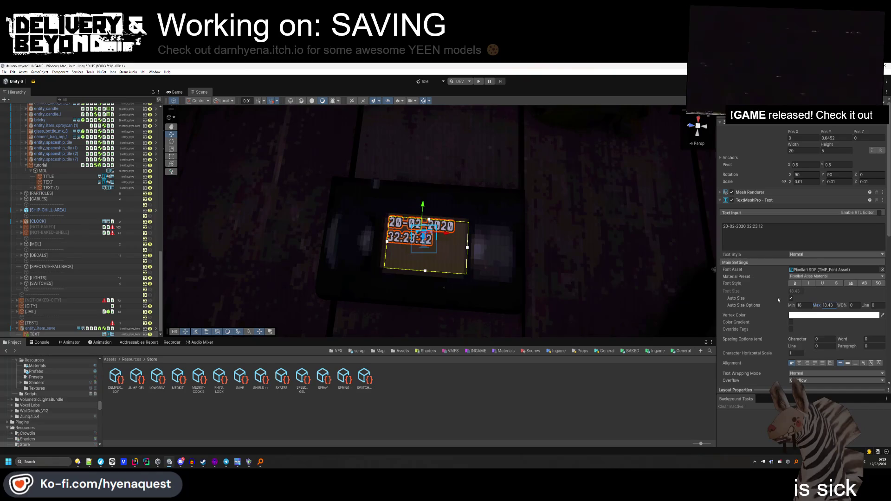